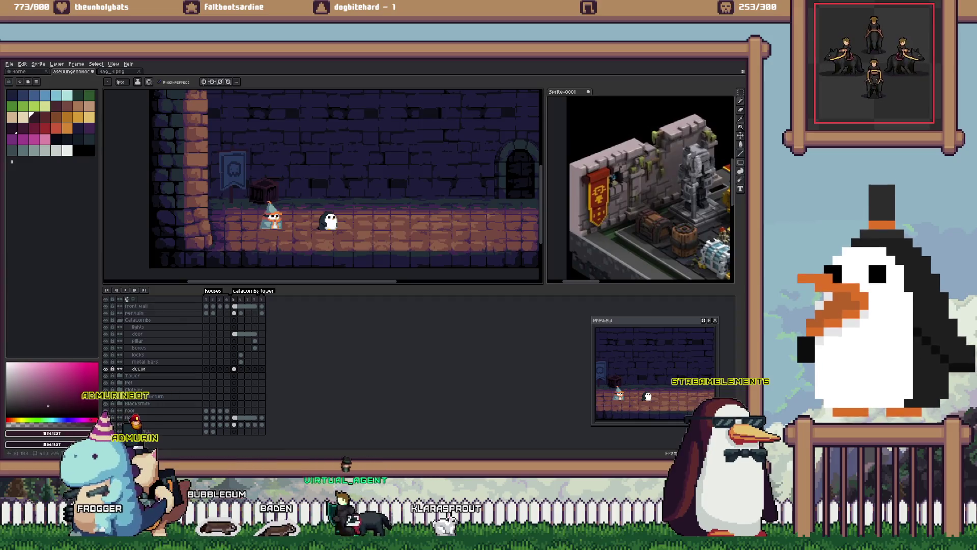
Step: Marquee-select the banner and crate in the room sprite, with the trial cut undone
left_click_drag(285, 183, 323, 194)
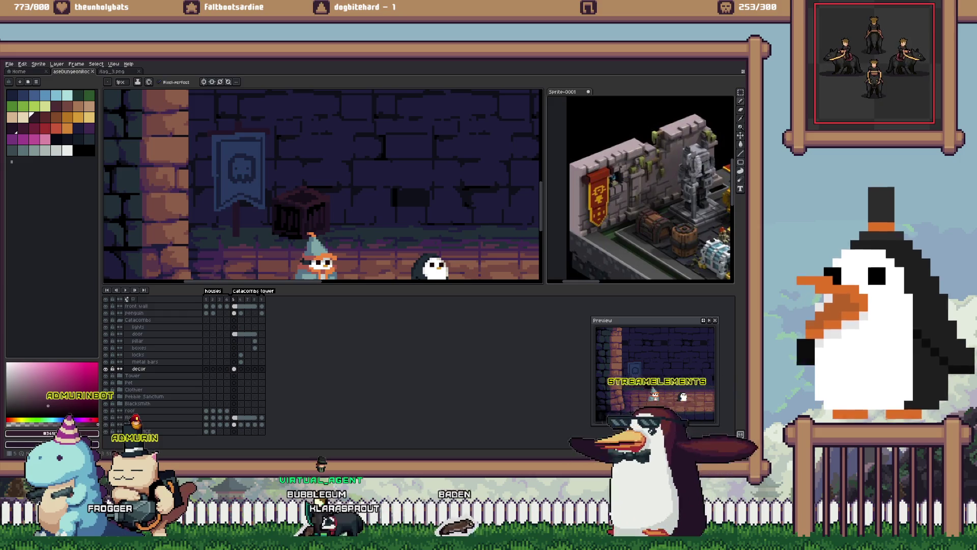
key("m")
left_click_drag(270, 183, 325, 243)
left_click_drag(206, 124, 344, 257)
key("ctrl+x")
key("ctrl+z")
Step: Create a new blank sprite and paste the banner and crate into it
key("ctrl+n")
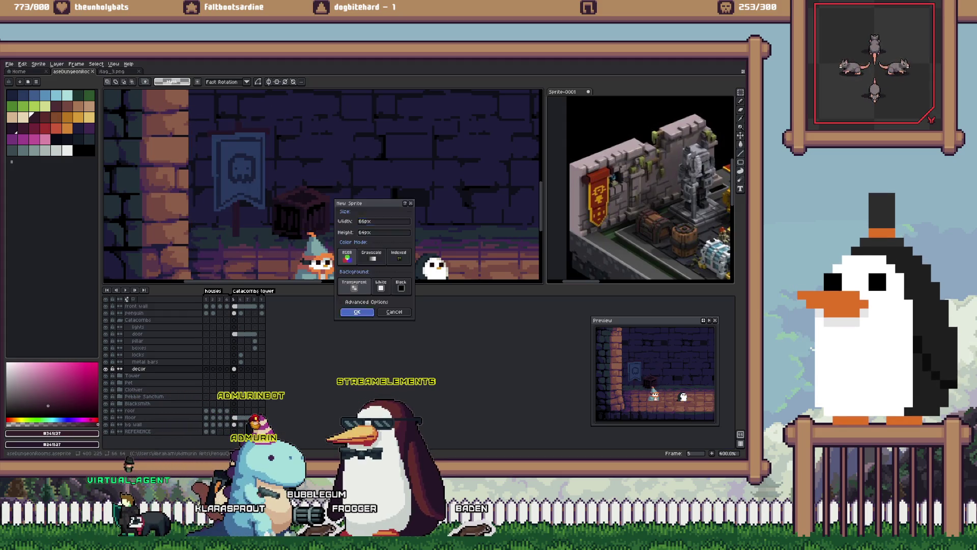
key("Return")
key("ctrl+v")
scroll(331, 177, "up", 5)
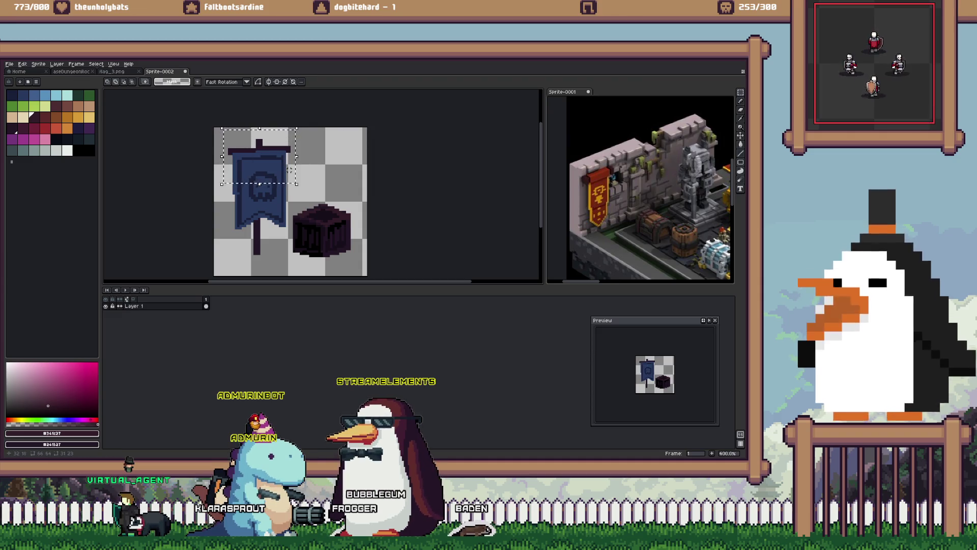
Step: Nudge the pasted banner into a new position and commit it
key("Left")
key("Left")
key("Left")
key("Down")
key("Down")
key("Down")
scroll(291, 183, "down", 3)
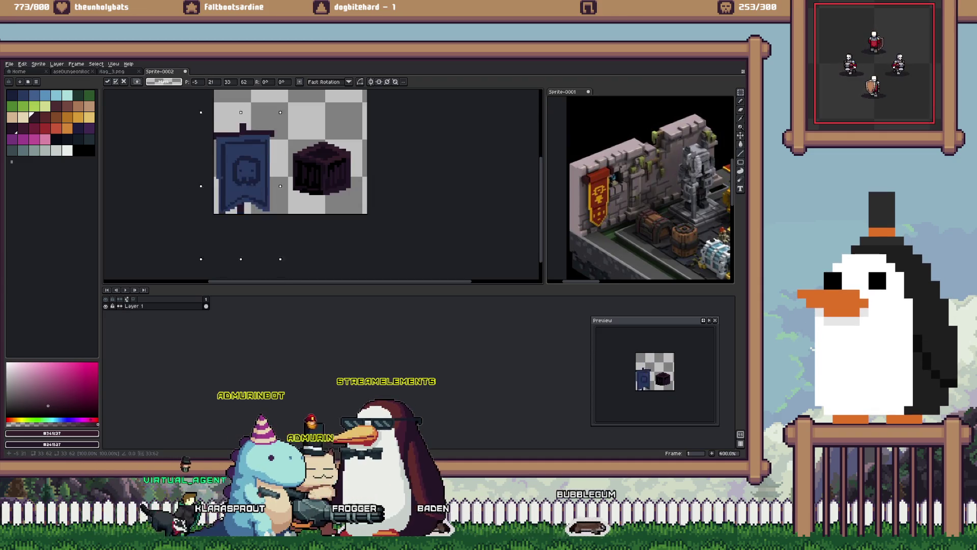
key("Right")
key("Down")
key("Down")
key("Down")
key("ctrl+d")
scroll(275, 159, "up", 1)
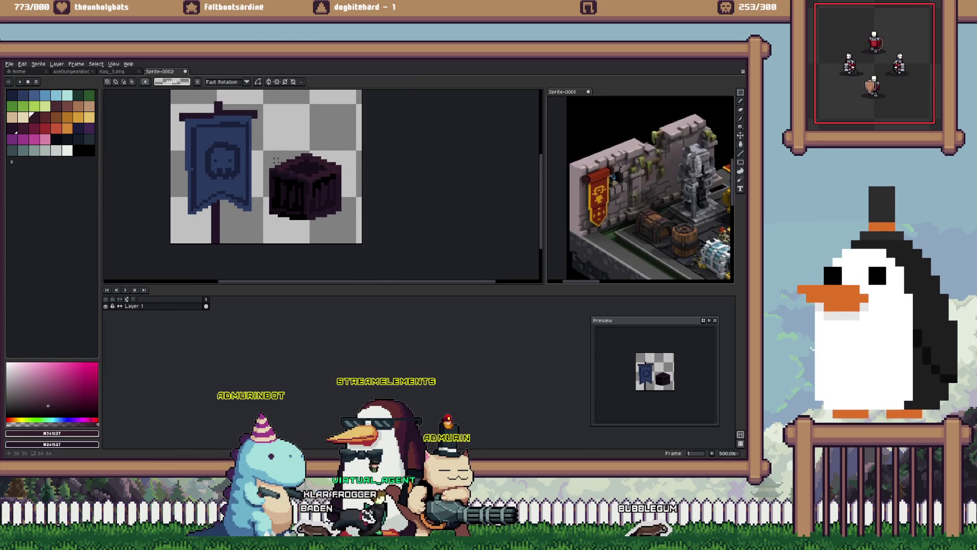
scroll(265, 149, "up", 7)
Step: Move the crate down and to the right, then bring up Canvas Size
key("b")
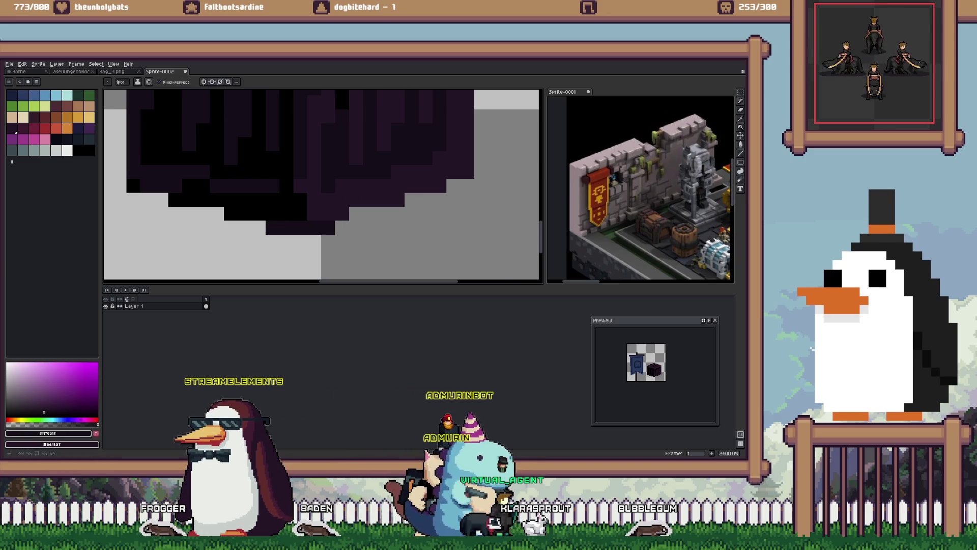
scroll(336, 174, "down", 6)
key("m")
left_click_drag(375, 223, 382, 235)
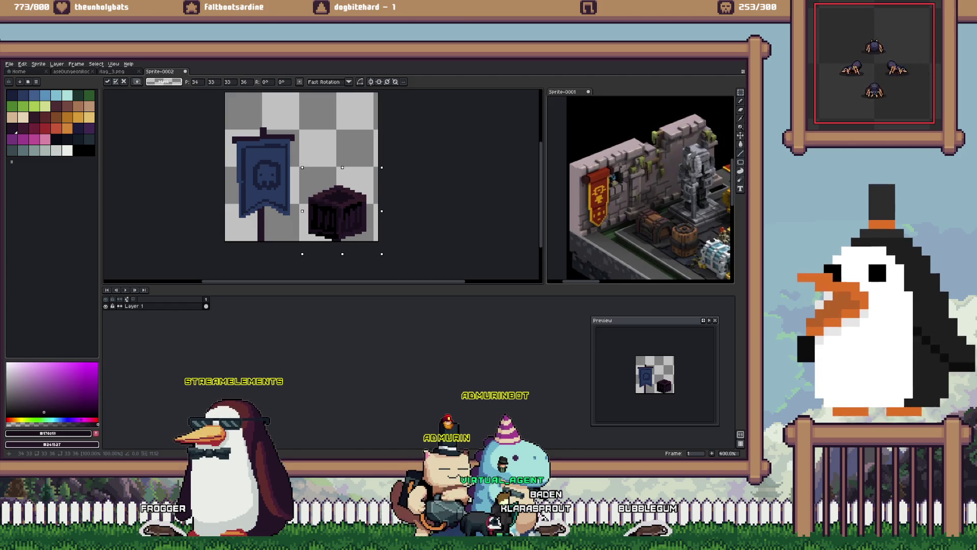
key("Return")
key("ctrl+alt+c")
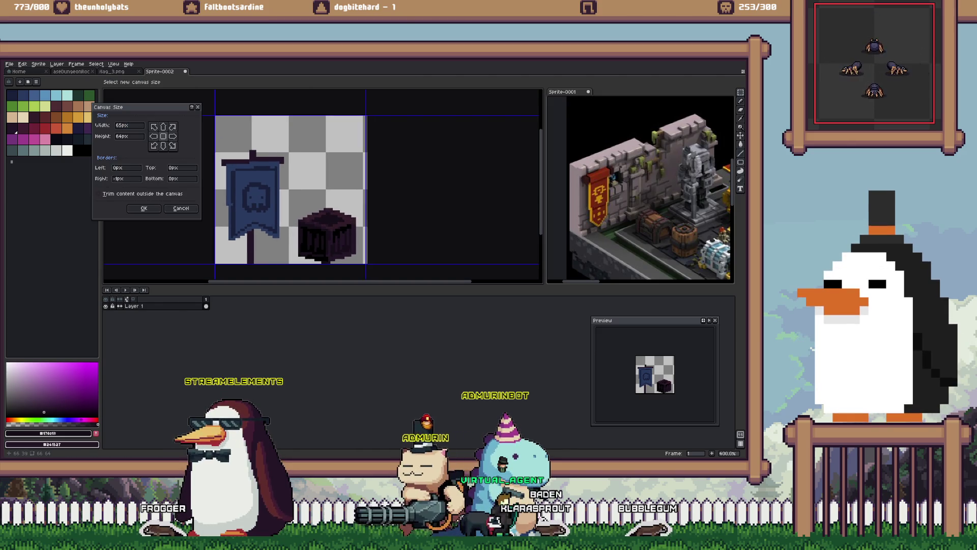
Step: Trim the canvas to 64 px wide, then crop the top to 64×48
key("Down")
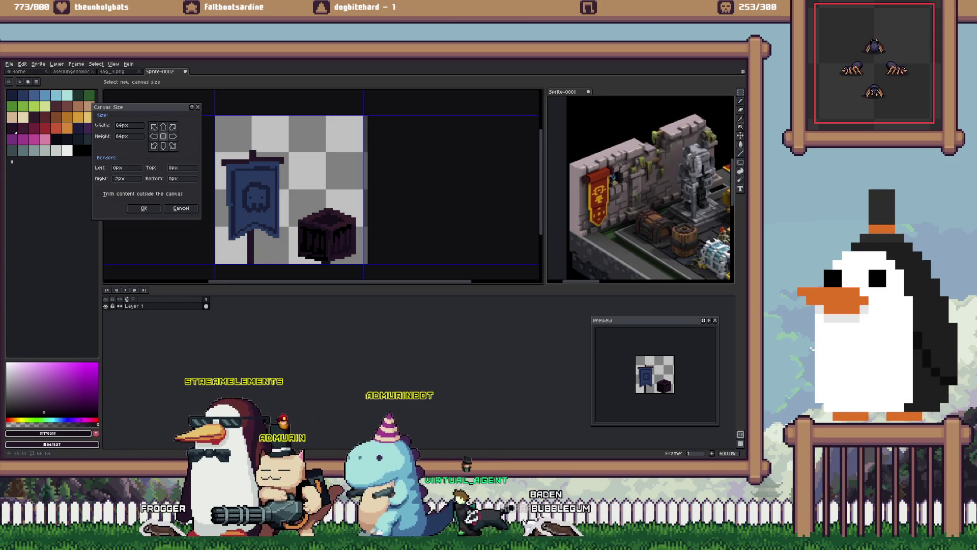
key("Return")
scroll(273, 153, "up", 1)
mouse_move(295, 142)
left_mouse_down()
mouse_move(258, 212)
mouse_move(204, 271)
mouse_move(194, 266)
left_mouse_up()
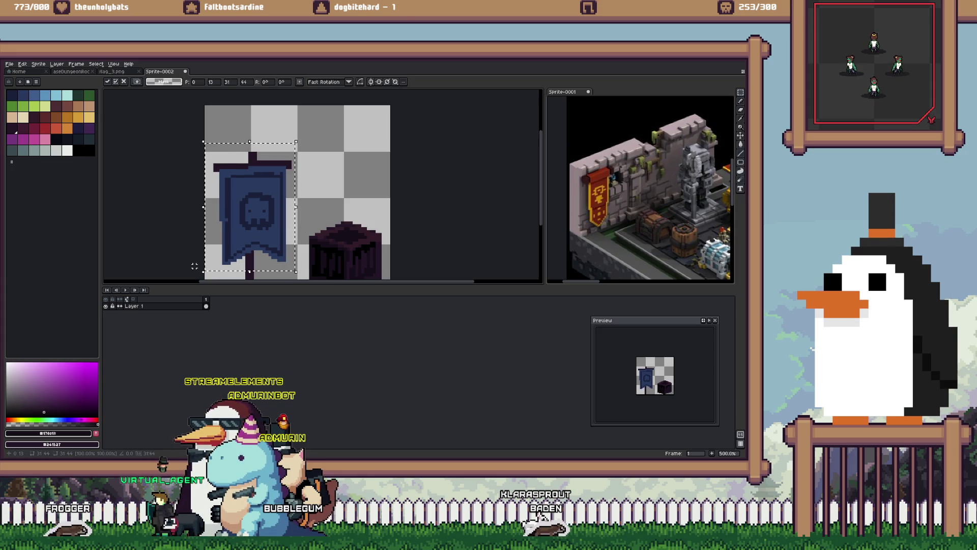
key("ctrl+alt+c")
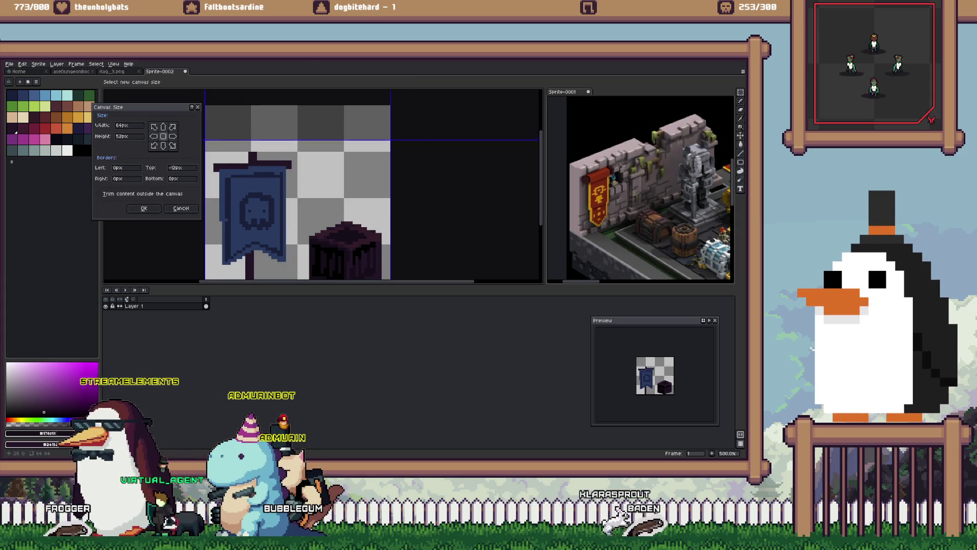
key("Return")
Step: Enlarge the canvas to 256×256 anchored top-left, then enable file output for sprite sheet export
key("minus")
key("minus")
key("minus")
key("ctrl+alt+c")
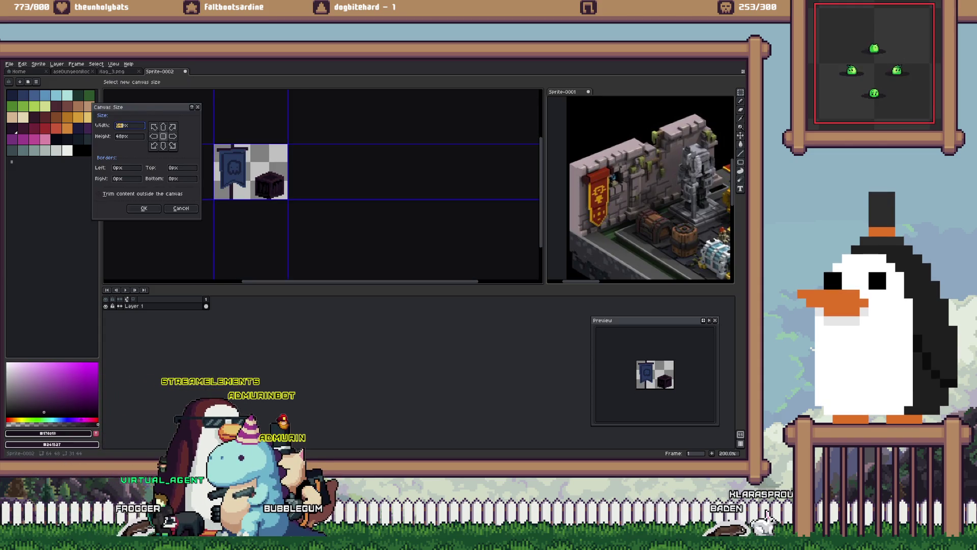
type("256")
key("Tab")
type("256")
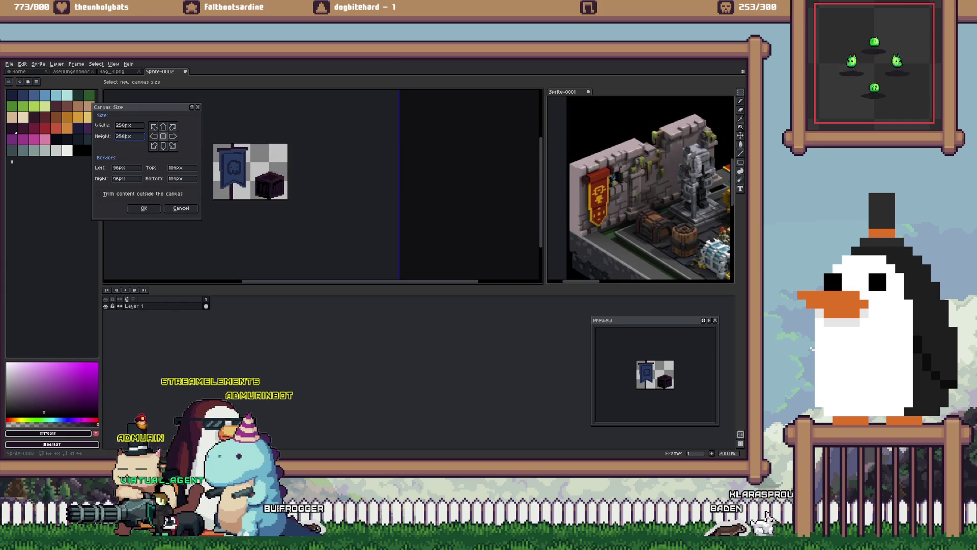
left_click(154, 127)
key("minus")
key("minus")
key("minus")
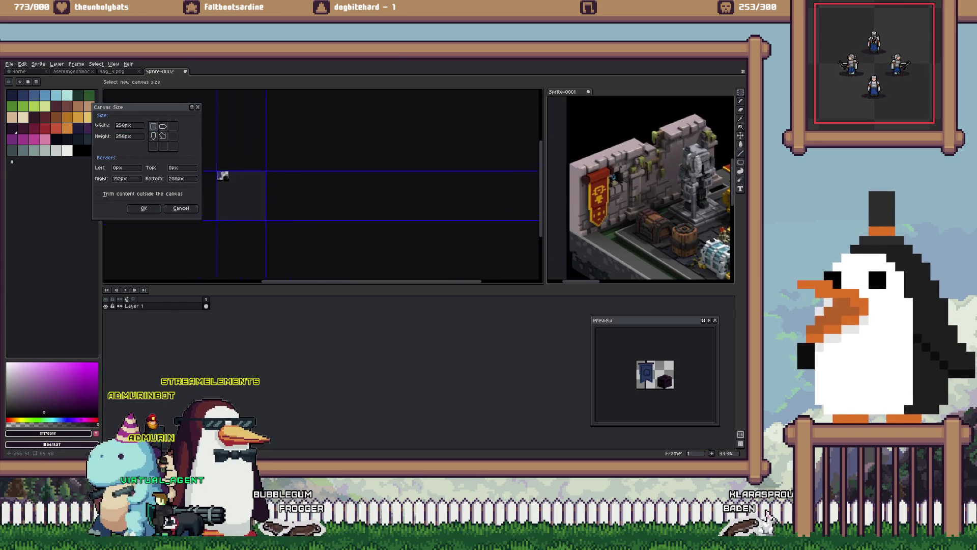
key("plus")
key("plus")
key("plus")
left_click(144, 208)
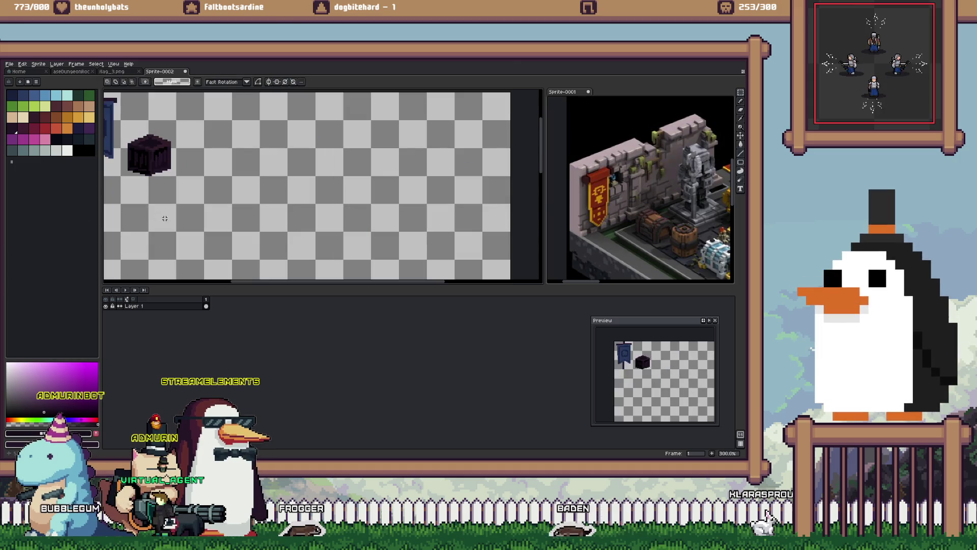
key("minus")
key("minus")
key("minus")
key("plus")
key("plus")
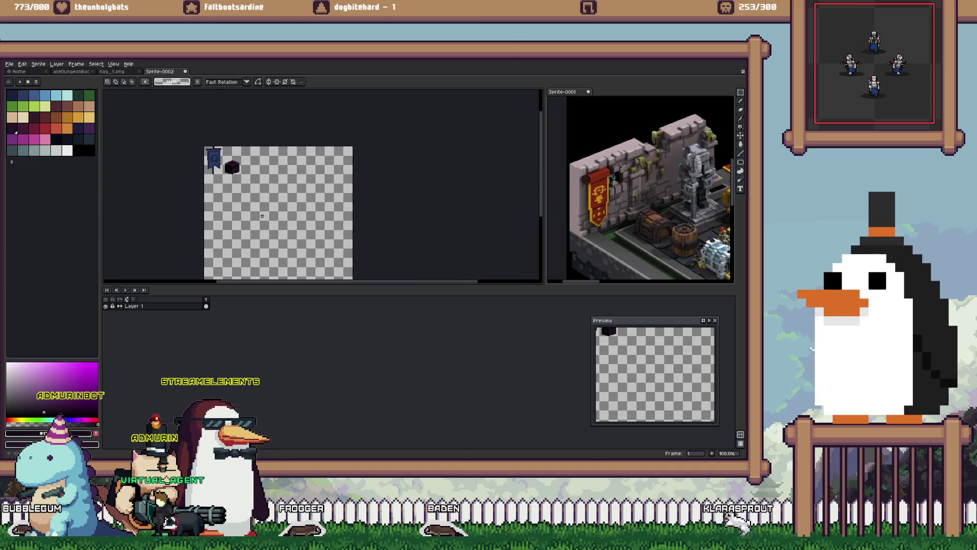
key("ctrl+e")
left_click(432, 386)
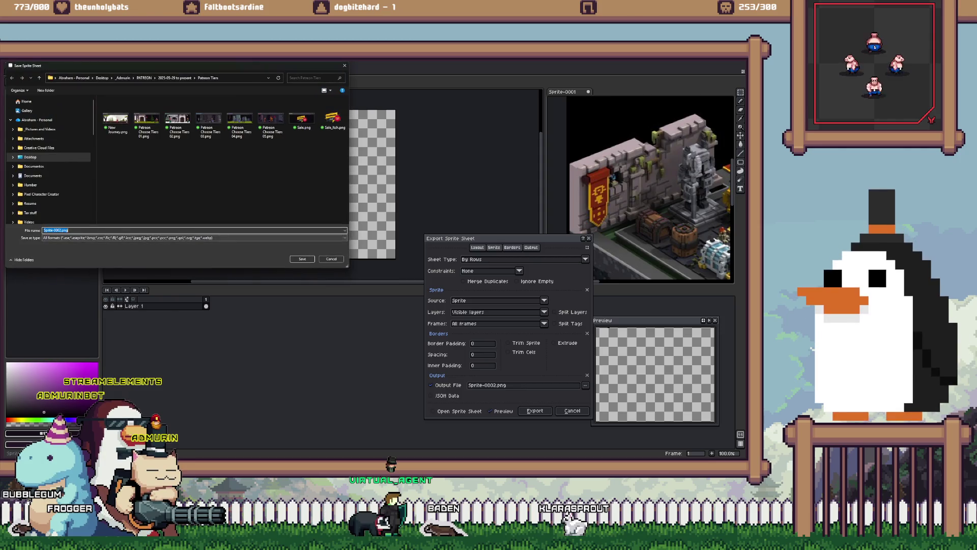
Step: Browse the export save dialog to the Sprites/Indoors/Catacombs folder
scroll(48, 168, "down", 5)
left_click(23, 174)
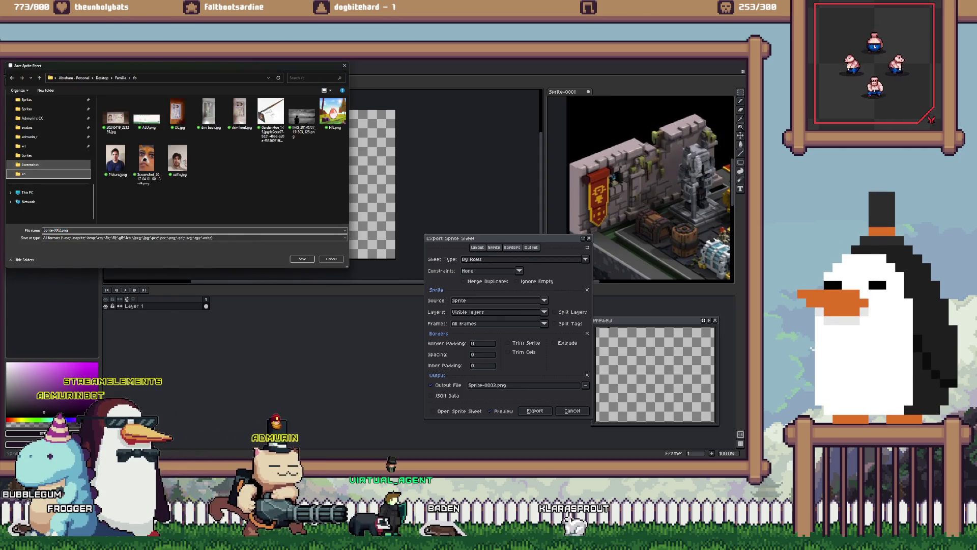
left_click(23, 147)
scroll(48, 152, "up", 5)
scroll(49, 158, "down", 3)
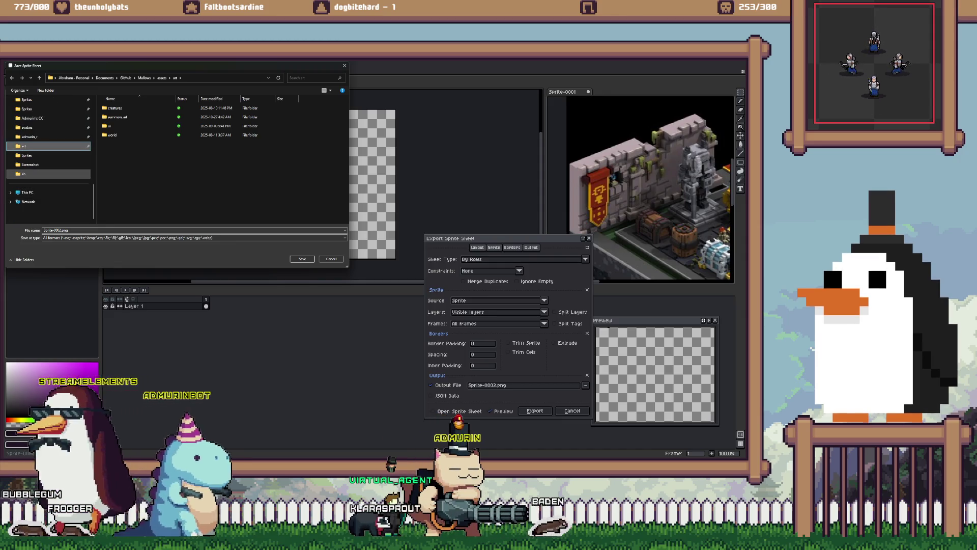
right_click(38, 174)
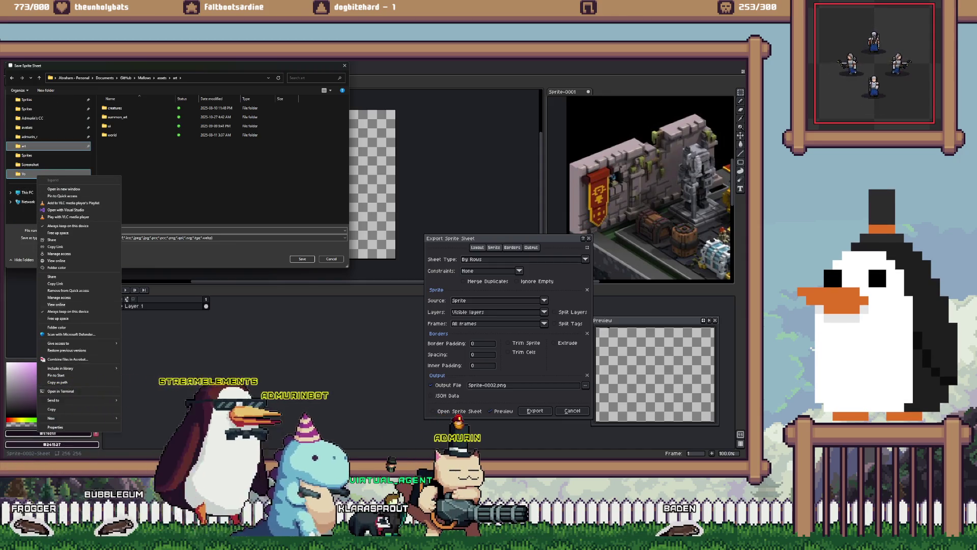
scroll(48, 153, "up", 2)
left_click(32, 174)
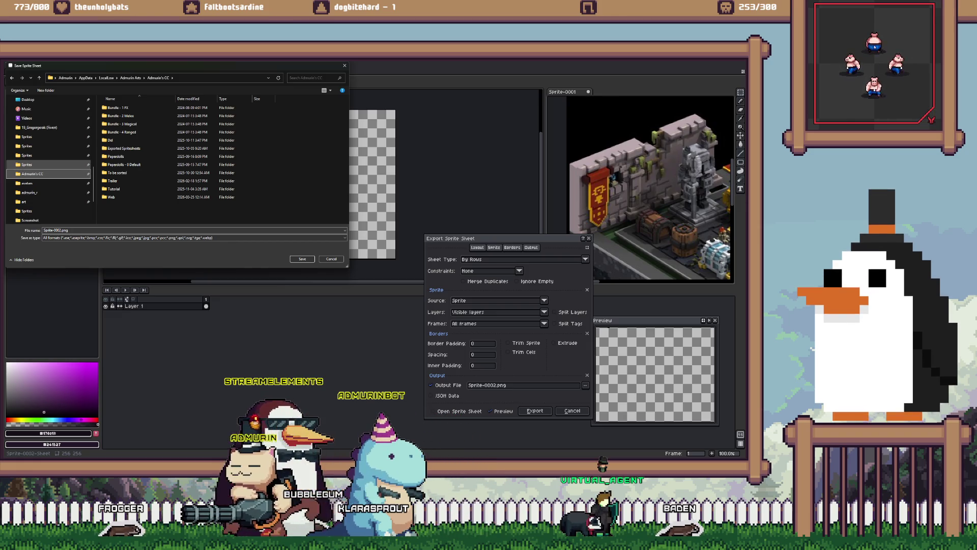
scroll(48, 189, "down", 1)
left_click(27, 183)
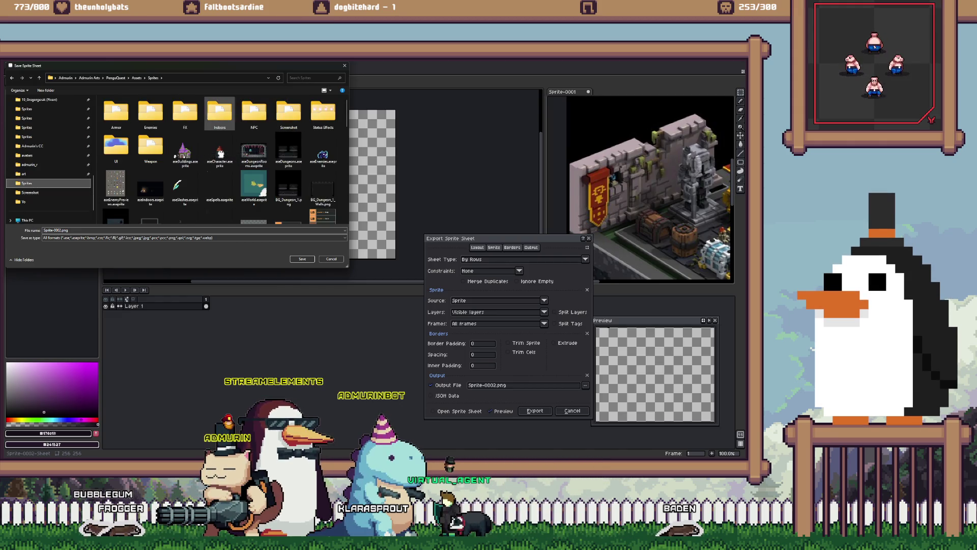
double_click(220, 112)
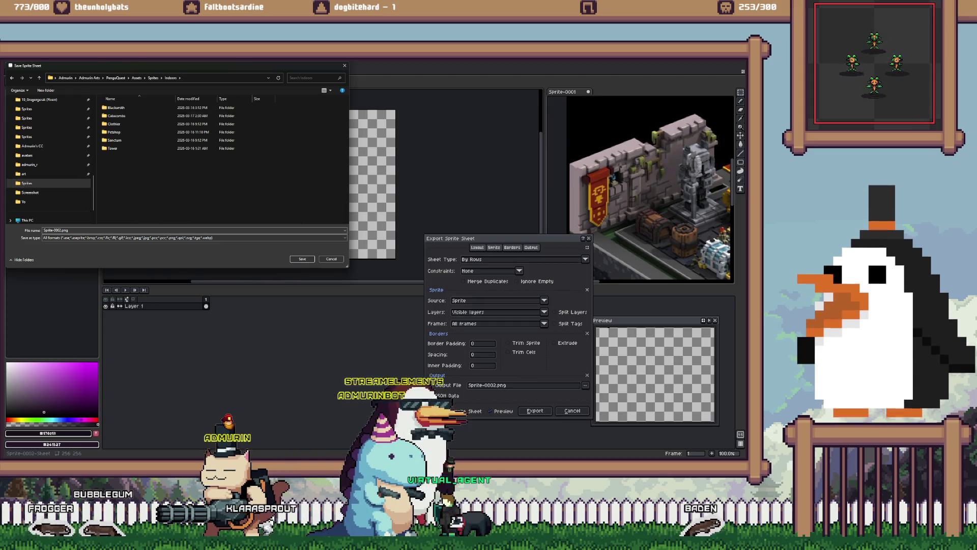
double_click(116, 116)
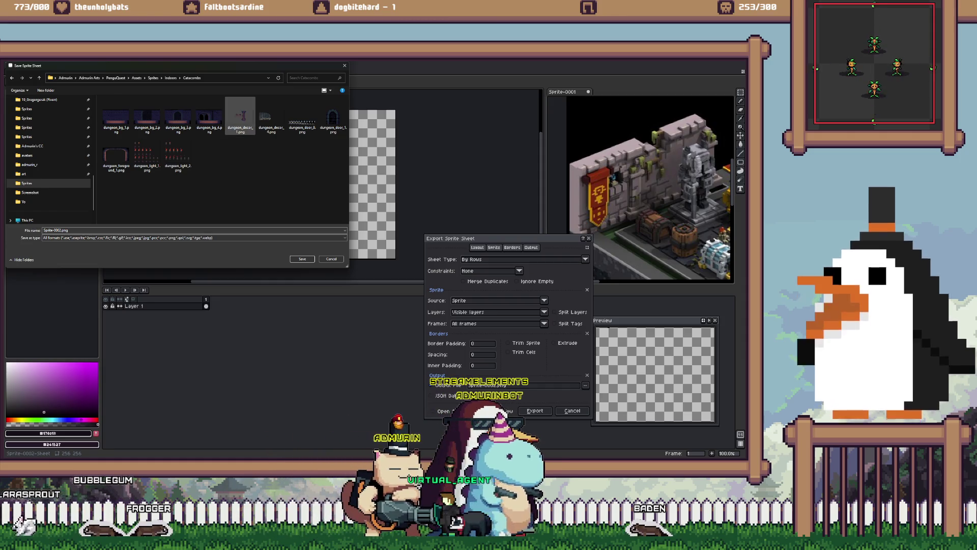
Step: Inspect the existing dungeon_decor_1.png in Catacombs, then close the save window
left_click(240, 116)
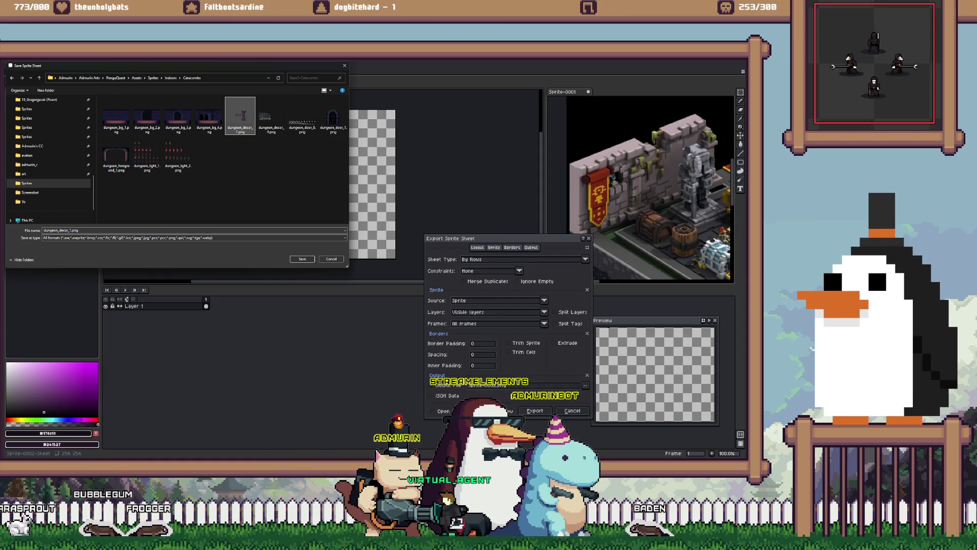
right_click(247, 121)
left_click(263, 135)
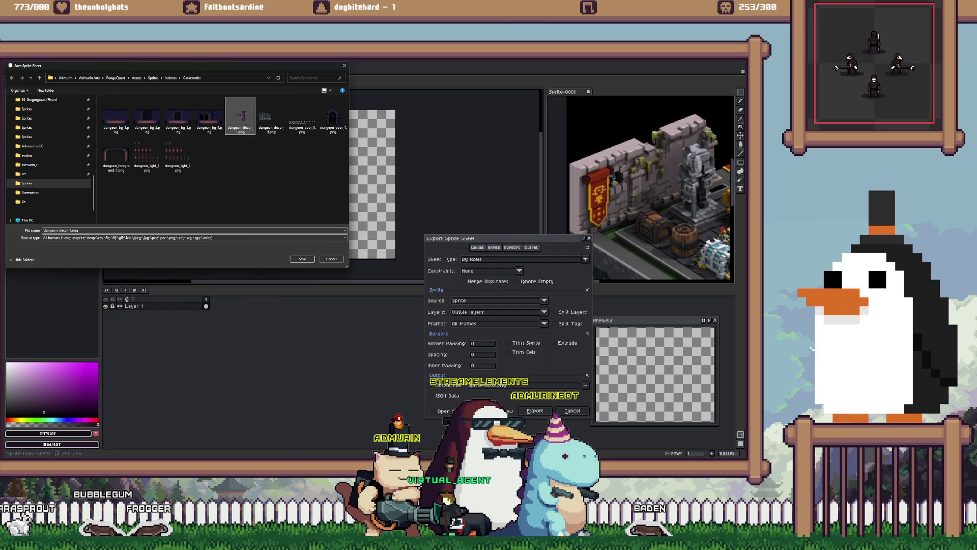
scroll(474, 168, "up", 2)
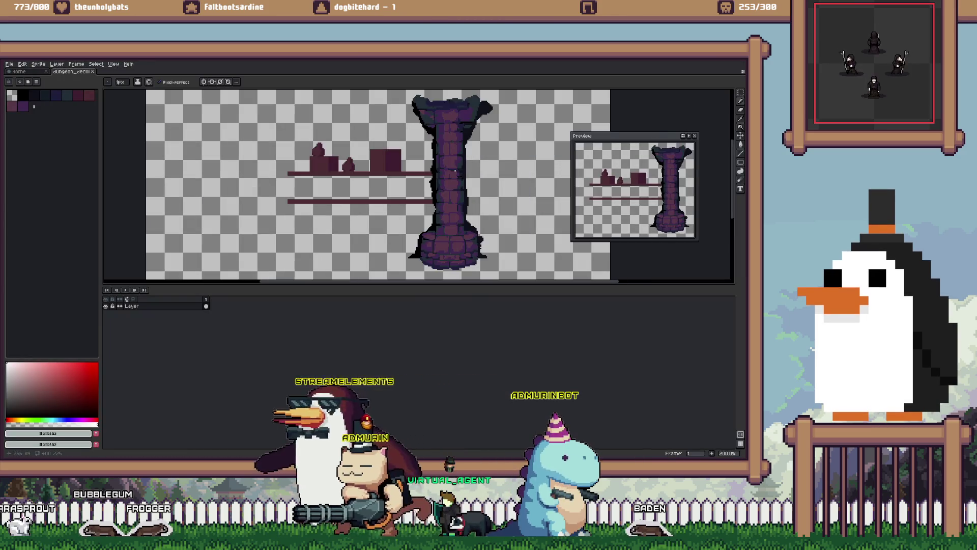
scroll(455, 170, "down", 2)
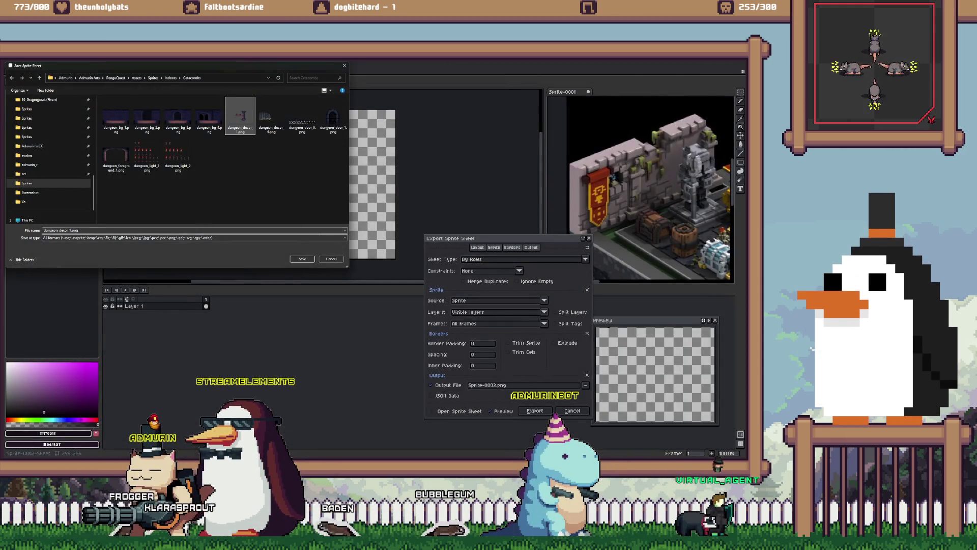
key("Escape")
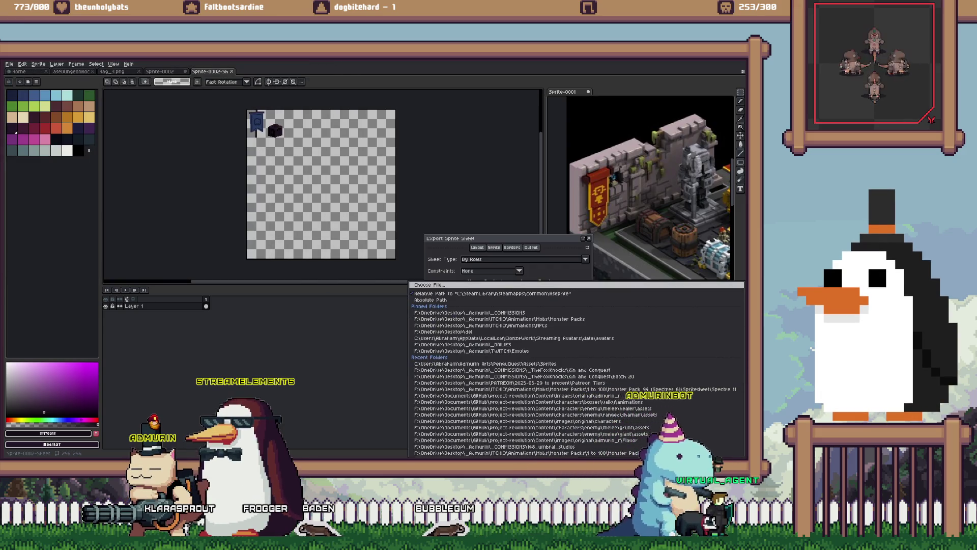
Step: Export the sprite sheet into Sprites/Indoors/Catacombs under an edited dungeon_decor file name
left_click(585, 386)
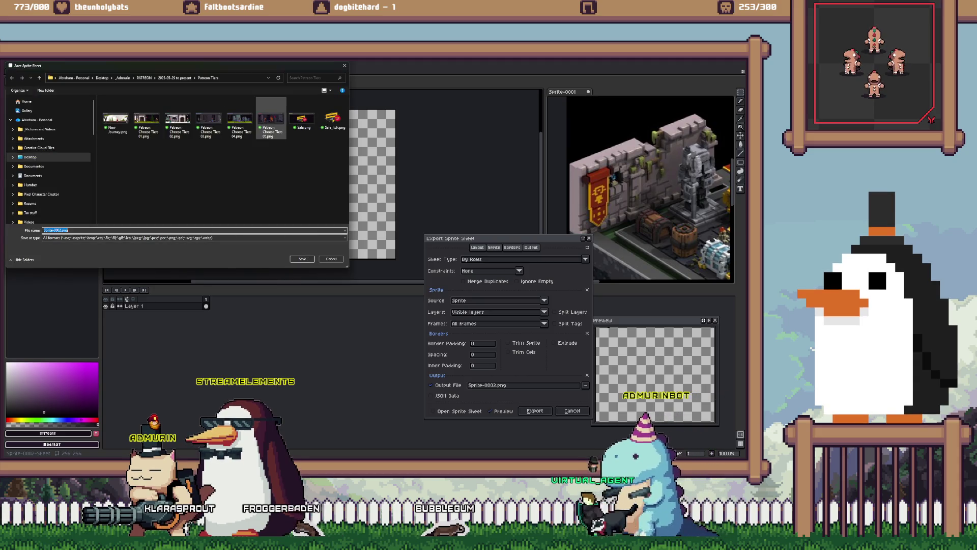
left_click(26, 156)
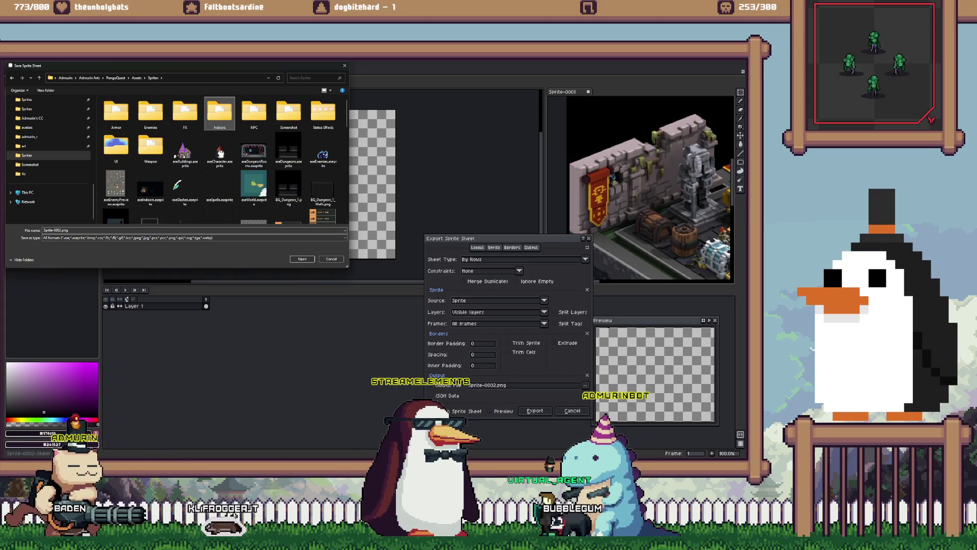
double_click(219, 113)
double_click(147, 116)
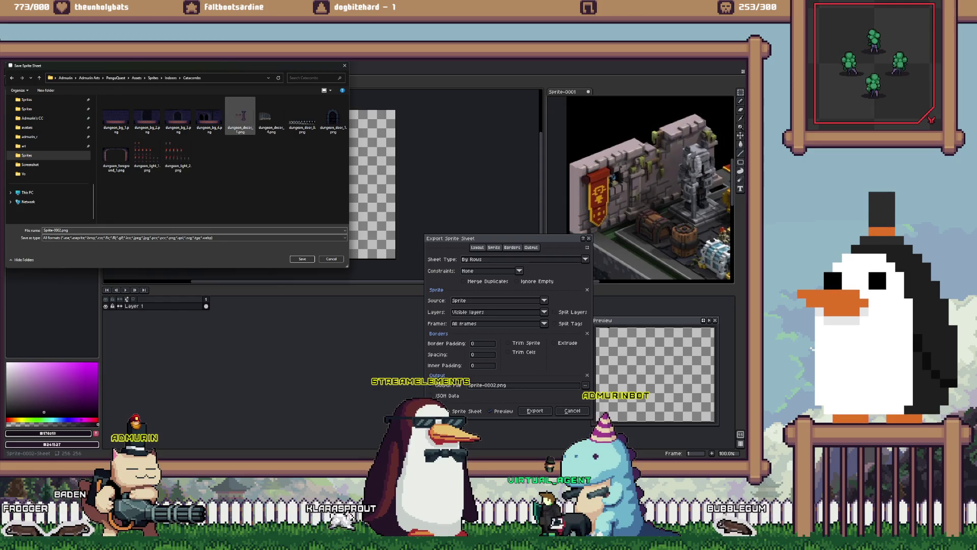
left_click(240, 116)
left_click(71, 230)
key("BackSpace")
type("5")
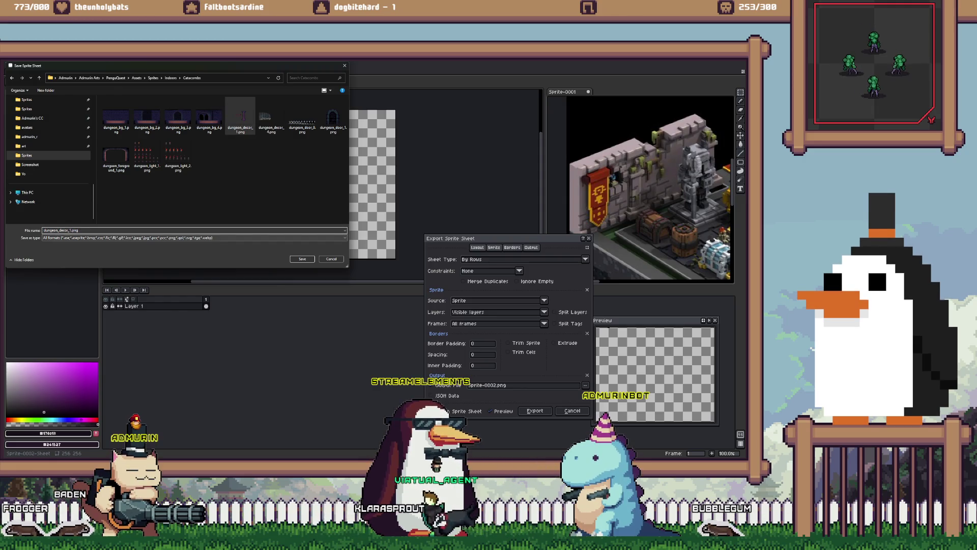
key("Return")
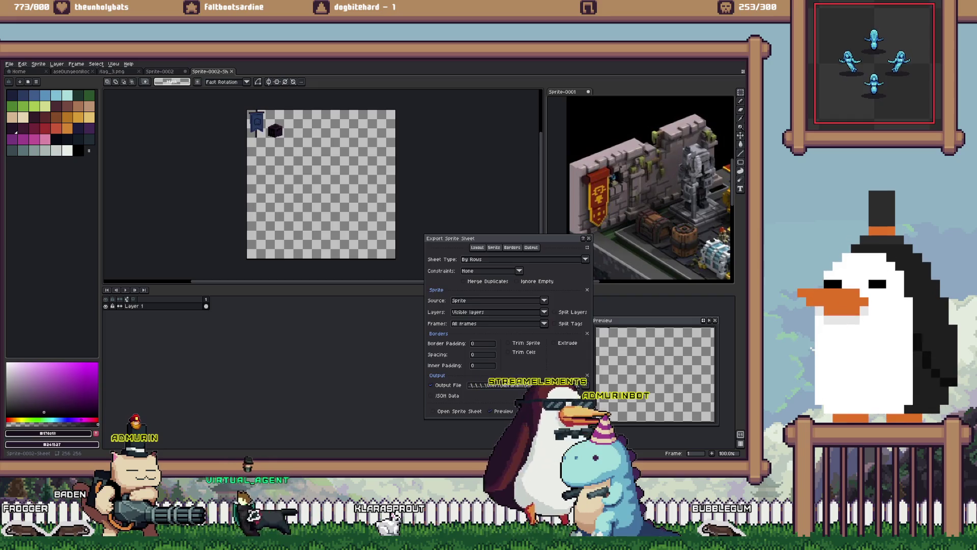
key("Return")
Step: Close Sprite-0002 without saving and close flag_3.png, then switch to Unity
key("ctrl+w")
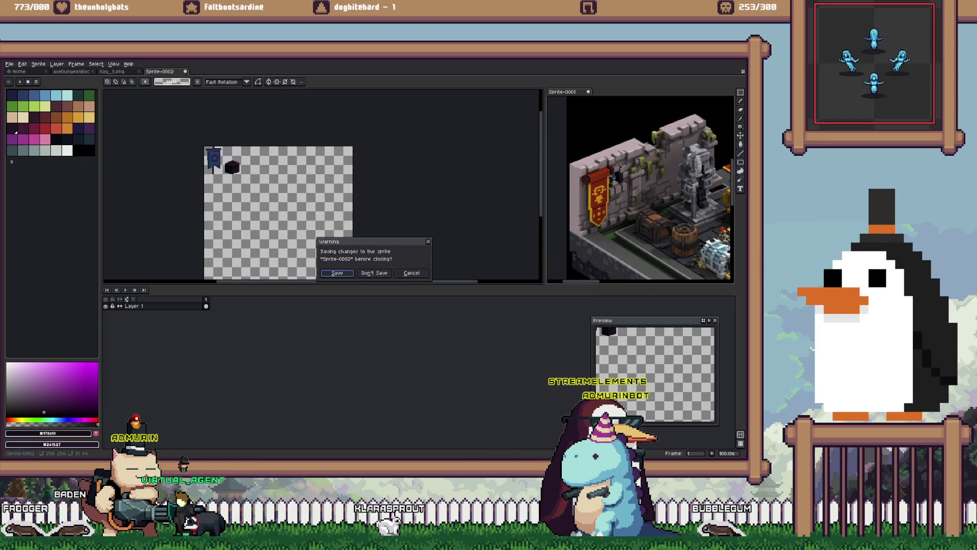
key("n")
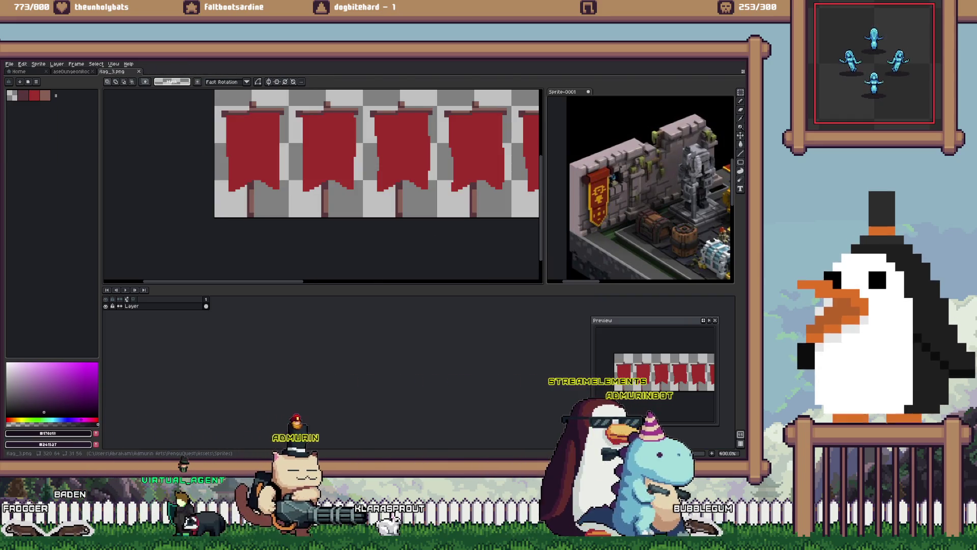
key("ctrl+w")
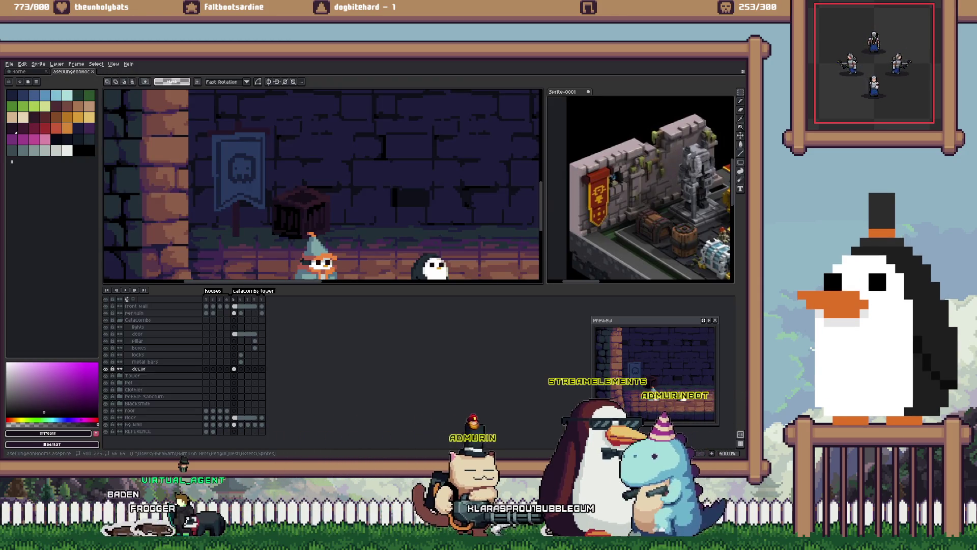
key("alt+Tab")
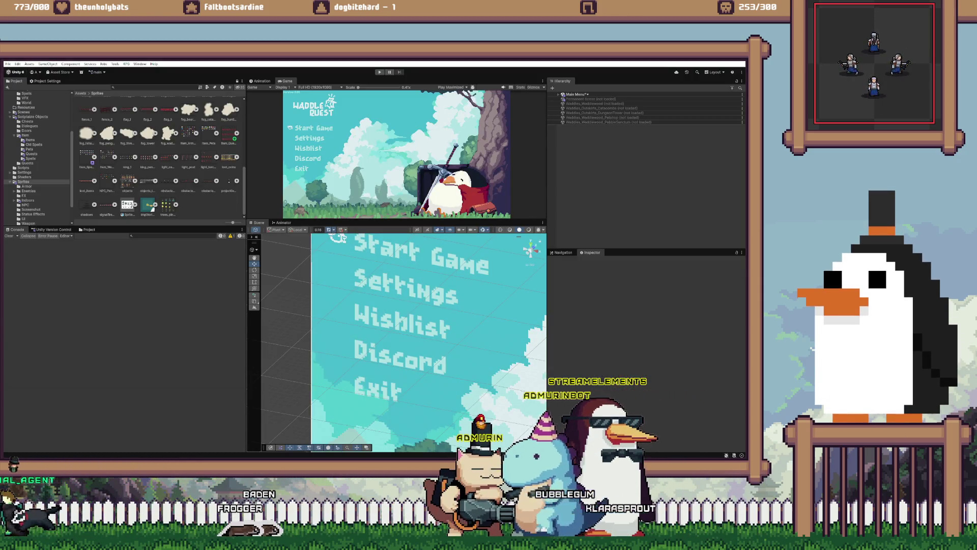
Step: Open Sprites > Indoors > Catacombs in Unity's Project window
scroll(38, 157, "down", 2)
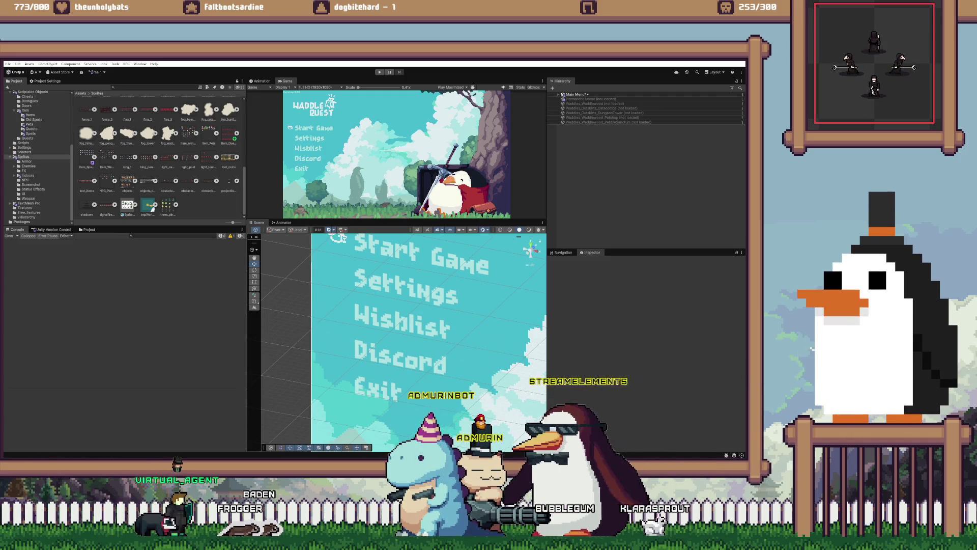
left_click(27, 175)
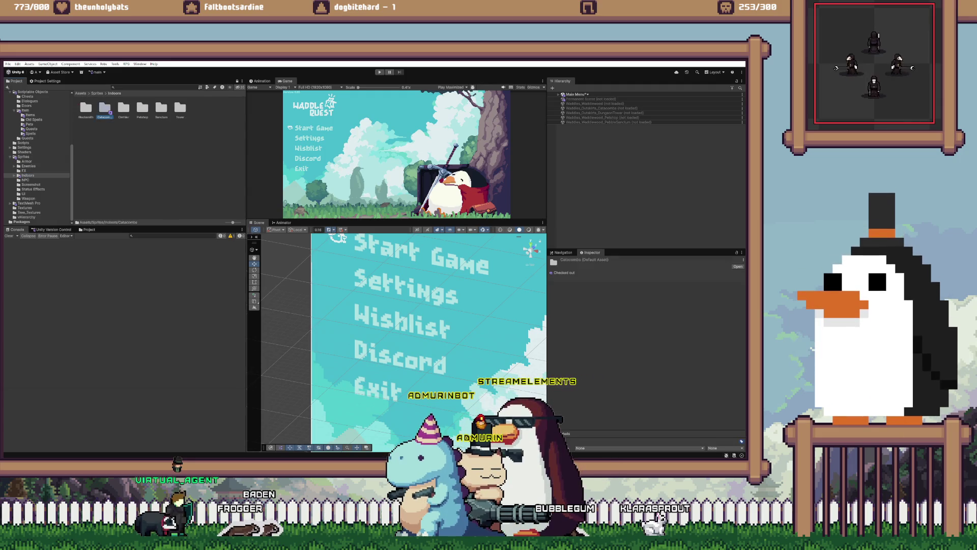
double_click(105, 108)
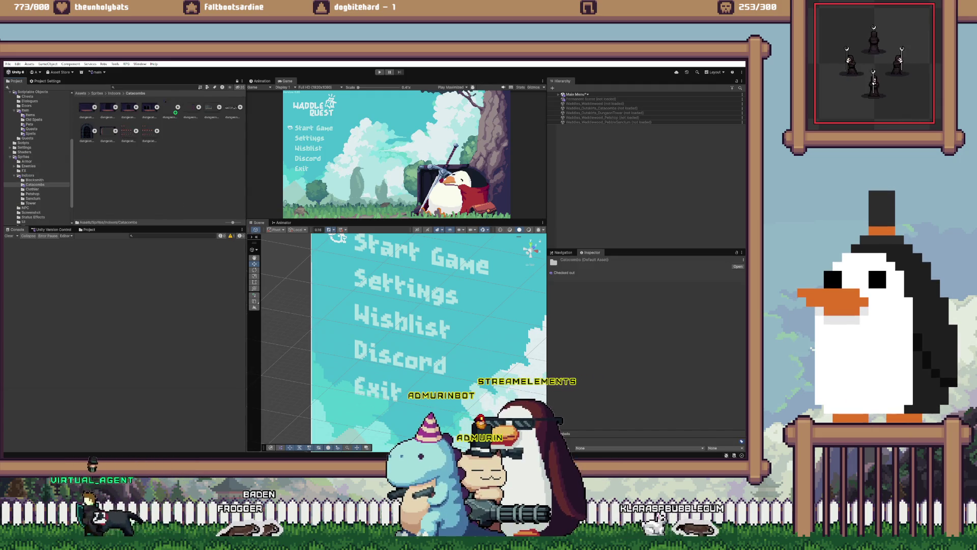
Step: Set dungeon_decor_0 to Compression None and Filter Mode Point, and apply
left_click(175, 111)
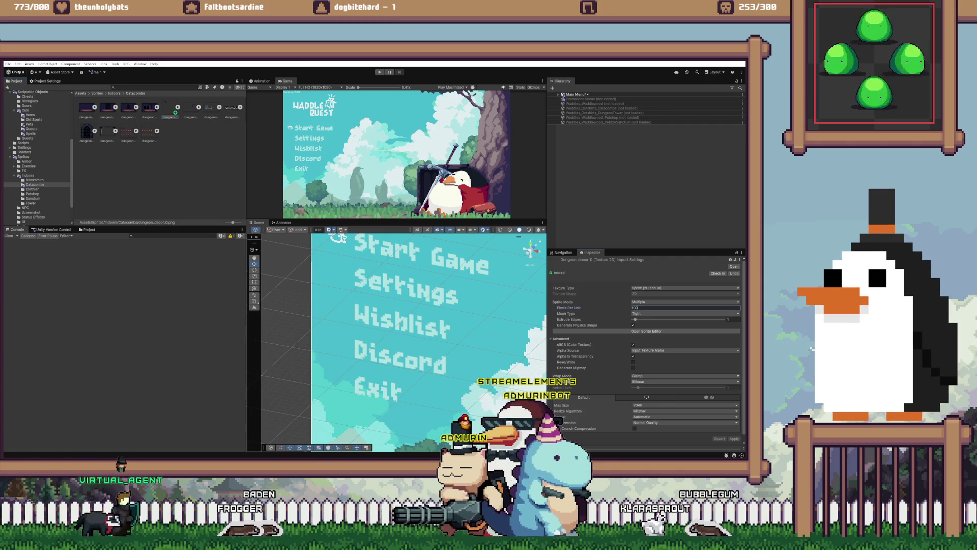
left_click(685, 423)
left_click(657, 429)
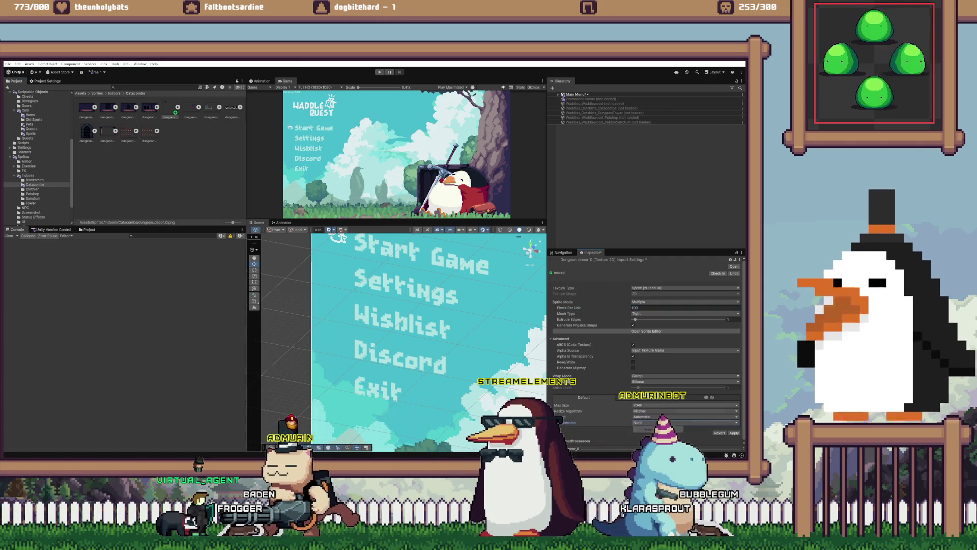
left_click(686, 382)
left_click(662, 375)
left_click(734, 433)
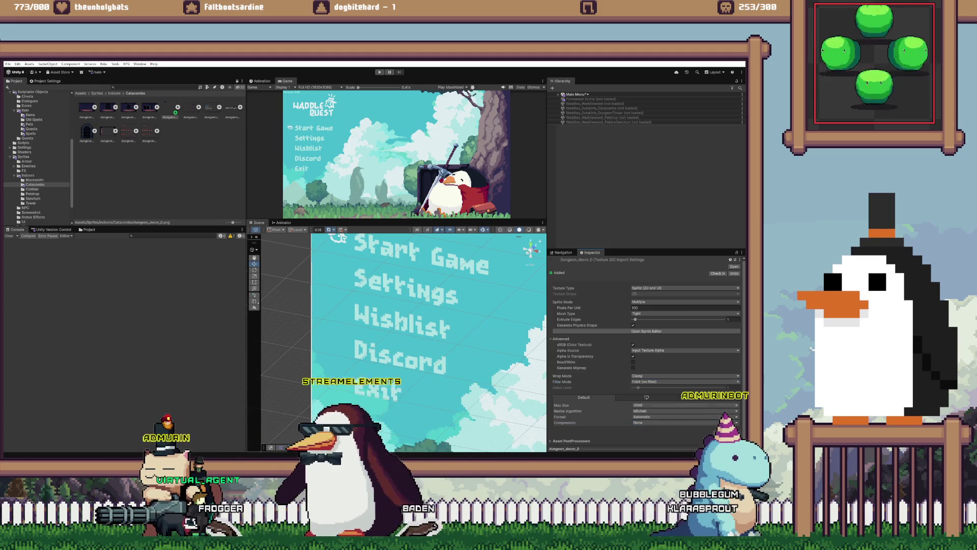
Step: Re-slice dungeon_decor_0 in the Sprite Editor with Bottom pivots and apply
left_click(685, 331)
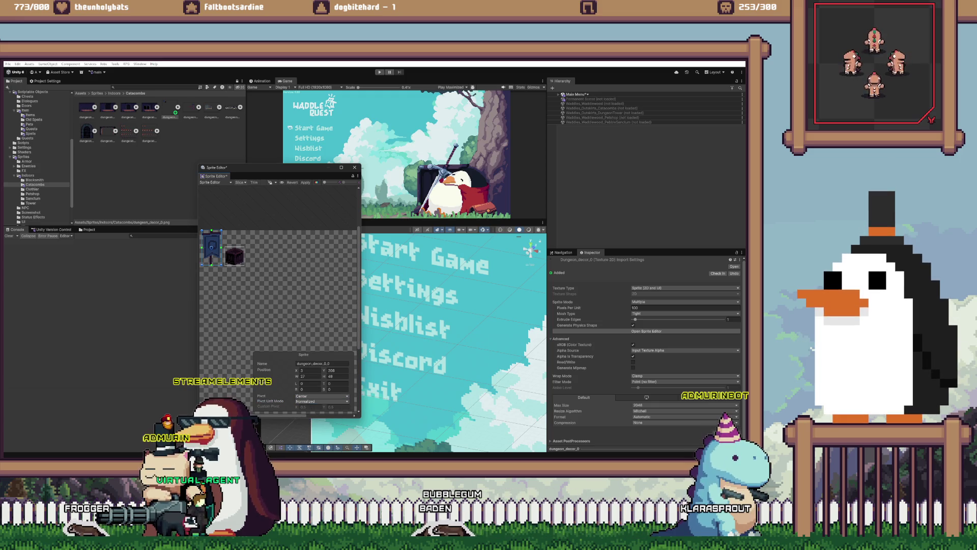
left_click(240, 183)
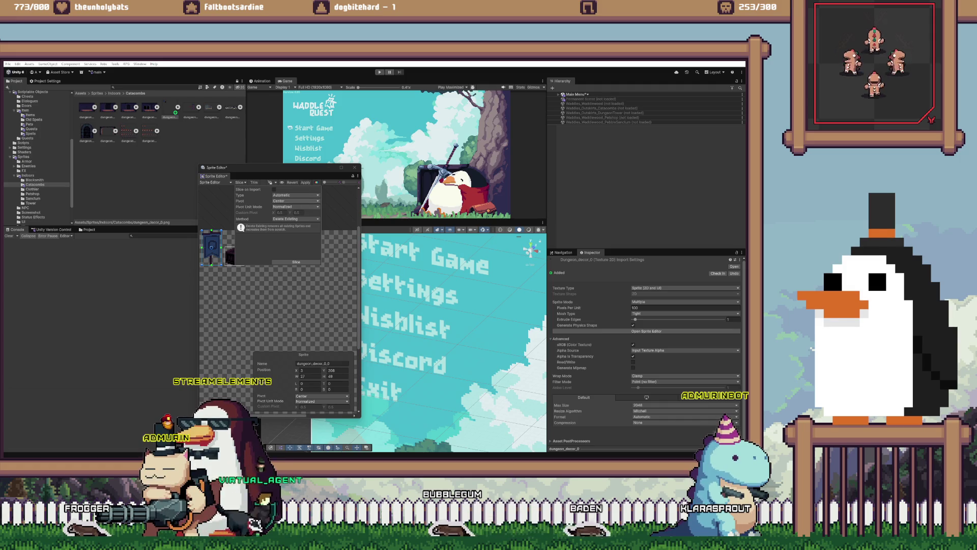
left_click(296, 201)
left_click(289, 251)
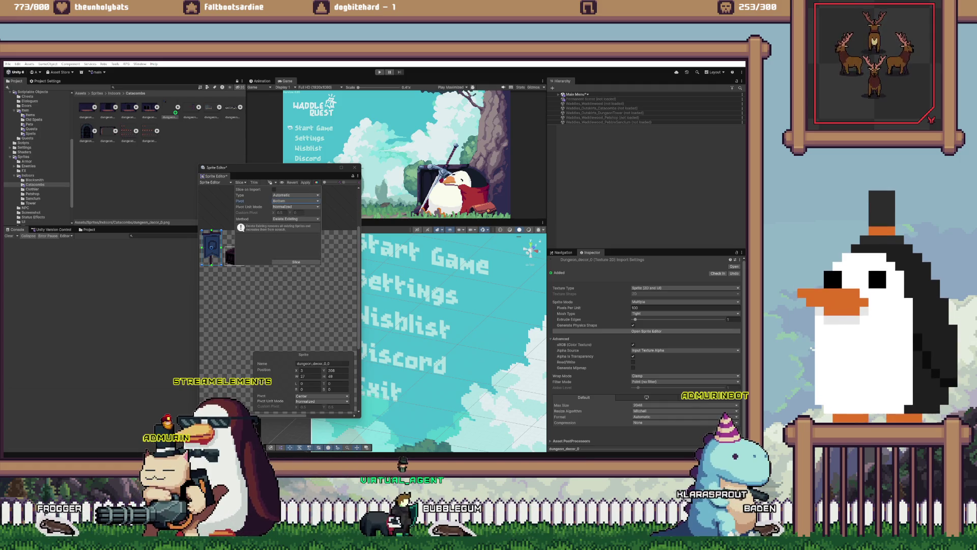
left_click(311, 239)
left_click(211, 247)
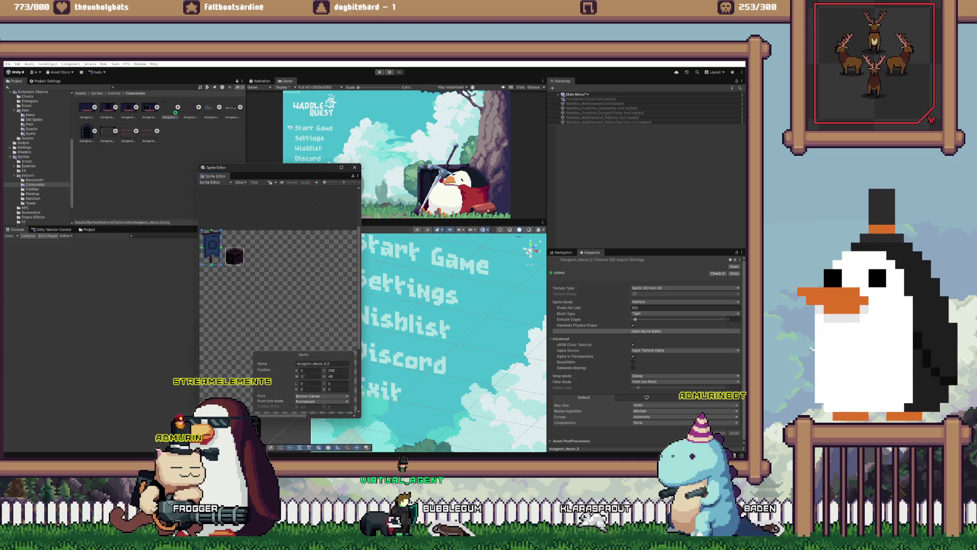
left_click(305, 183)
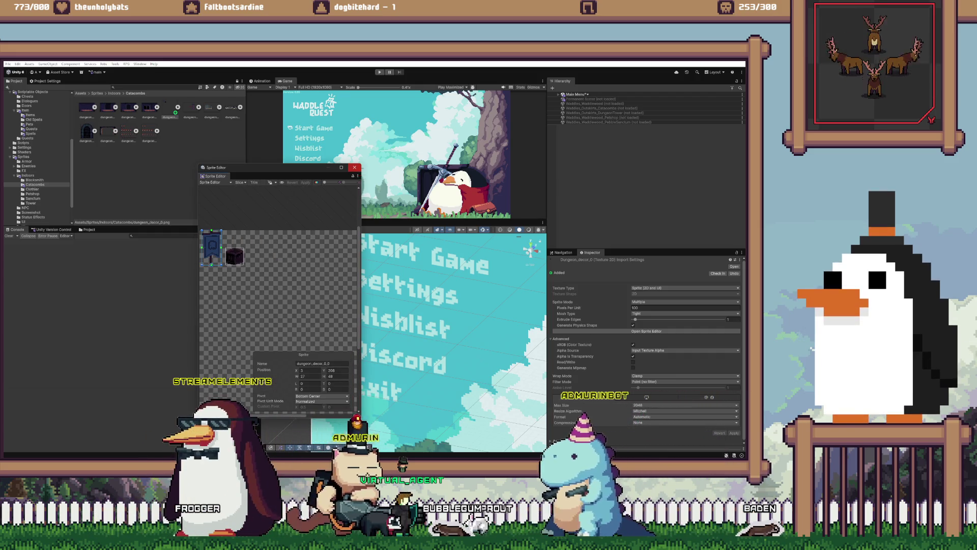
left_click(355, 167)
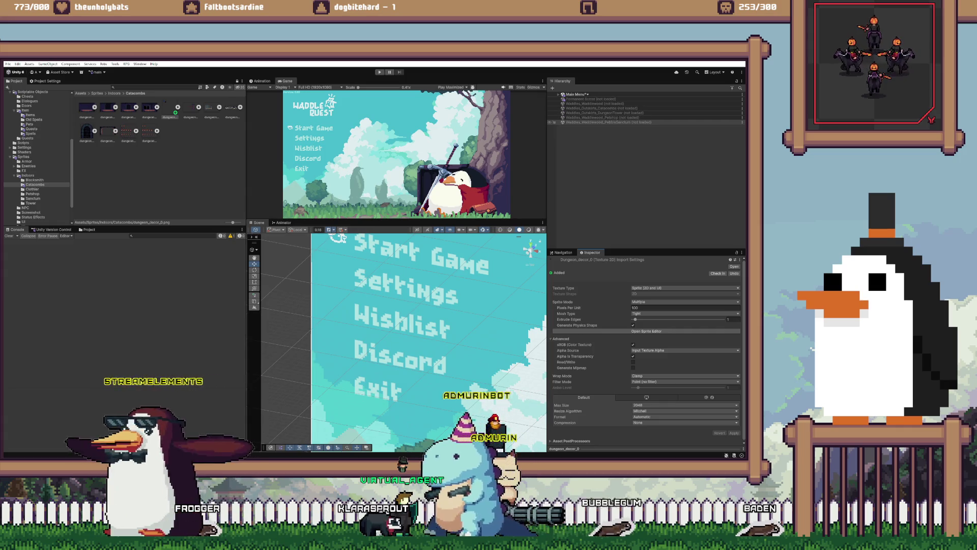
Step: Load the Waddles_Outskirts_Catacombs scene and disable Canvas Main Menu
right_click(610, 109)
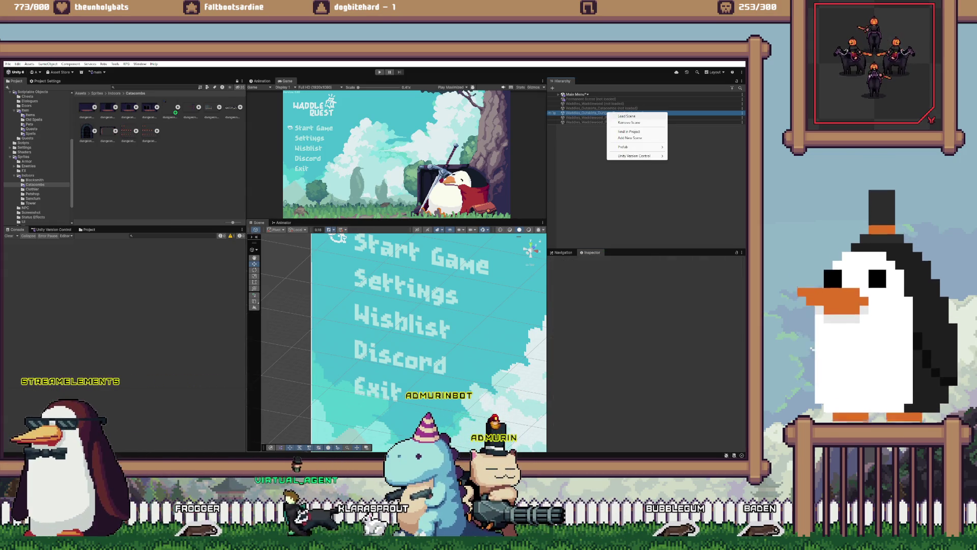
left_click(629, 113)
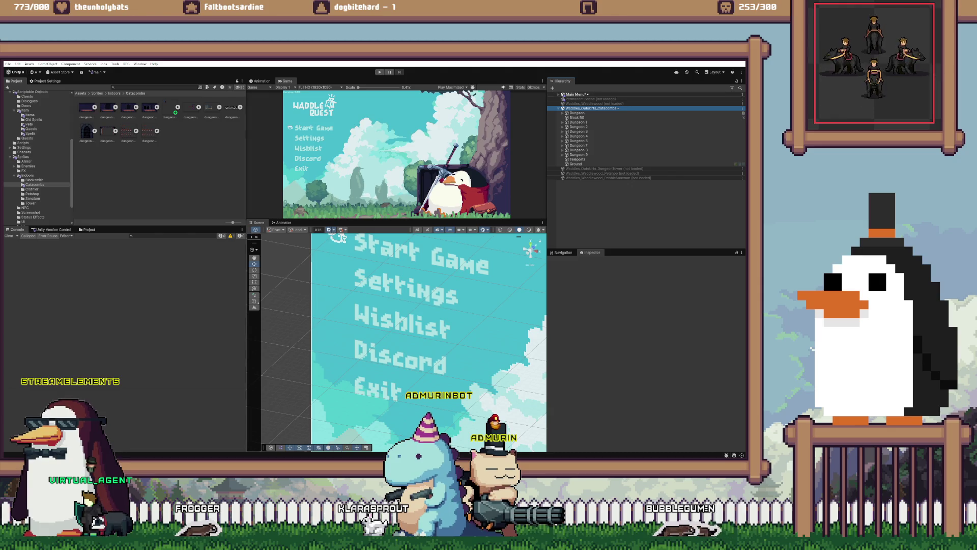
left_click(559, 94)
left_click(558, 104)
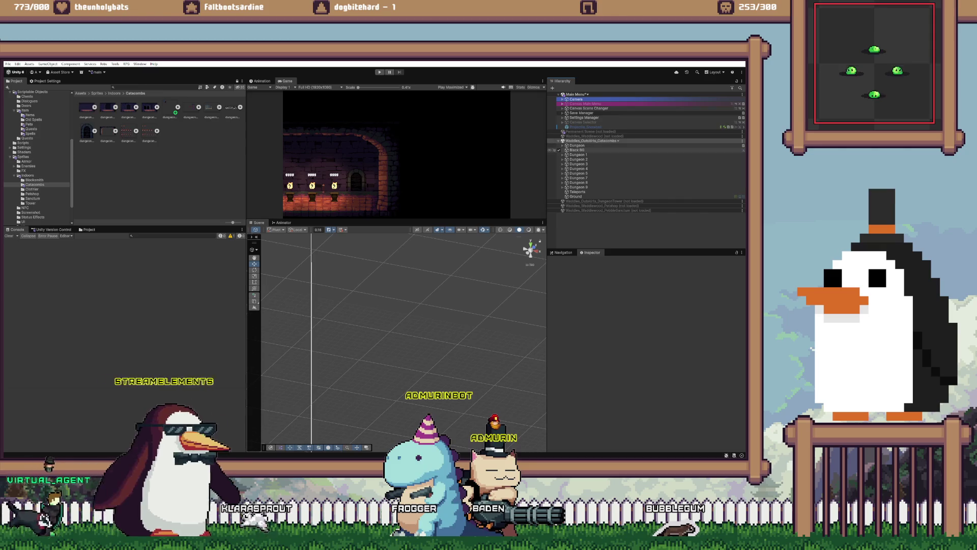
Step: Frame the Dungeon 1 room up close and select its Lights group
double_click(578, 155)
left_click_drag(397, 330, 448, 305)
scroll(509, 326, "down", 10)
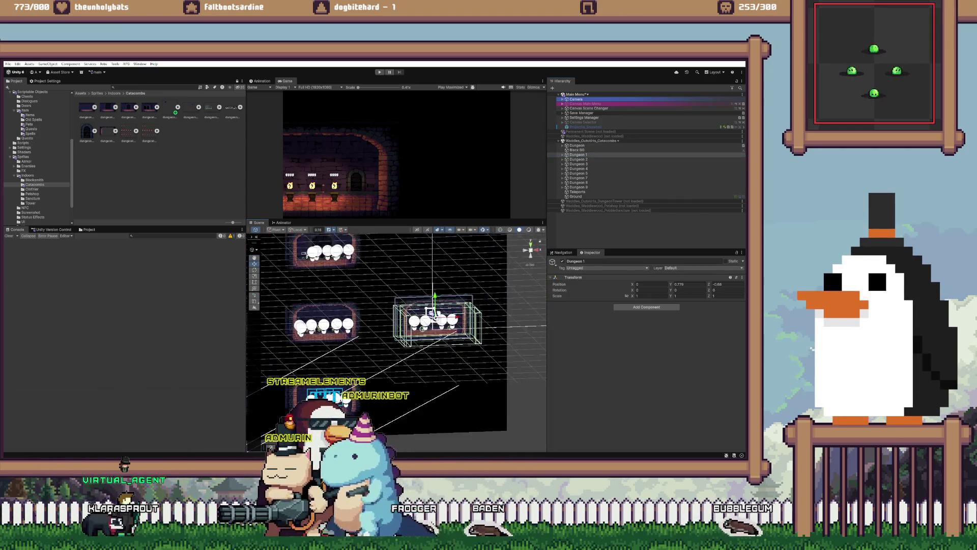
left_click_drag(509, 326, 468, 345)
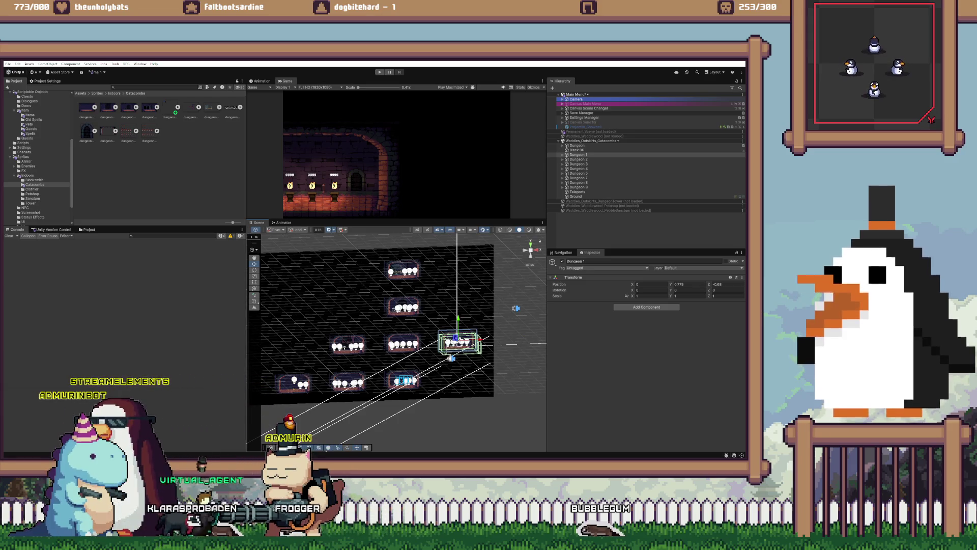
mouse_move(468, 345)
left_mouse_down()
mouse_move(467, 326)
mouse_move(531, 327)
left_mouse_up()
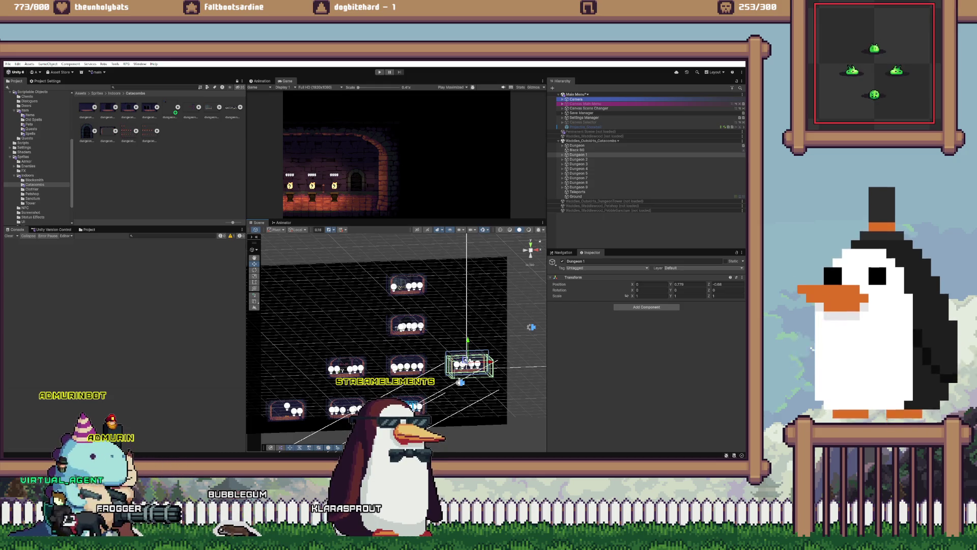
scroll(397, 153, "up", 1)
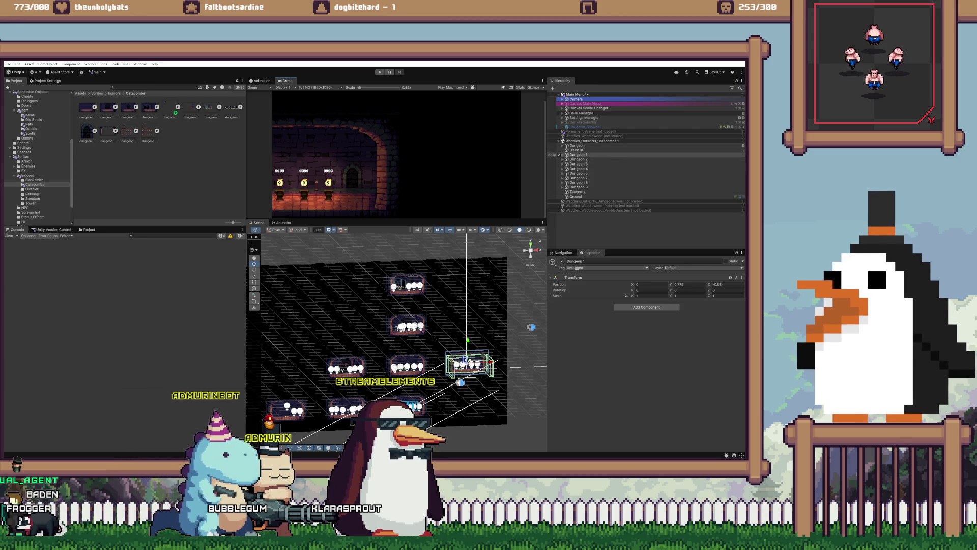
double_click(579, 155)
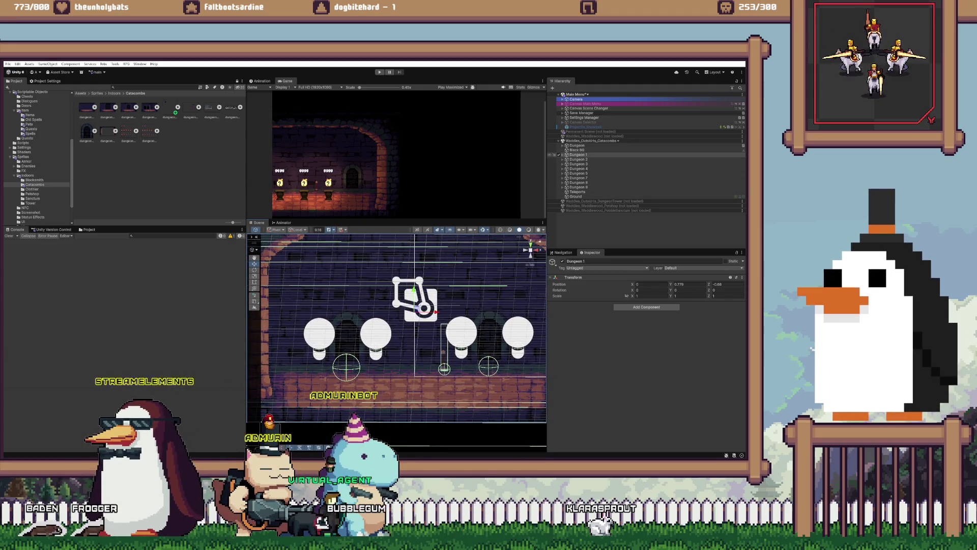
left_click(563, 154)
left_click(578, 187)
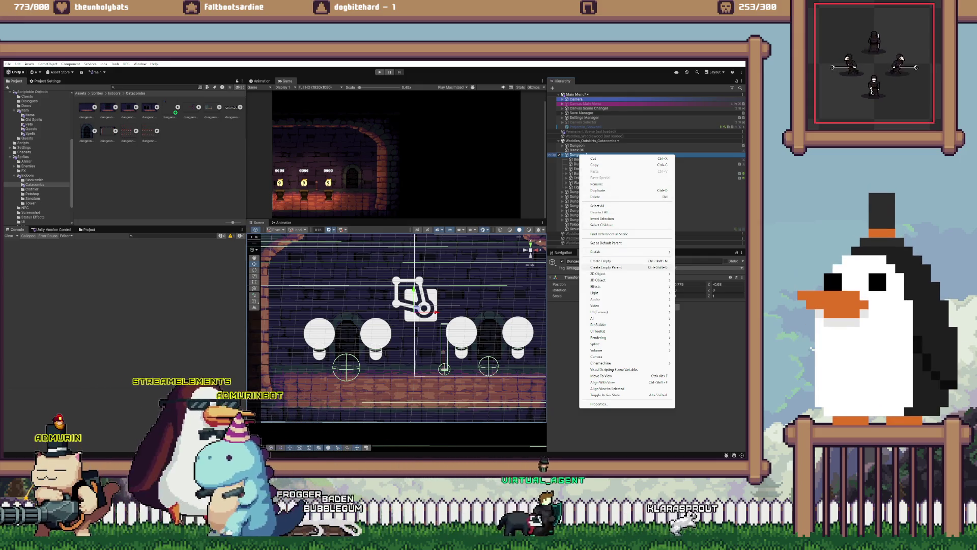
Step: Select the Light Post Dungeon (1) copy under Lights and frame it in the scene
left_click(601, 260)
type("Decor")
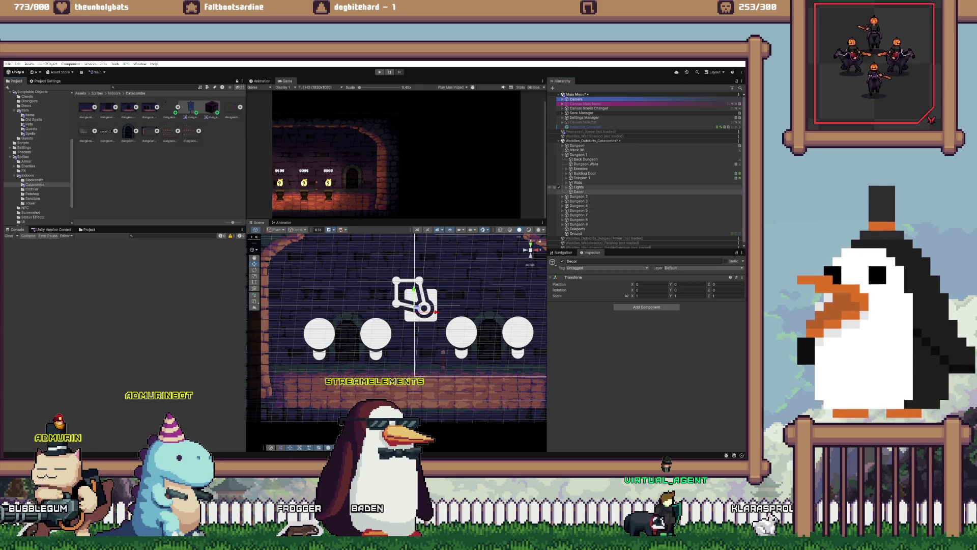
left_click(566, 187)
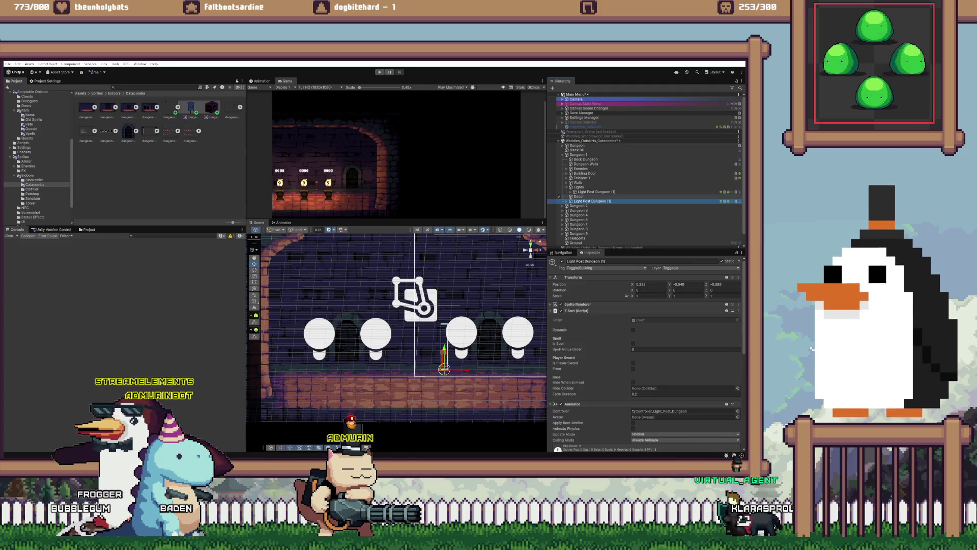
left_click(596, 192)
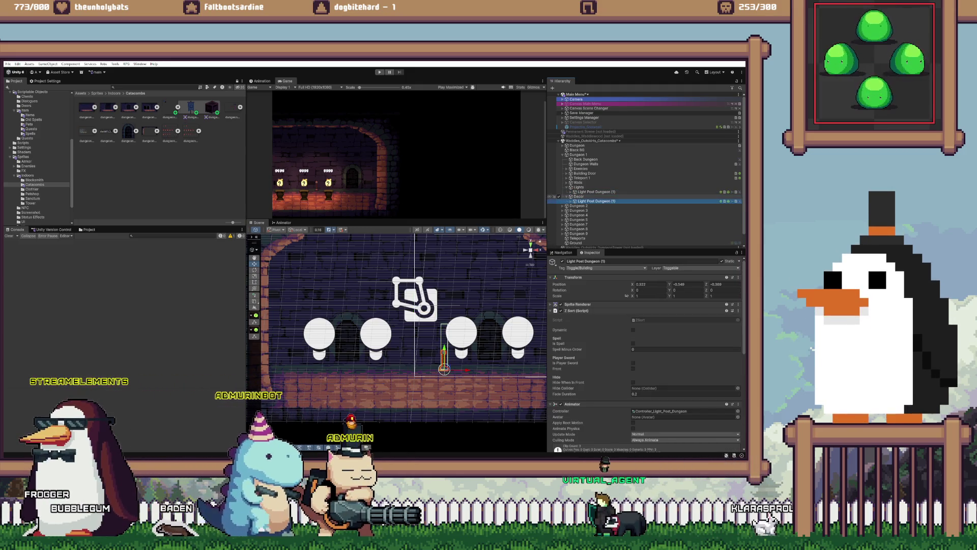
key("f")
scroll(644, 168, "down", 1)
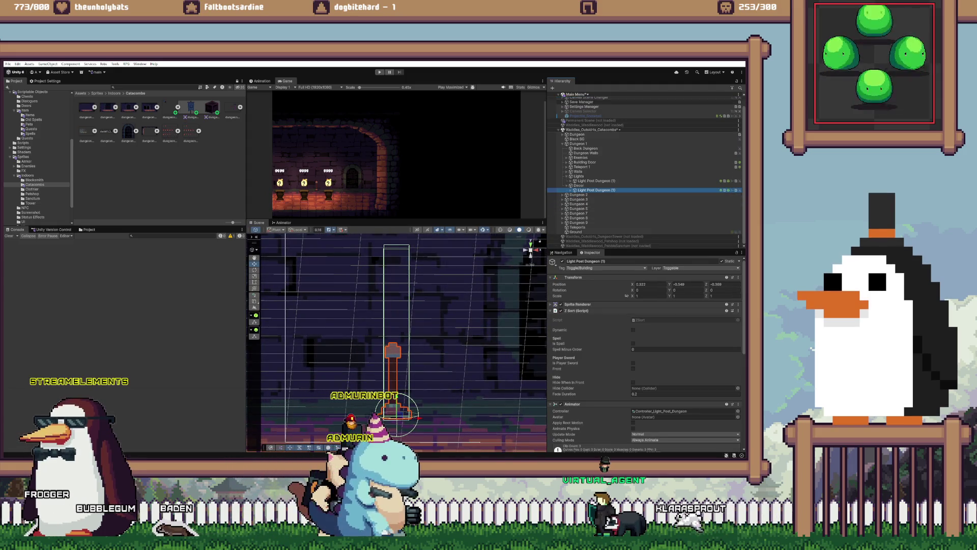
right_click(579, 310)
left_click(579, 310)
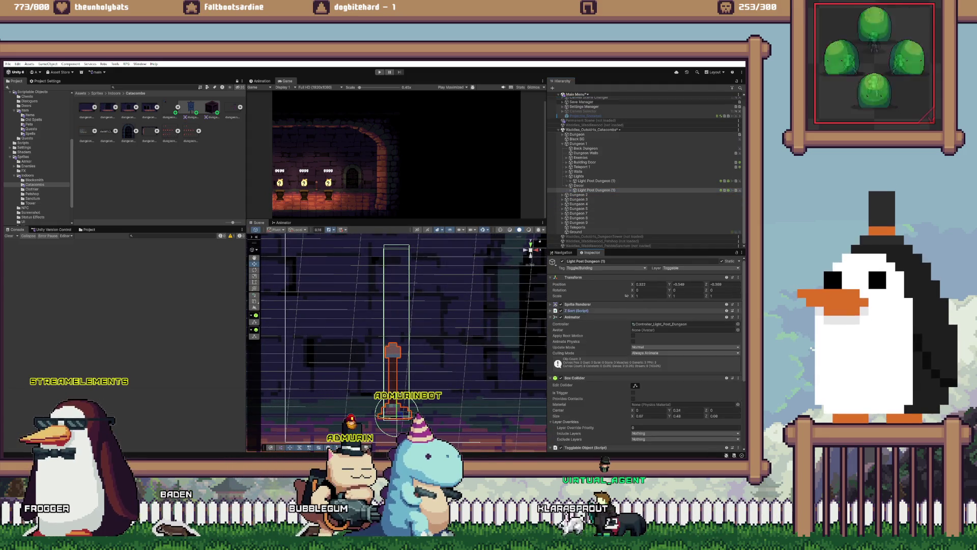
Step: Remove the Animator, Box Collider and Togglable Object components from the light post copy
right_click(572, 317)
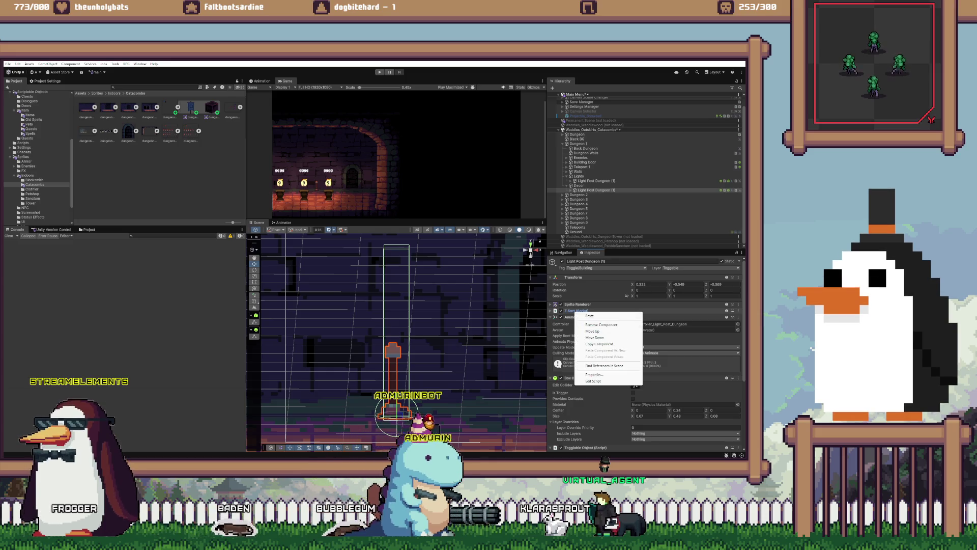
left_click(573, 317)
right_click(573, 316)
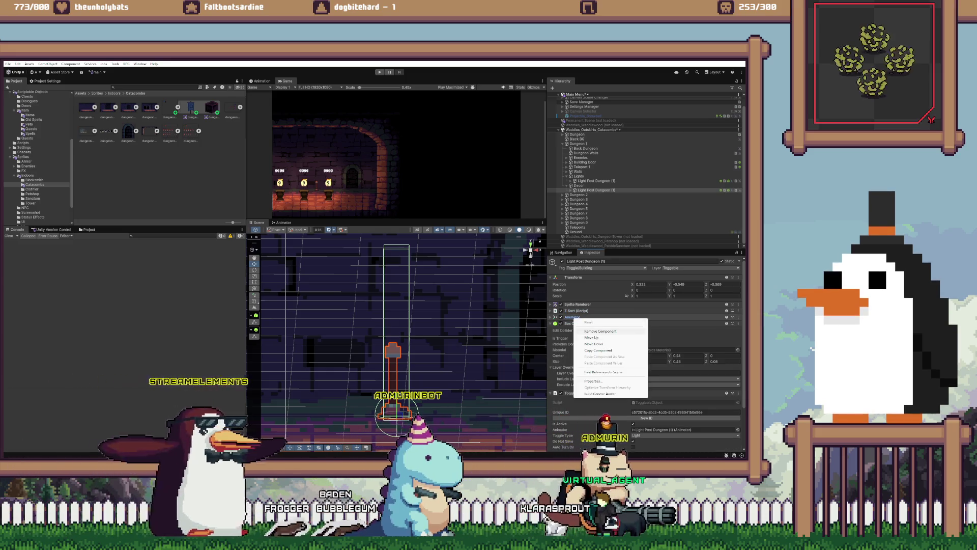
left_click(601, 331)
right_click(572, 317)
left_click(601, 330)
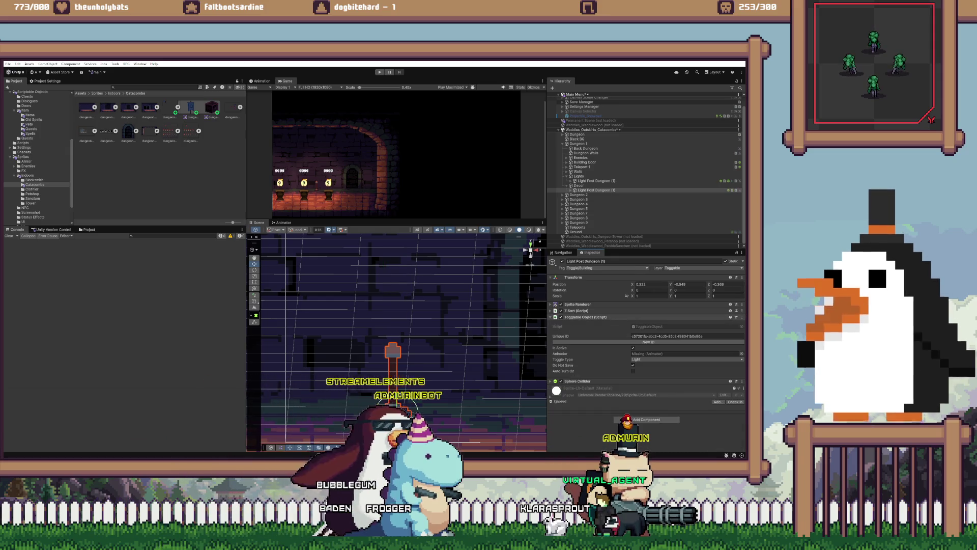
right_click(580, 317)
left_click(608, 330)
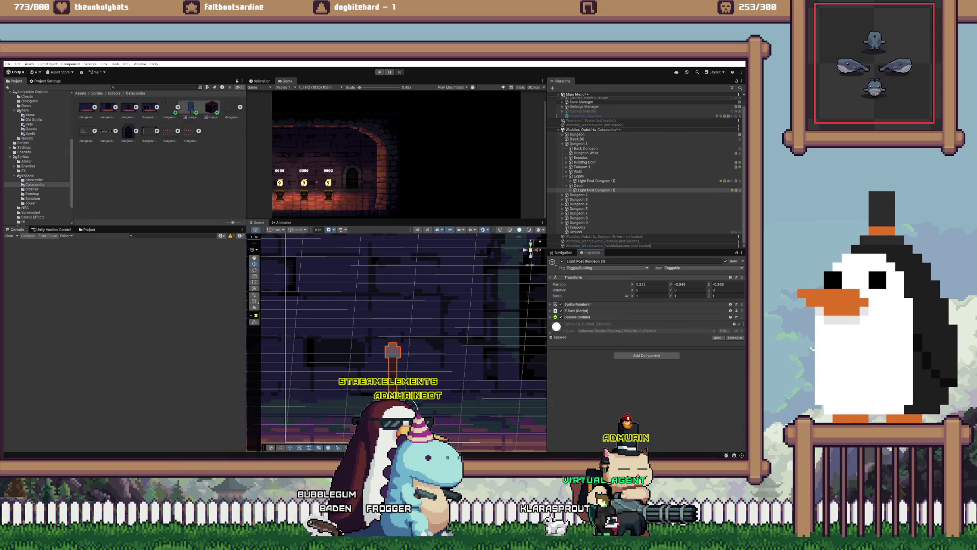
Step: Set the object's tag to Untagged and its layer to Default
left_click(606, 267)
left_click(581, 274)
left_click(702, 267)
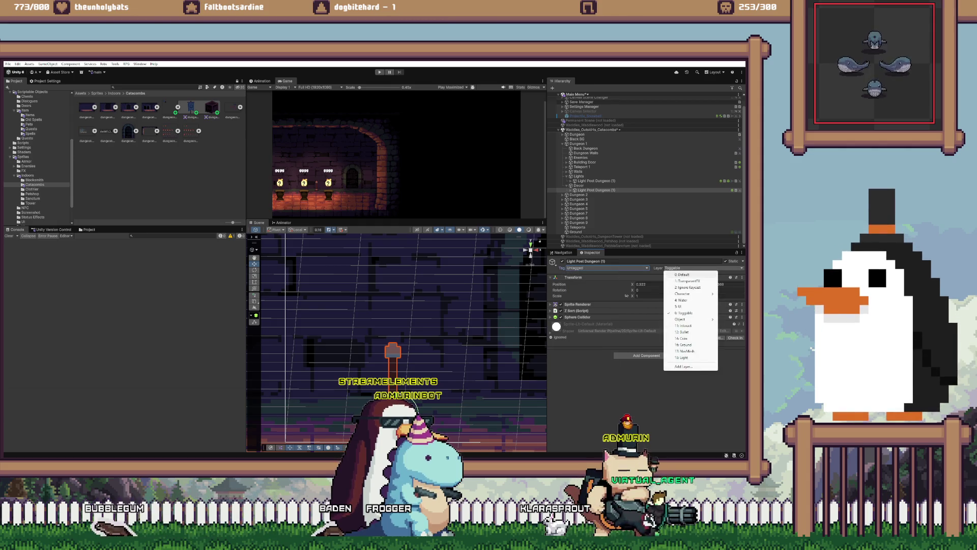
left_click(682, 274)
key("Return")
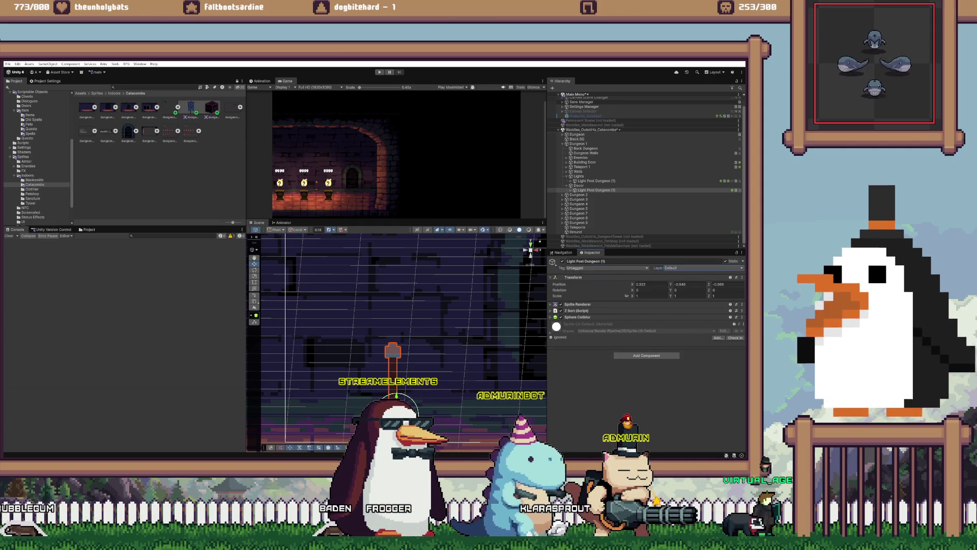
Step: Rename the light post copy to Banner
left_click(571, 189)
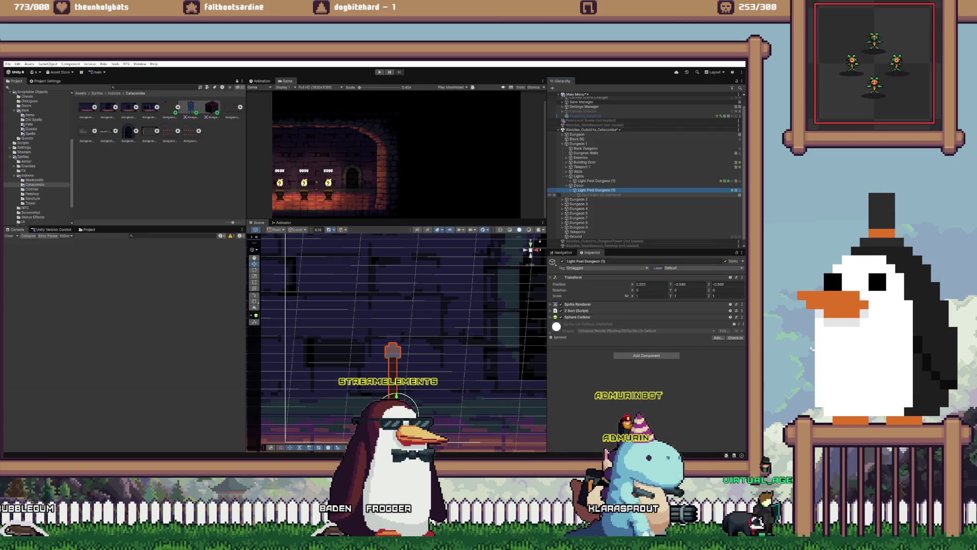
left_click(601, 194)
key("Left")
key("Left")
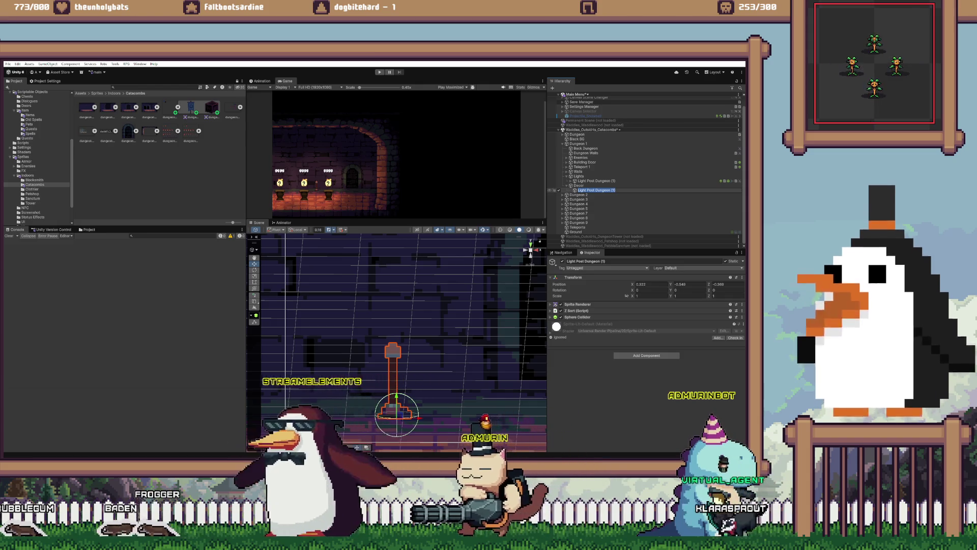
type("Banner")
key("Return")
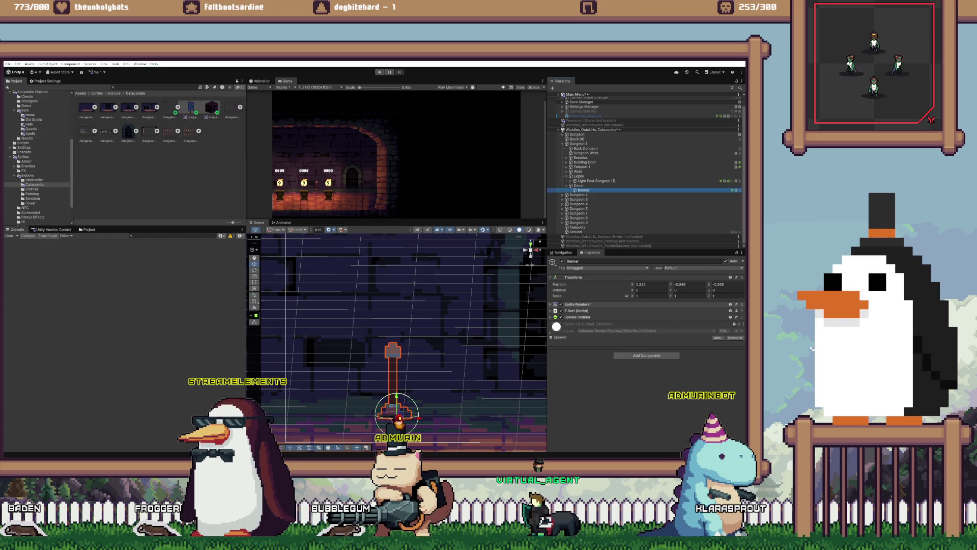
Step: Assign dungeon_decor_0_0 to the Banner's Sprite Renderer and frame the Banner in the scene
left_click(578, 304)
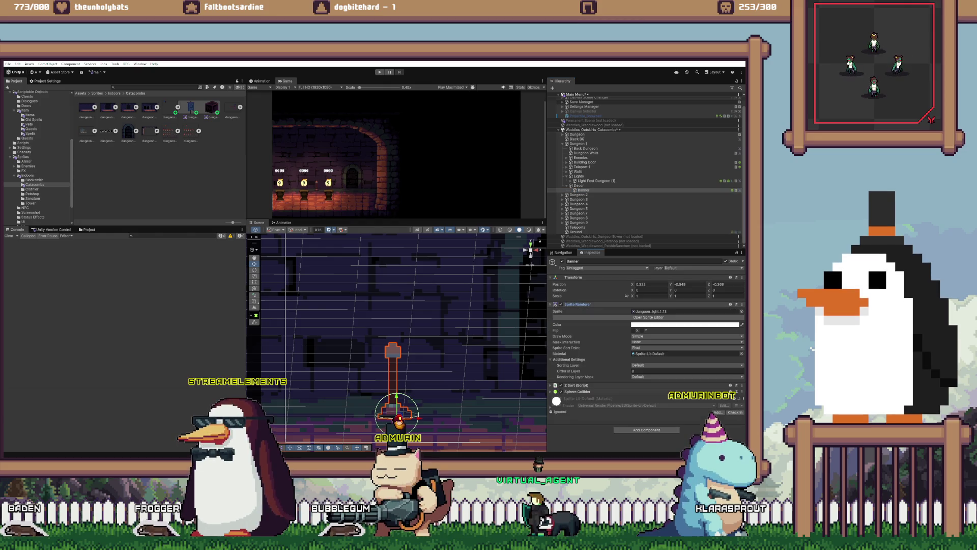
left_click_drag(192, 109, 683, 311)
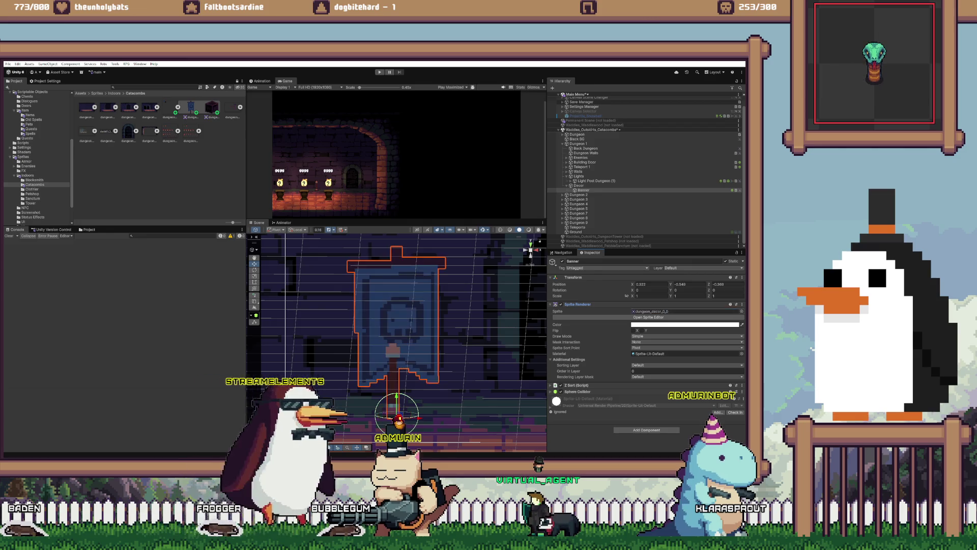
scroll(397, 341, "down", 3)
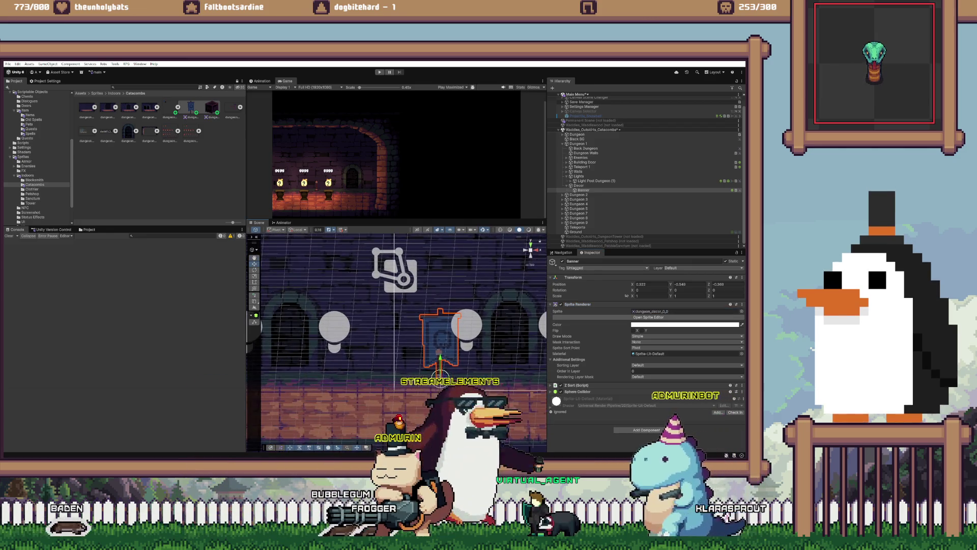
double_click(583, 190)
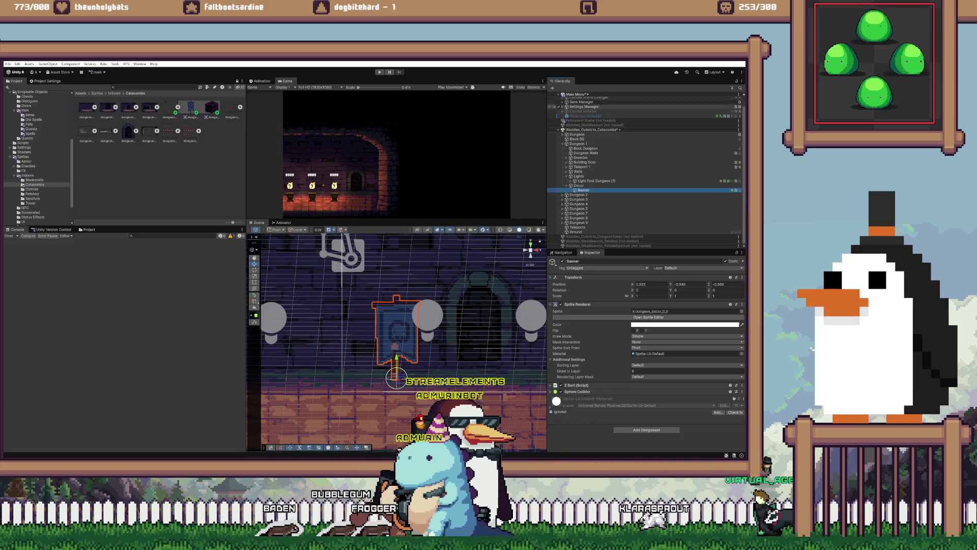
scroll(644, 163, "up", 1)
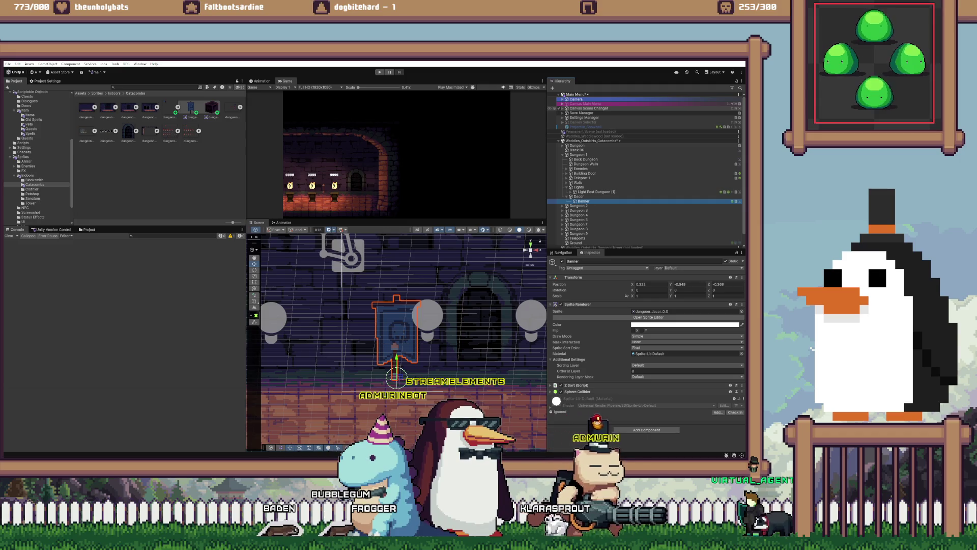
left_click(563, 99)
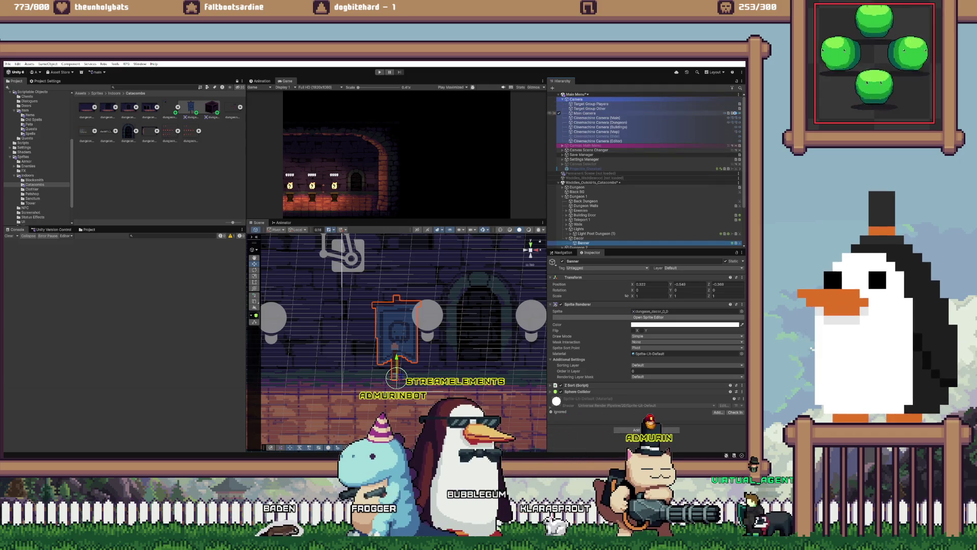
Step: Select the editor Cinemachine camera, nudge it left, then undo the move
double_click(597, 140)
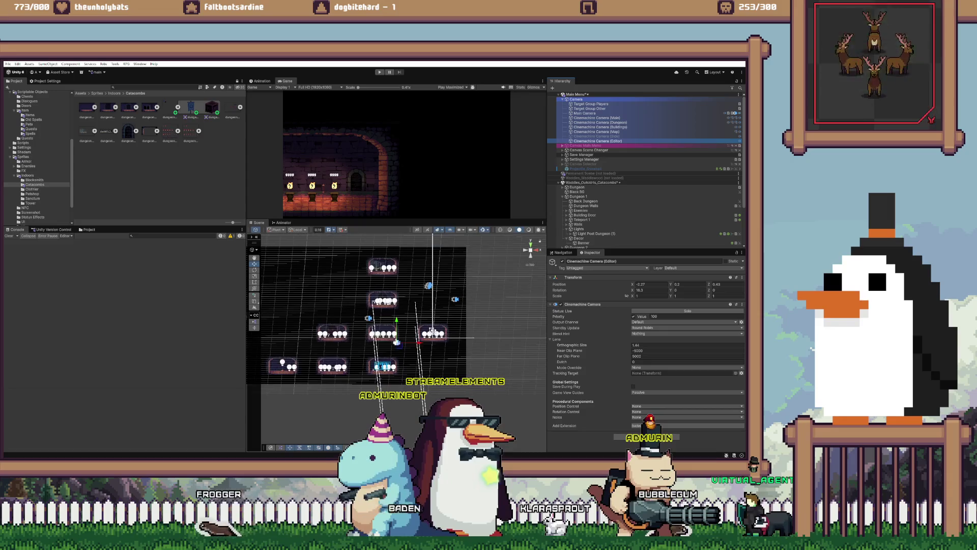
mouse_move(417, 342)
left_mouse_down()
mouse_move(427, 342)
mouse_move(405, 342)
mouse_move(397, 313)
mouse_move(432, 313)
left_mouse_up()
key("ctrl+z")
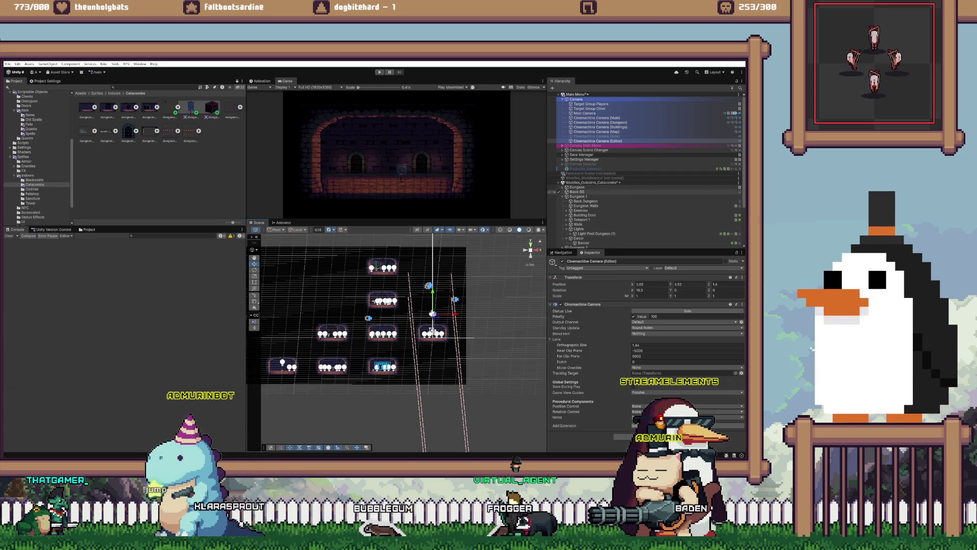
Step: Frame the Banner and push it back in depth to about Z 0.5, ending in front view
left_click(432, 331)
key("f")
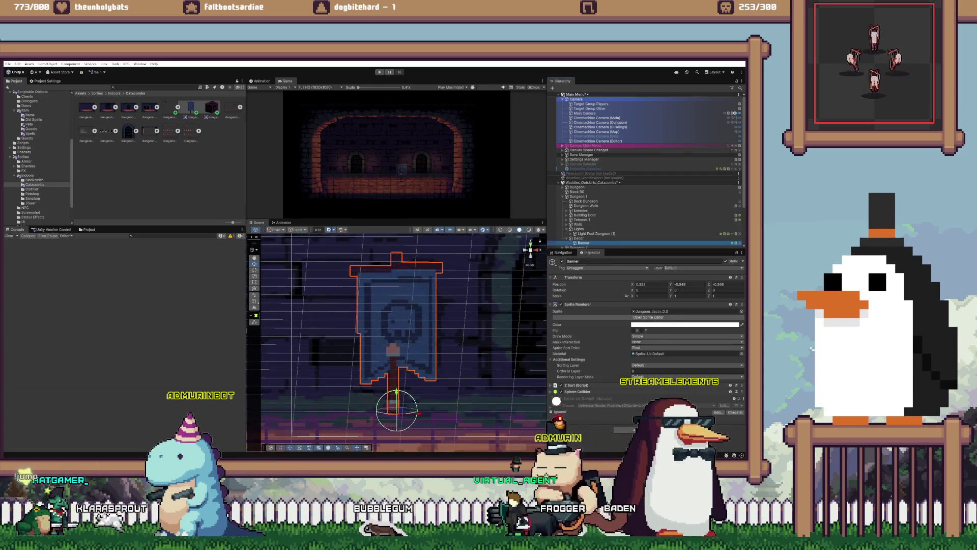
mouse_move(396, 410)
left_mouse_down()
mouse_move(265, 410)
mouse_move(329, 409)
left_mouse_up()
key("f")
left_click_drag(397, 331, 443, 310)
mouse_move(387, 372)
left_mouse_down()
mouse_move(483, 309)
mouse_move(455, 327)
mouse_move(467, 342)
left_mouse_up()
left_click(530, 249)
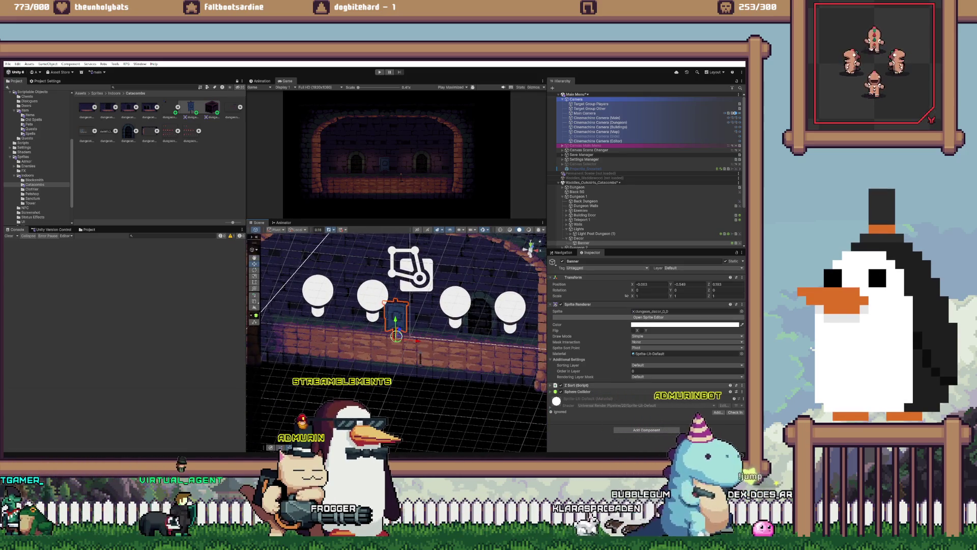
Step: Collapse the Z Sort component and remove the Banner's Sphere Collider component
left_click(555, 384)
scroll(646, 346, "down", 2)
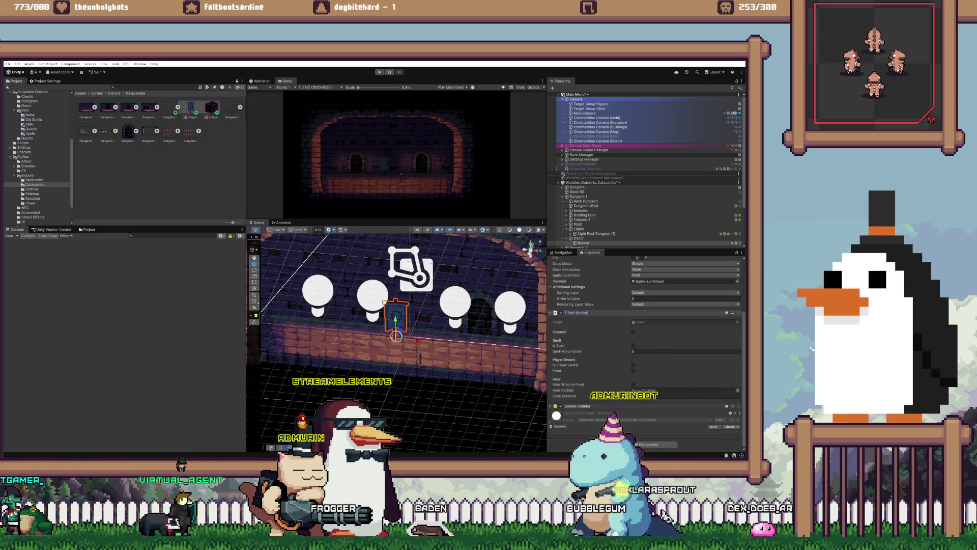
left_click(555, 312)
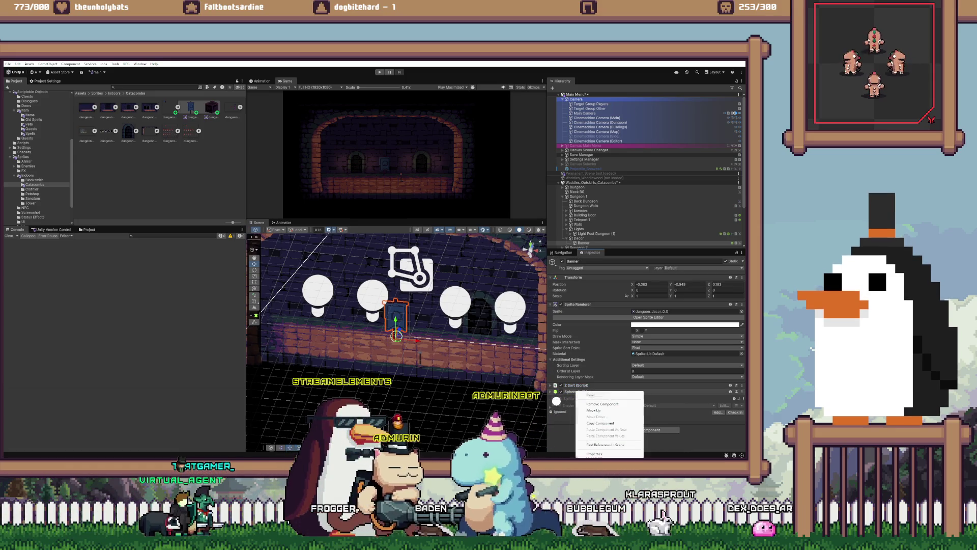
right_click(578, 391)
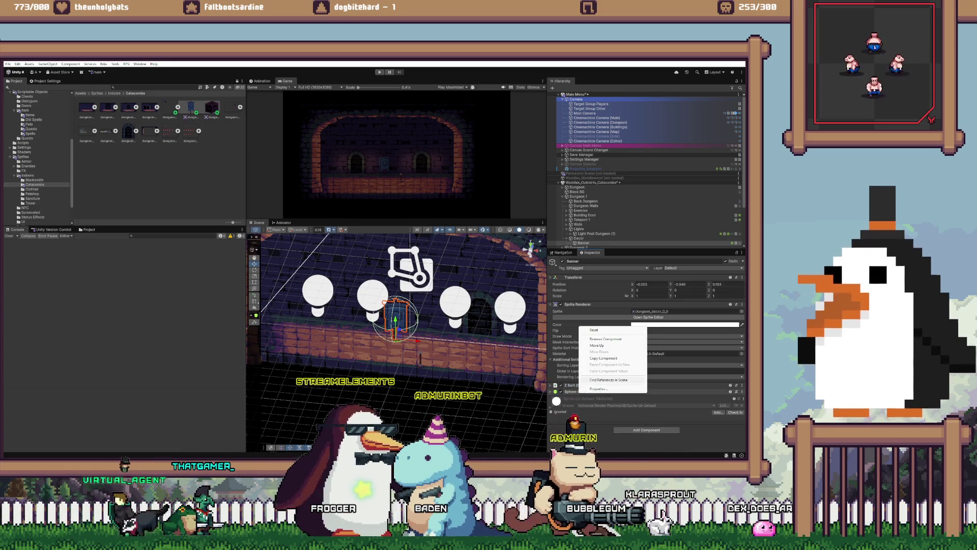
left_click(605, 338)
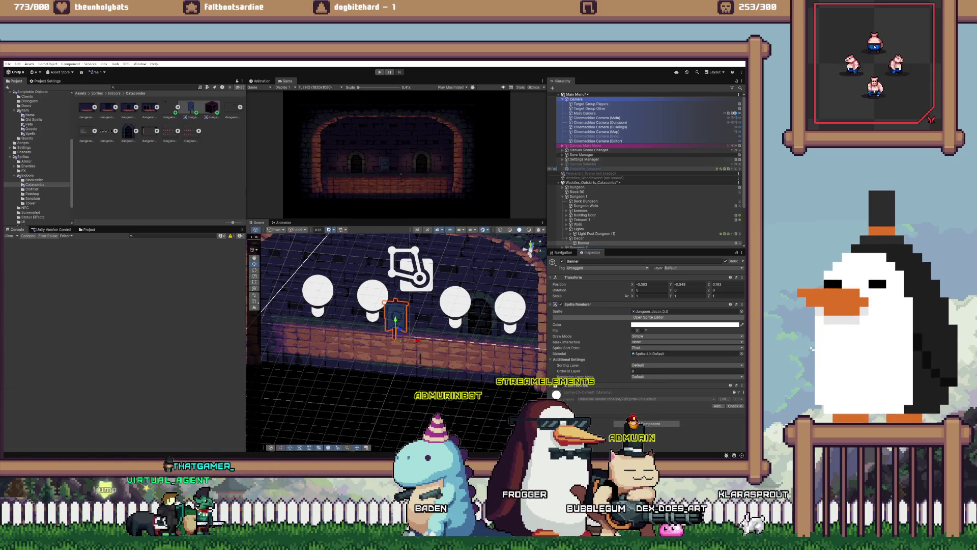
scroll(647, 168, "down", 5)
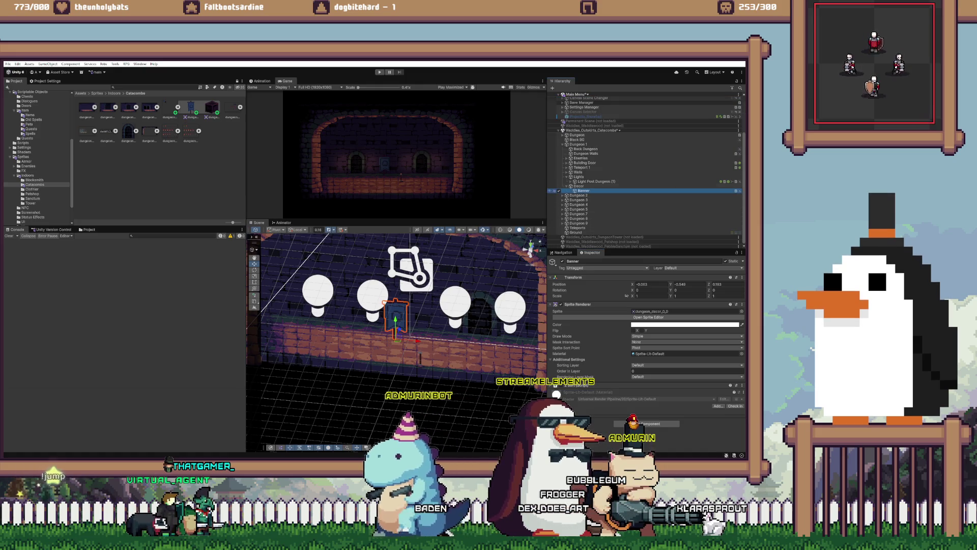
key("ctrl+d")
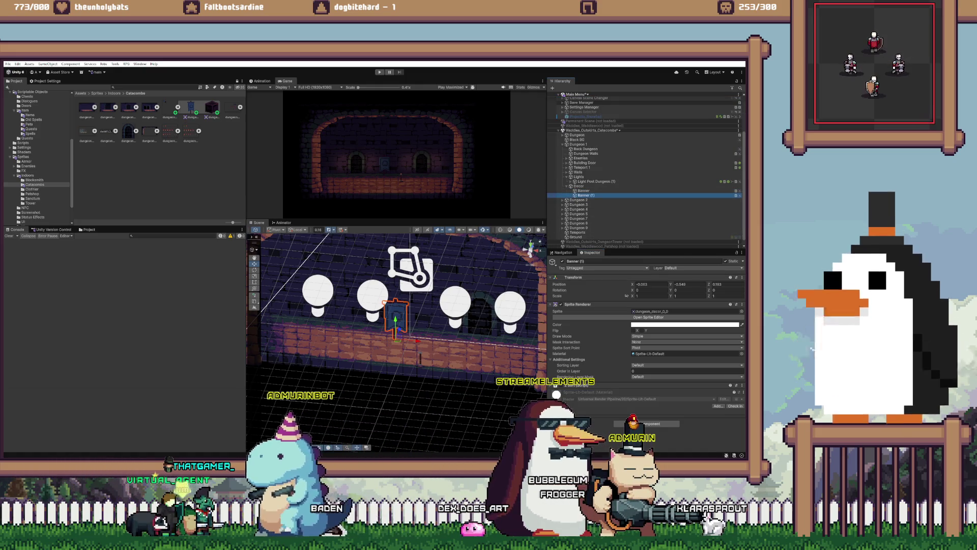
left_click_drag(212, 108, 682, 311)
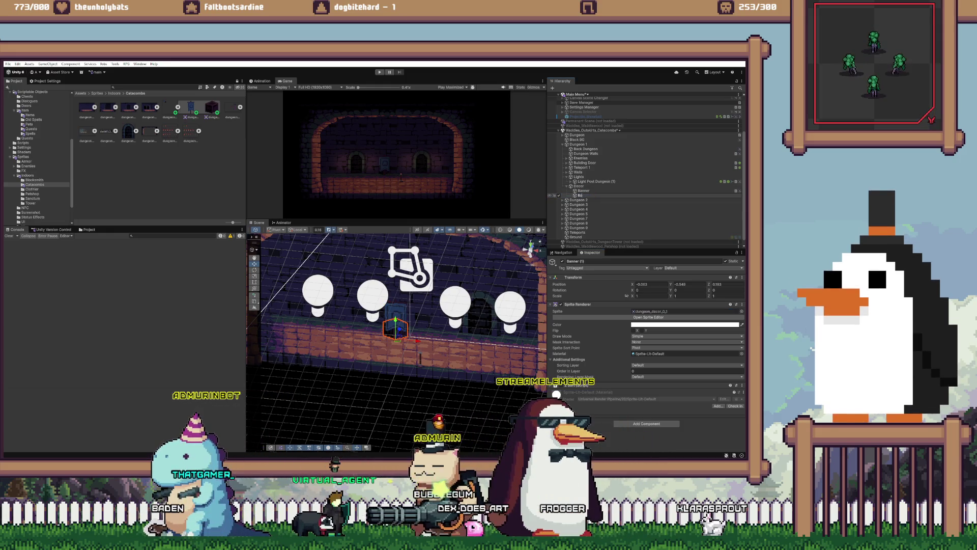
left_click_drag(413, 340, 280, 329)
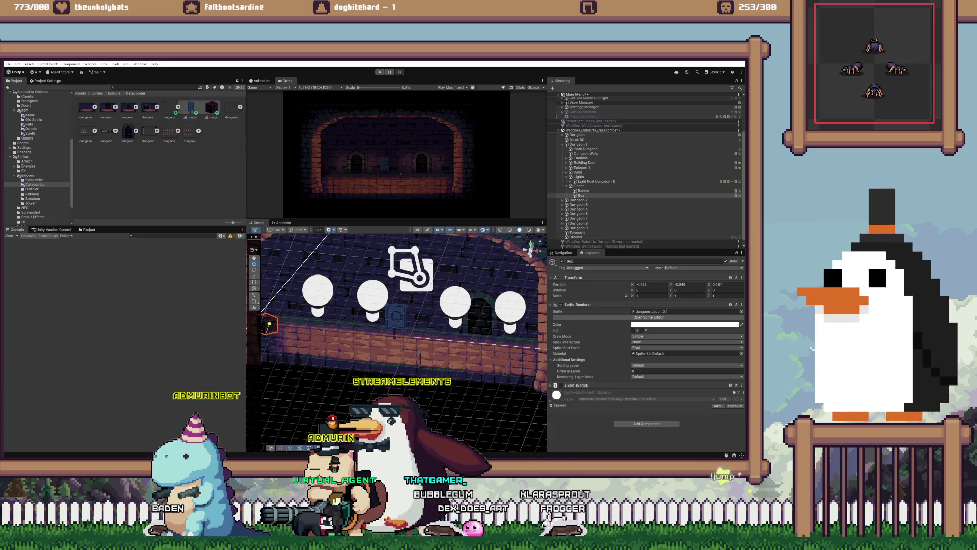
mouse_move(397, 305)
left_mouse_down()
mouse_move(437, 326)
mouse_move(402, 333)
mouse_move(478, 366)
left_mouse_up()
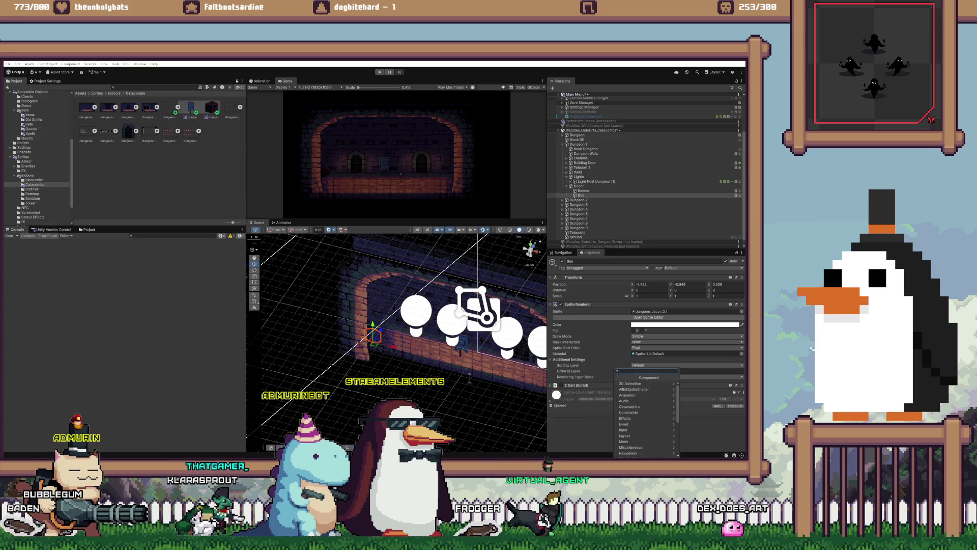
left_click(583, 190)
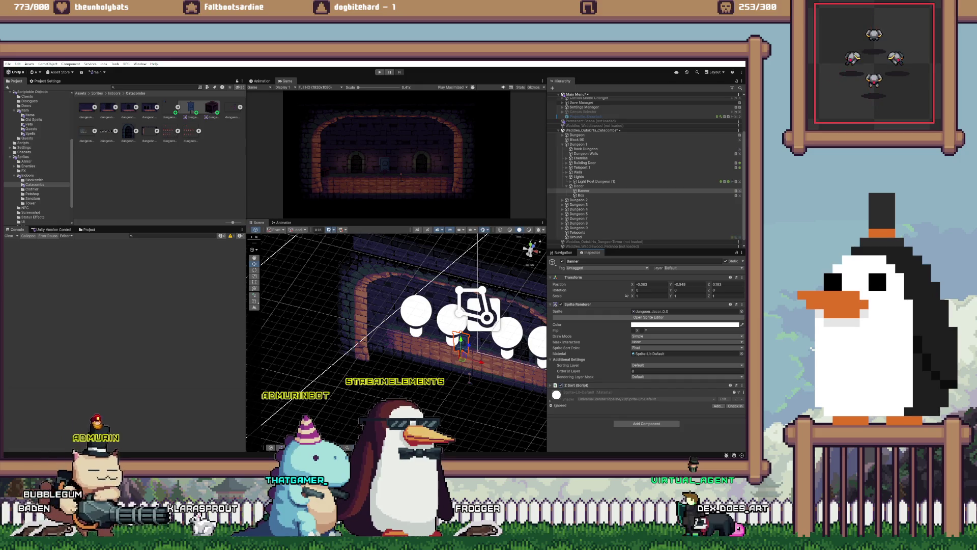
mouse_move(397, 316)
left_mouse_down()
mouse_move(363, 243)
mouse_move(413, 418)
mouse_move(366, 336)
mouse_move(328, 318)
mouse_move(346, 324)
left_mouse_up()
left_click(364, 243)
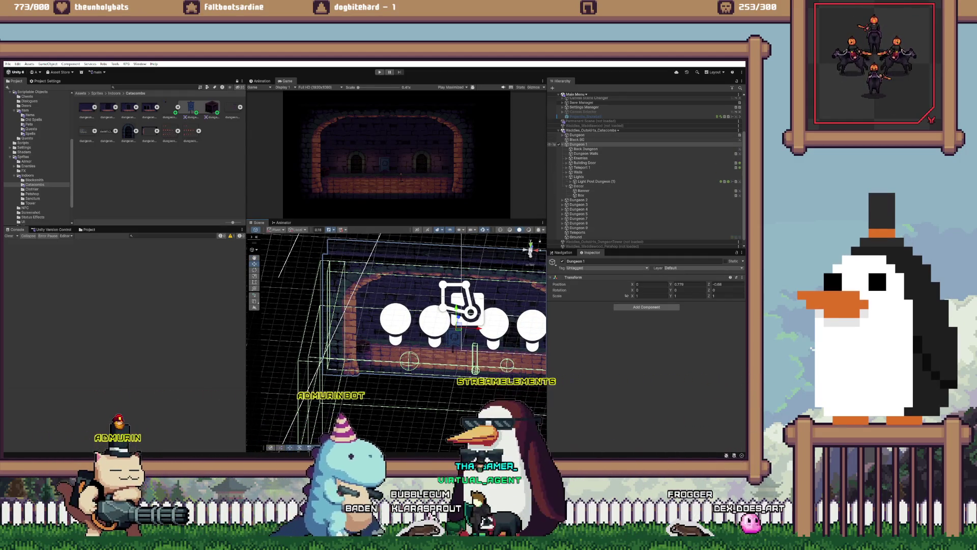
Step: Collapse Dungeon 1 and unload Waddles_Outskirts_Catacombs from the Hierarchy
left_click(559, 144)
right_click(625, 176)
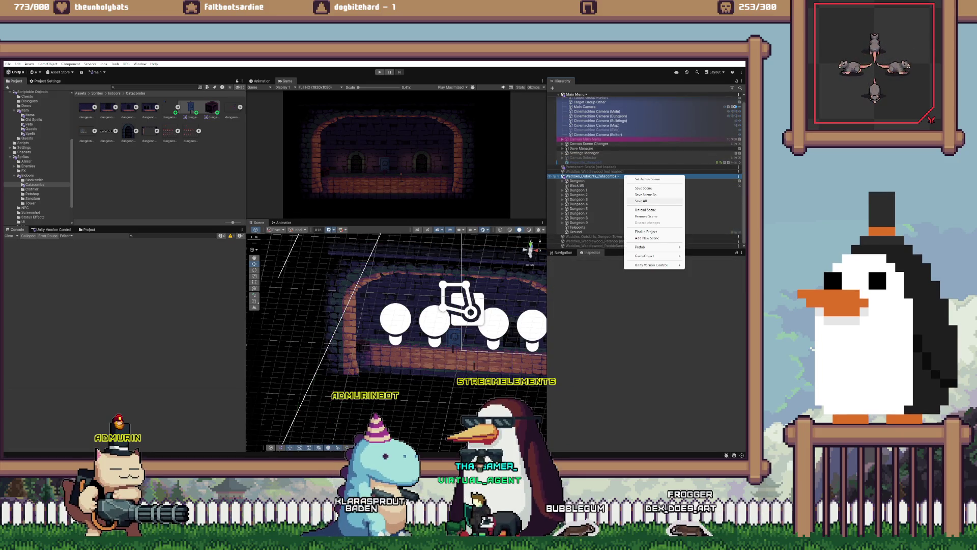
left_click(645, 210)
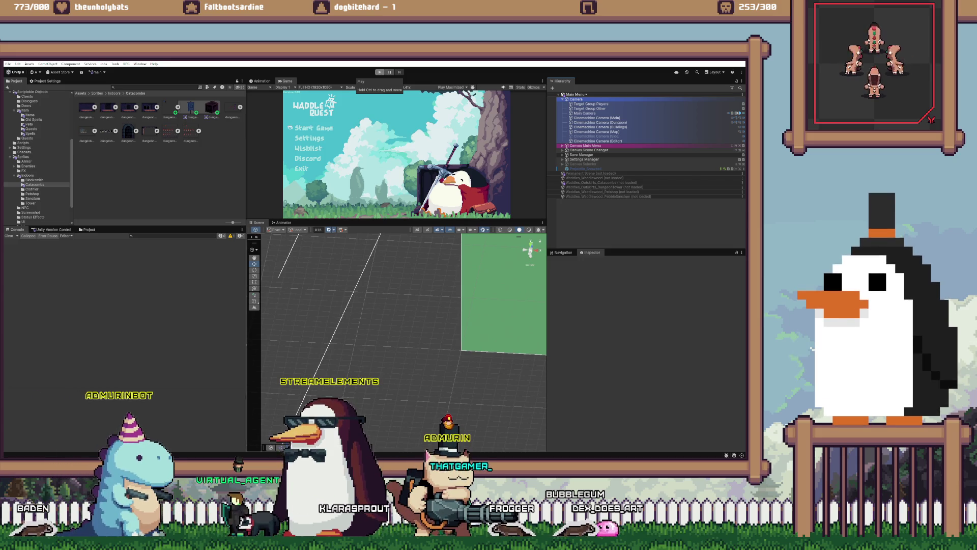
Step: Enter Play mode, choose Continue on the title menu, and restore the full editor layout
left_click(380, 72)
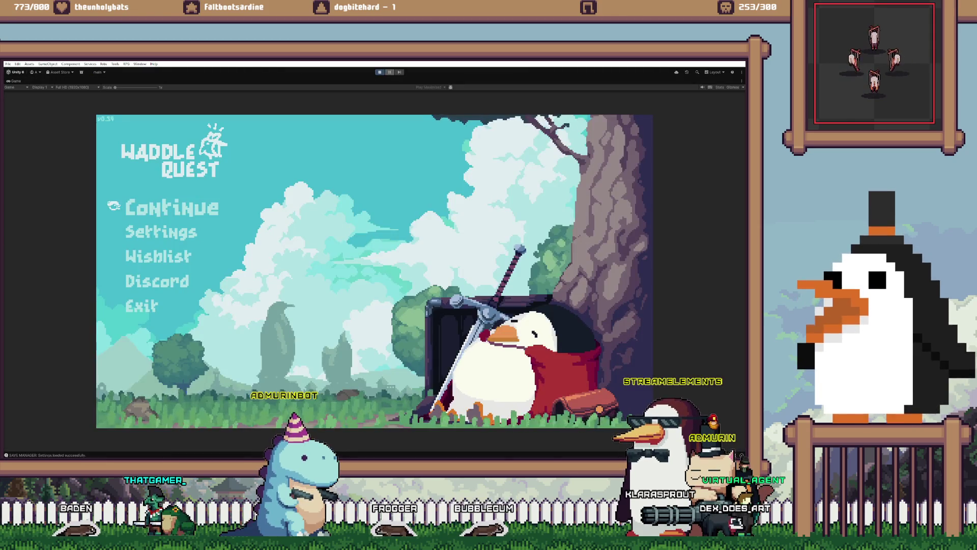
key("Return")
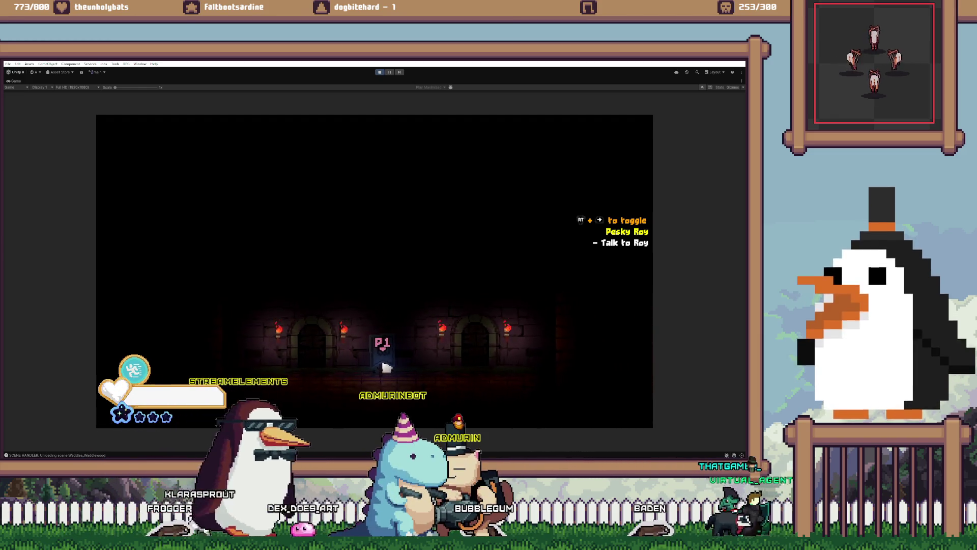
key("shift+space")
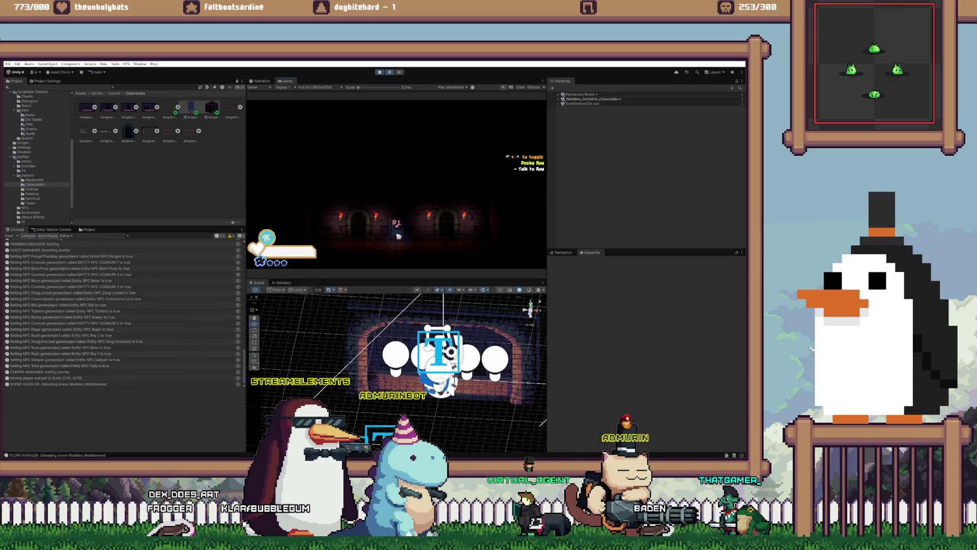
Step: Inspect Canvas Settings, Canvas Scene Changer and the Back Dungeon backdrop while the game runs
left_click(439, 351)
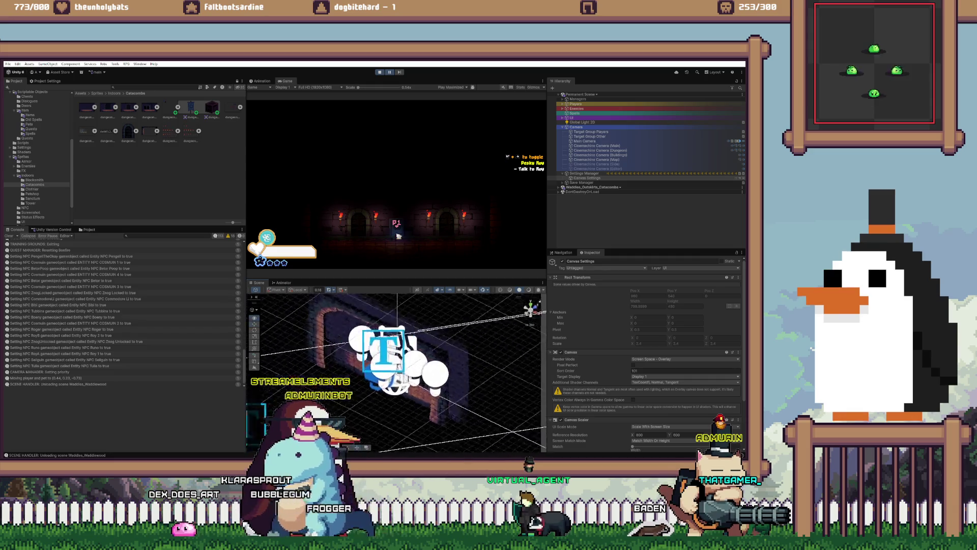
left_click(438, 352)
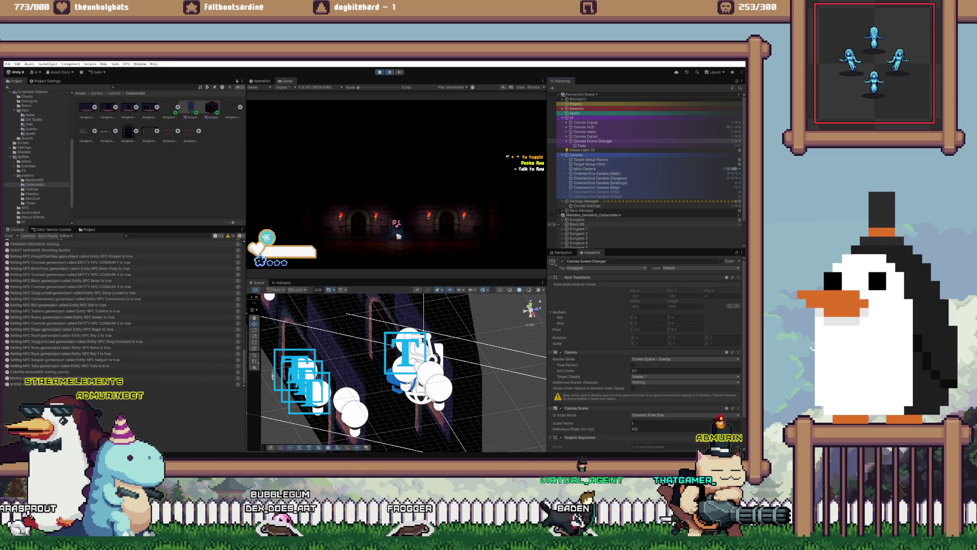
left_click(558, 234)
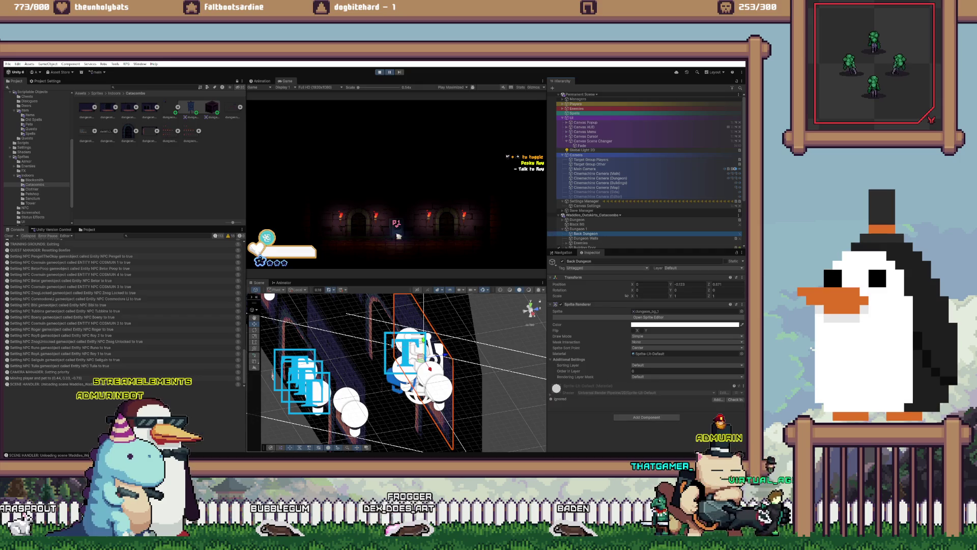
mouse_move(387, 367)
left_mouse_down()
mouse_move(300, 366)
mouse_move(356, 367)
left_mouse_up()
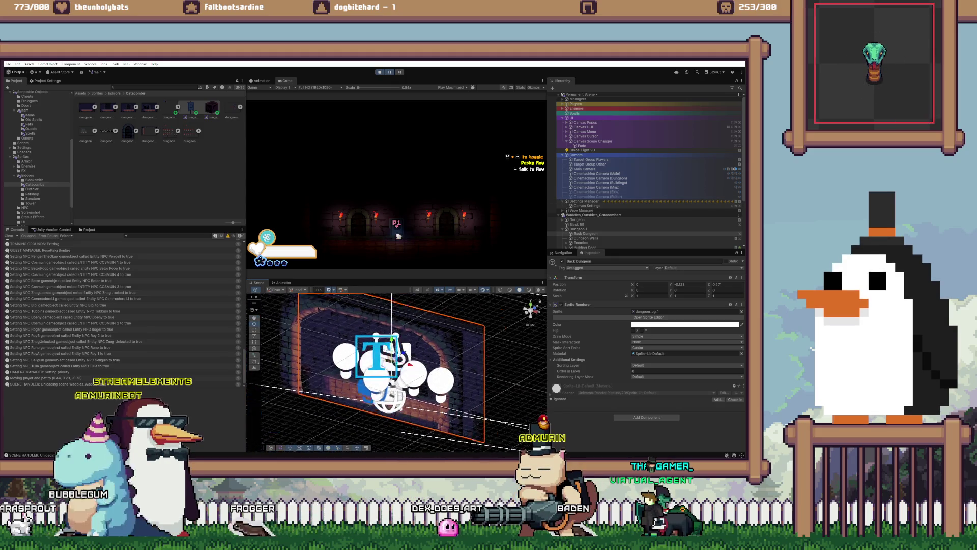
scroll(344, 407, "up", 5)
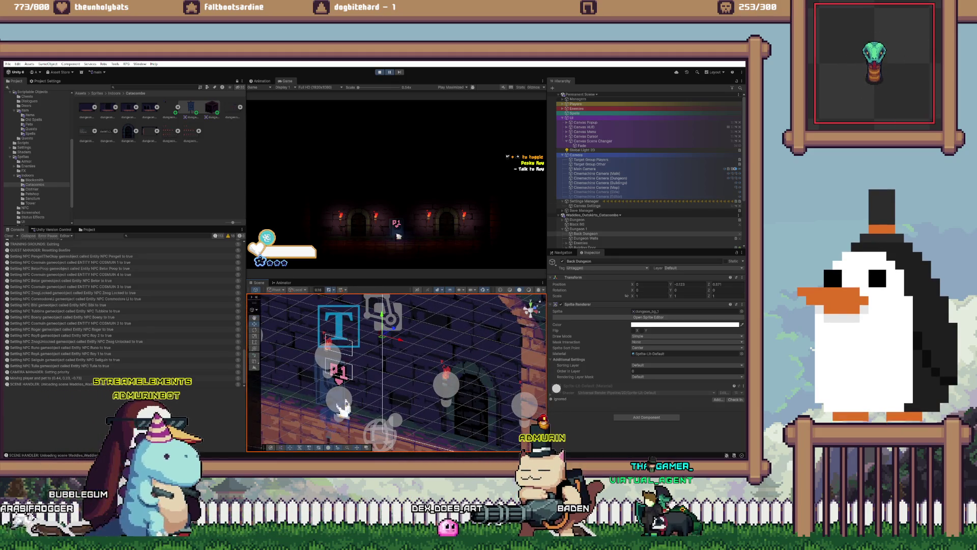
scroll(397, 371, "down", 3)
Step: Inspect the Banner and brick arch in the Scene view, then maximize the Game view
left_click(371, 367)
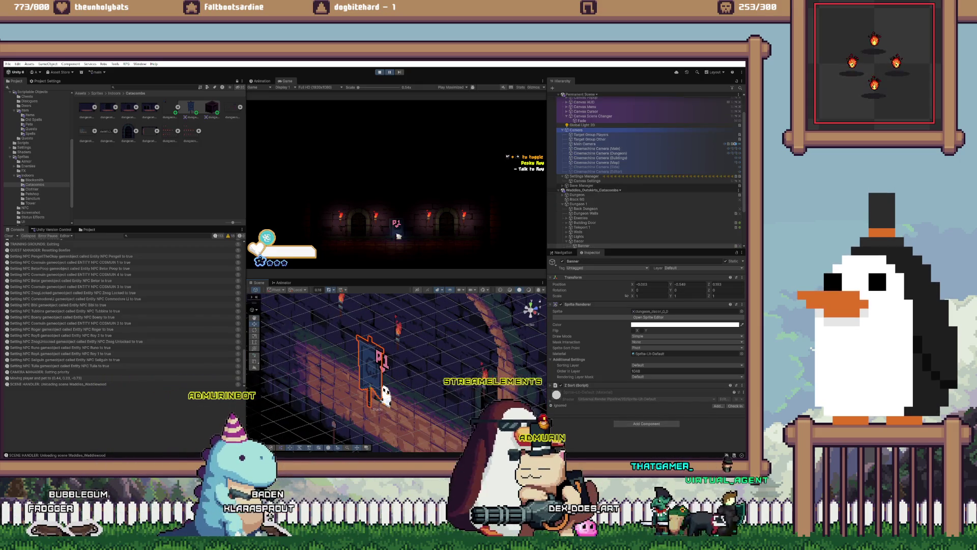
scroll(402, 371, "down", 3)
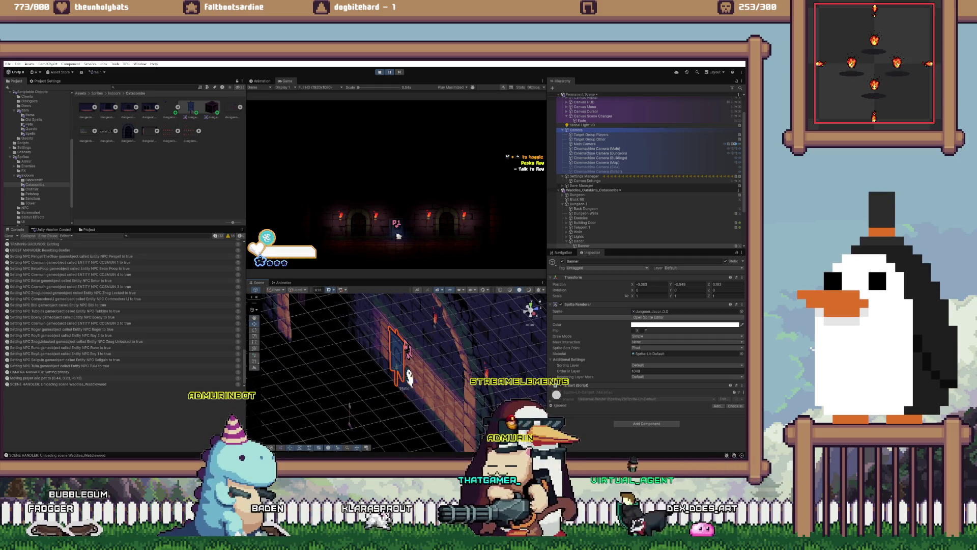
scroll(397, 356, "up", 3)
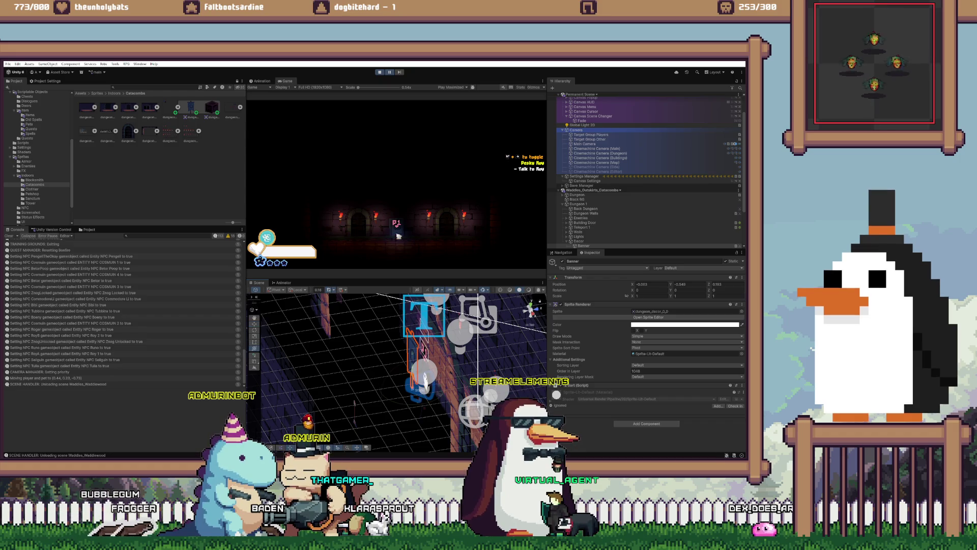
scroll(397, 372, "up", 3)
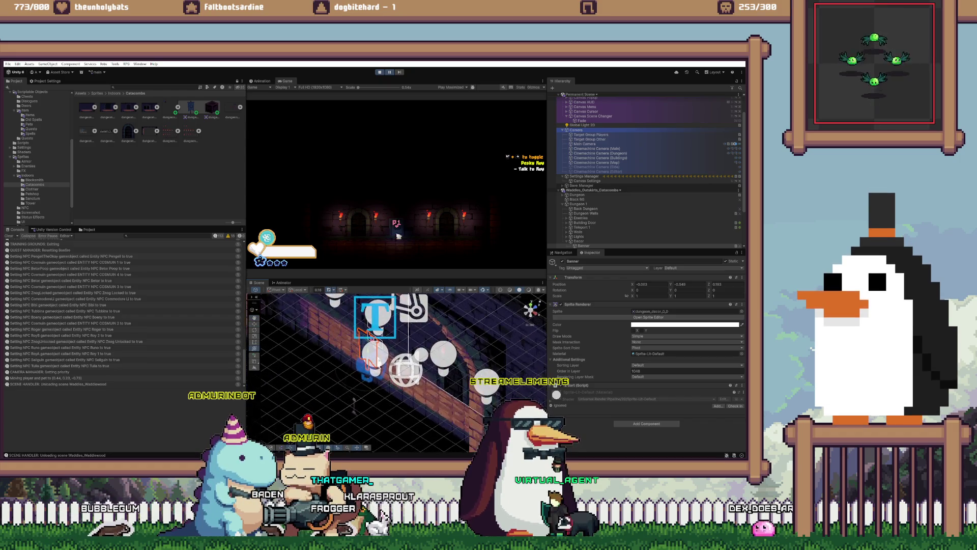
left_click_drag(397, 372, 378, 382)
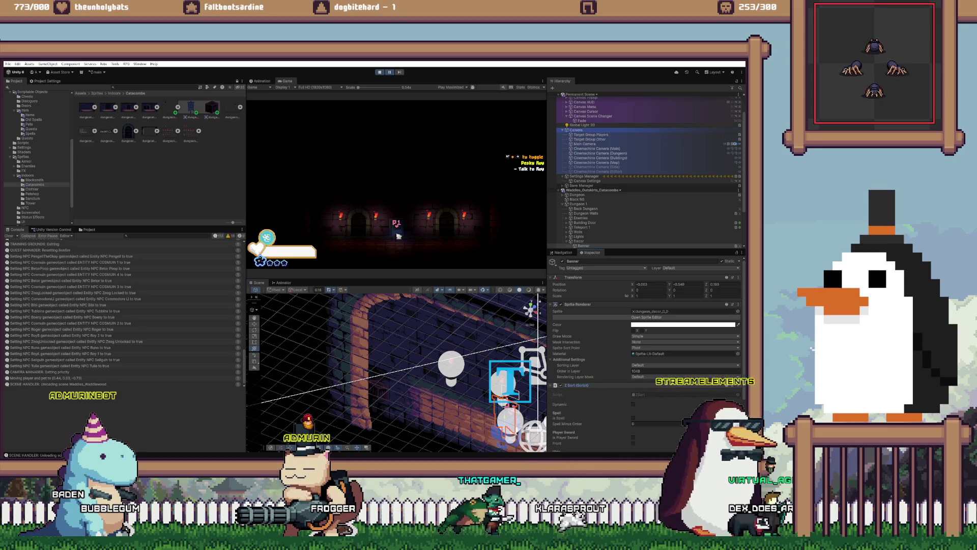
scroll(644, 357, "down", 1)
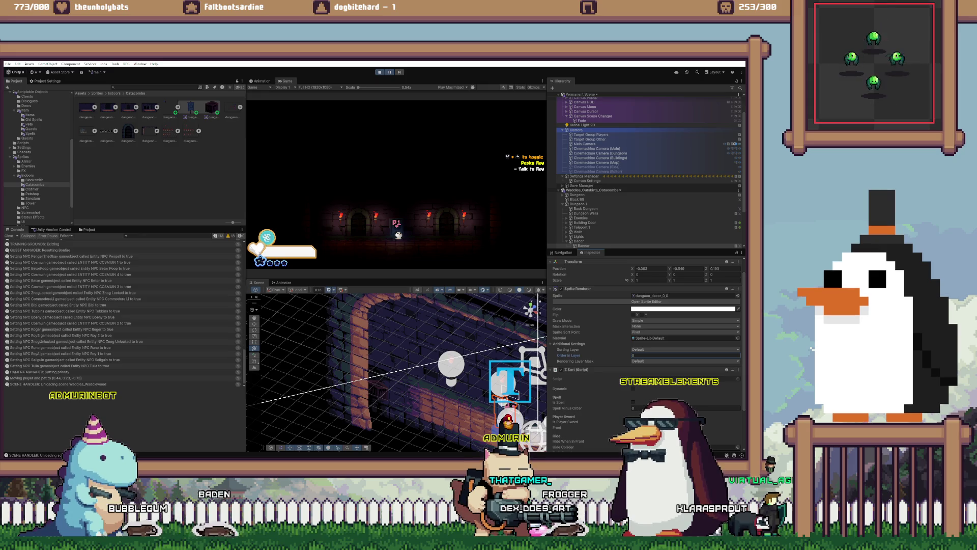
key("shift+space")
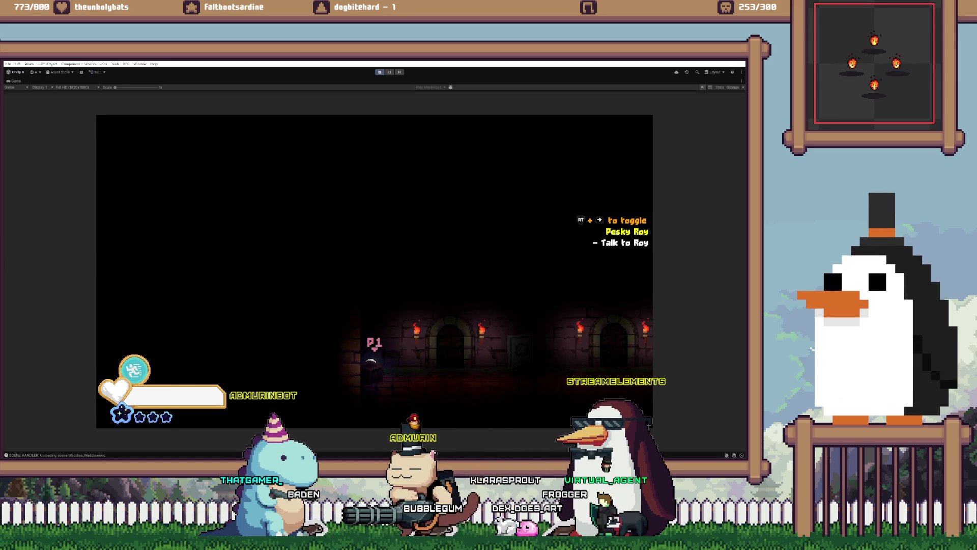
Step: Stop Play mode and load the Catacombs scene back in
key("ctrl+p")
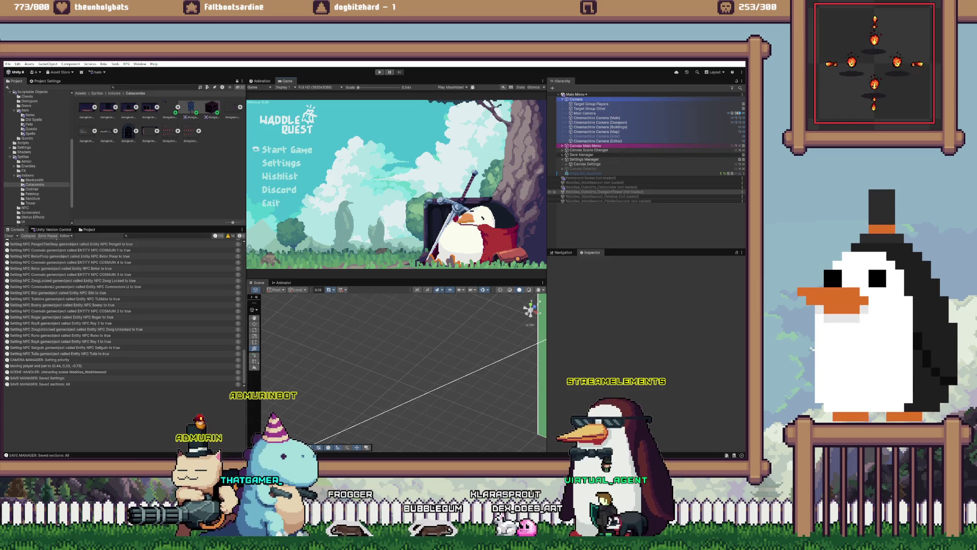
right_click(601, 187)
left_click(620, 192)
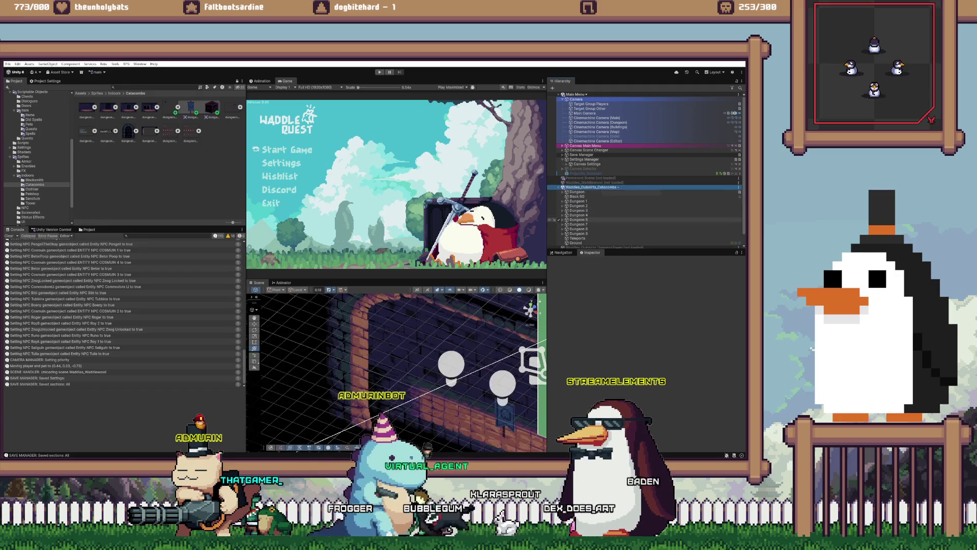
Step: Frame Dungeon 1's Decor group and deactivate Canvas Main Menu
left_click(563, 190)
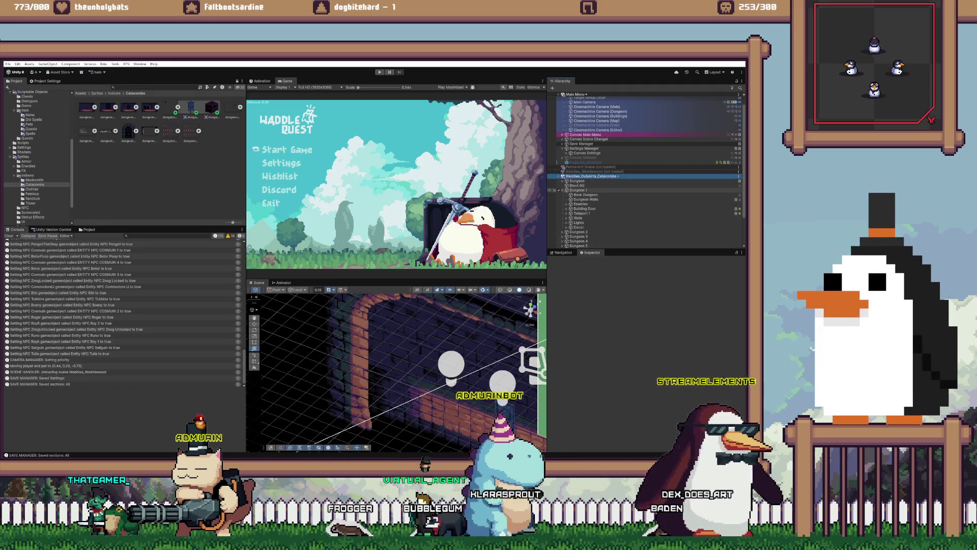
double_click(578, 227)
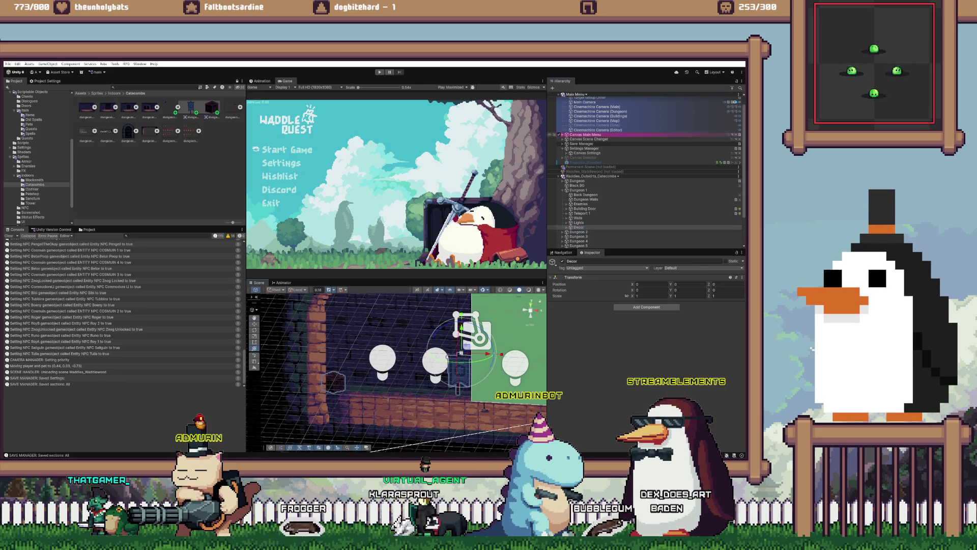
scroll(646, 173, "up", 1)
left_click(559, 145)
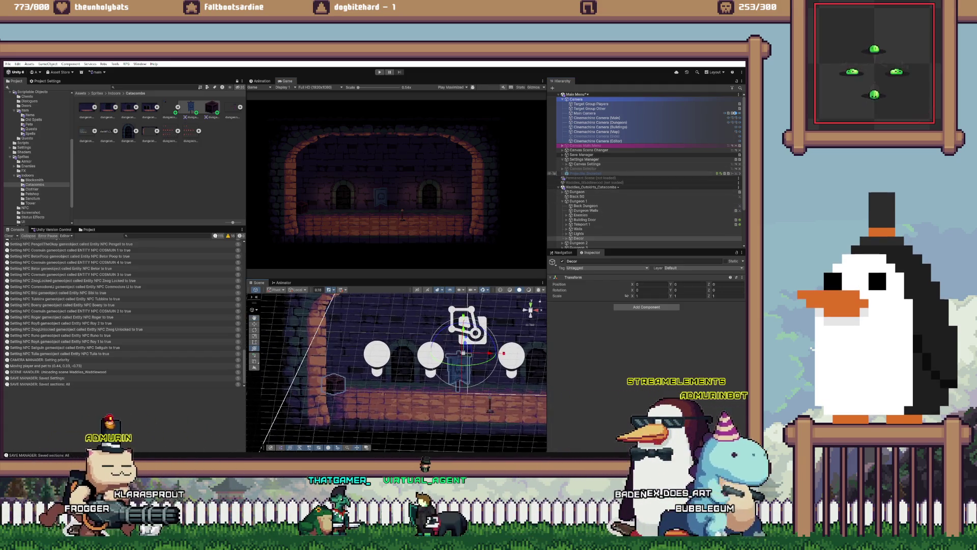
Step: Frame the Banner inside Decor and nudge its Position Z from 0.193 to 0.294
scroll(575, 208, "down", 5)
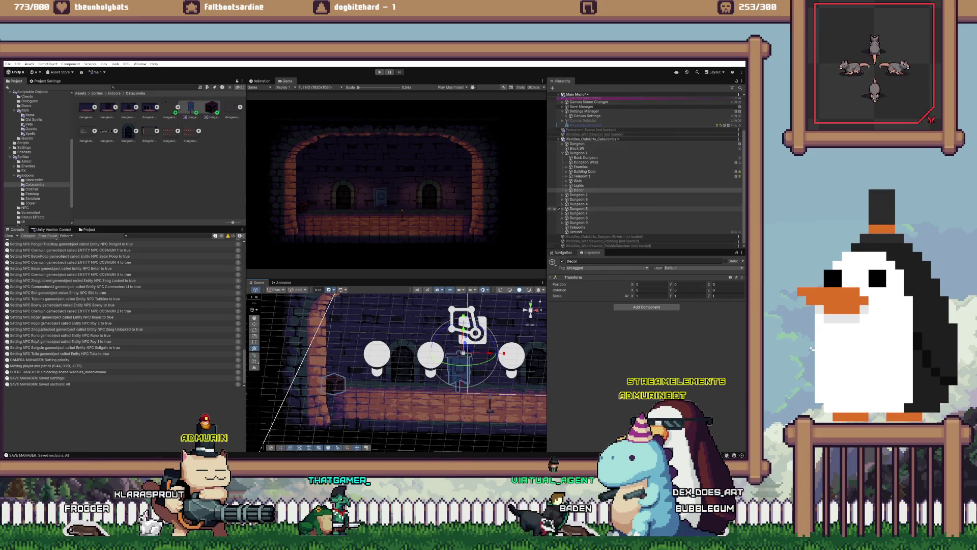
left_click(566, 190)
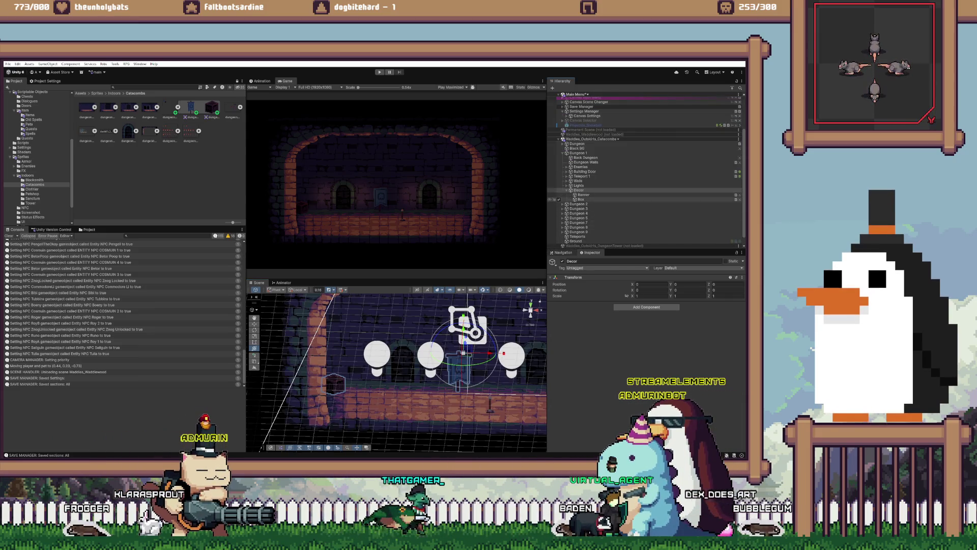
double_click(584, 194)
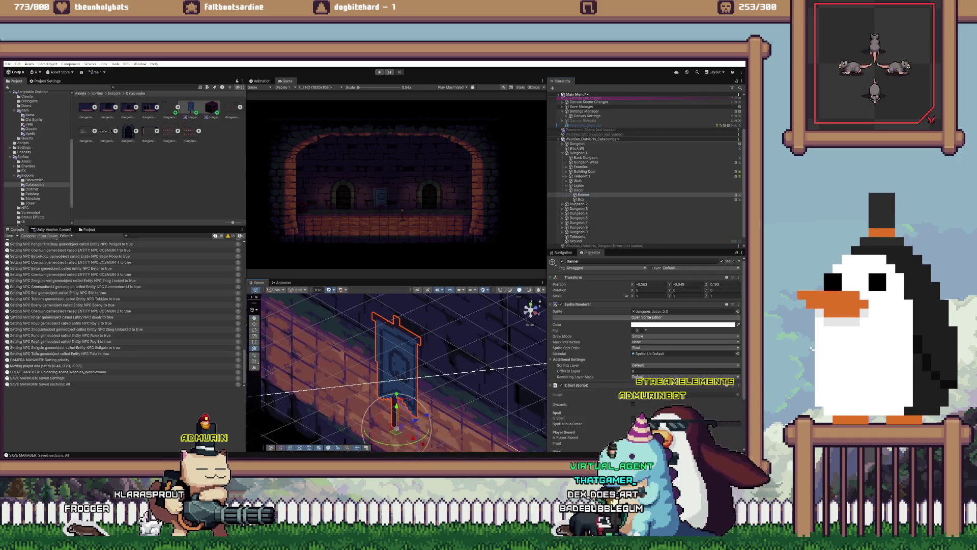
left_click_drag(707, 284, 723, 284)
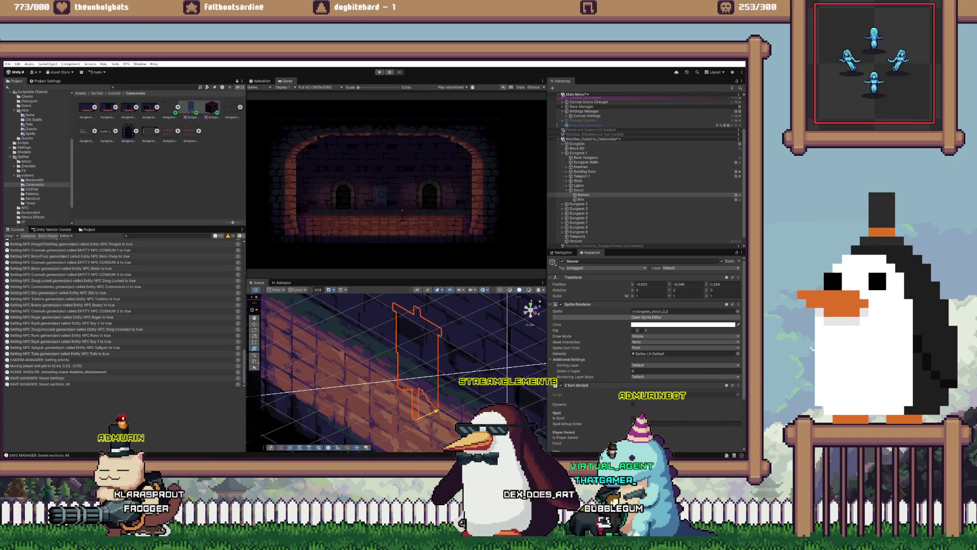
Step: Frame the Box crate, save the open scenes, and unload the Catacombs scene
double_click(580, 199)
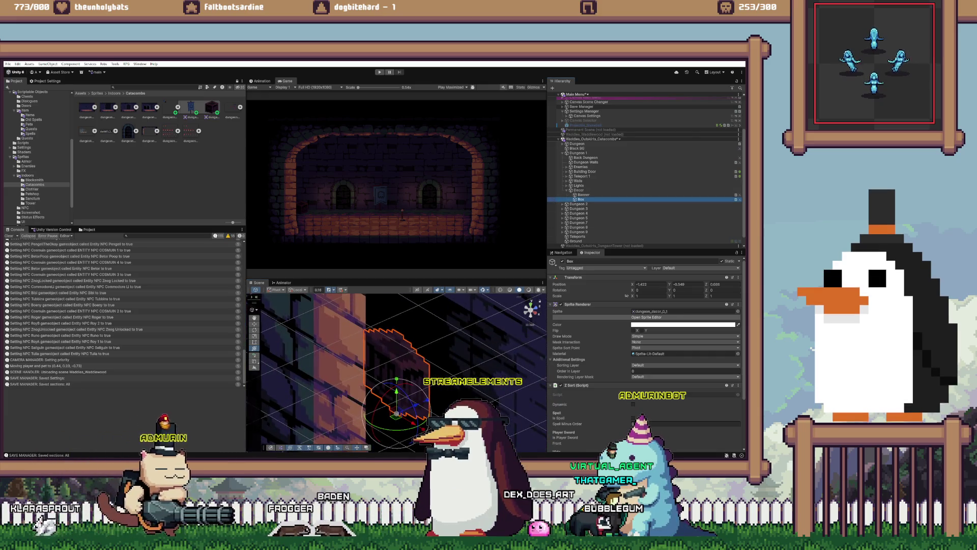
scroll(645, 357, "down", 1)
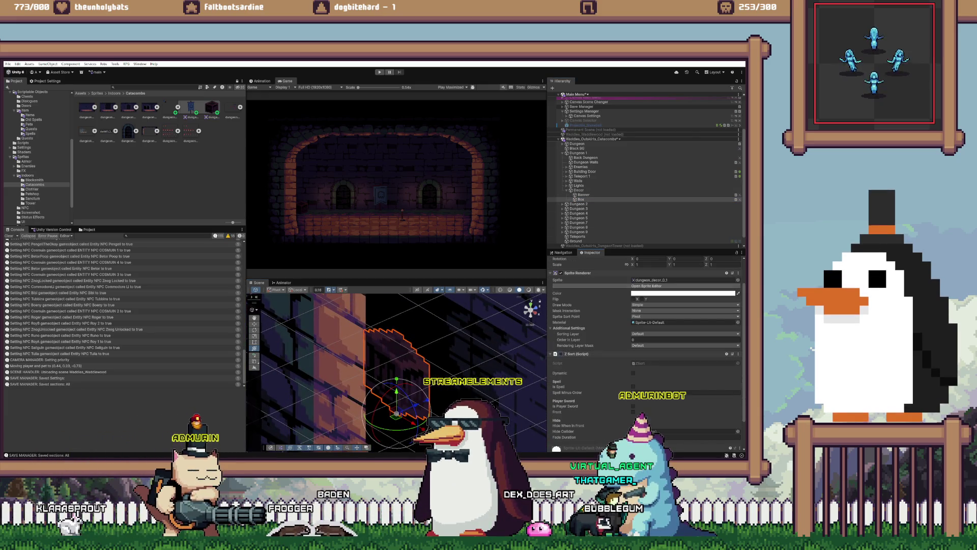
left_click(584, 195)
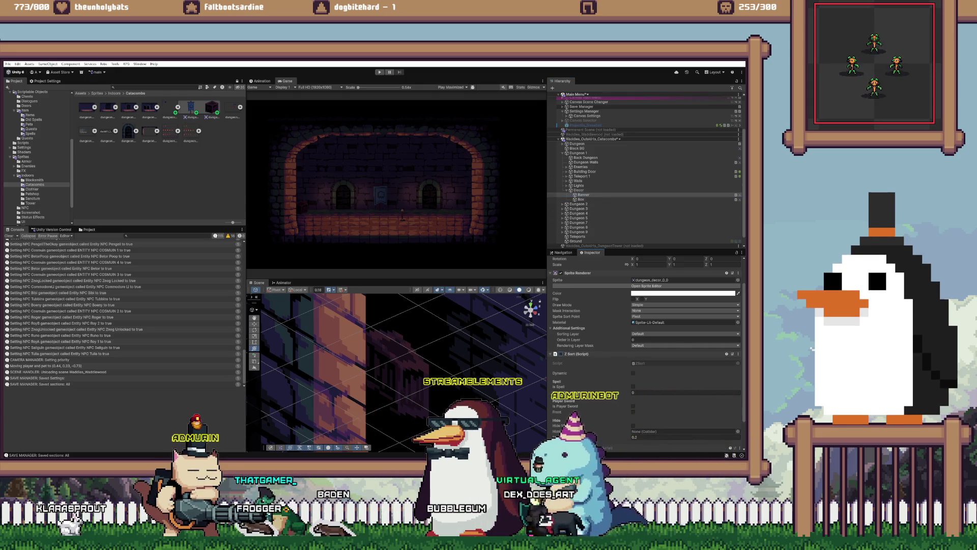
key("ctrl+s")
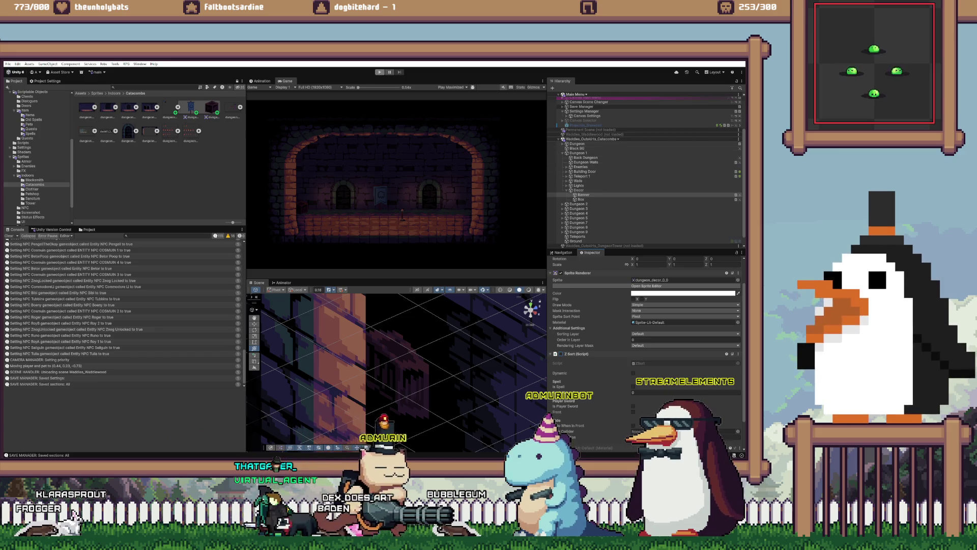
right_click(643, 139)
left_click(672, 174)
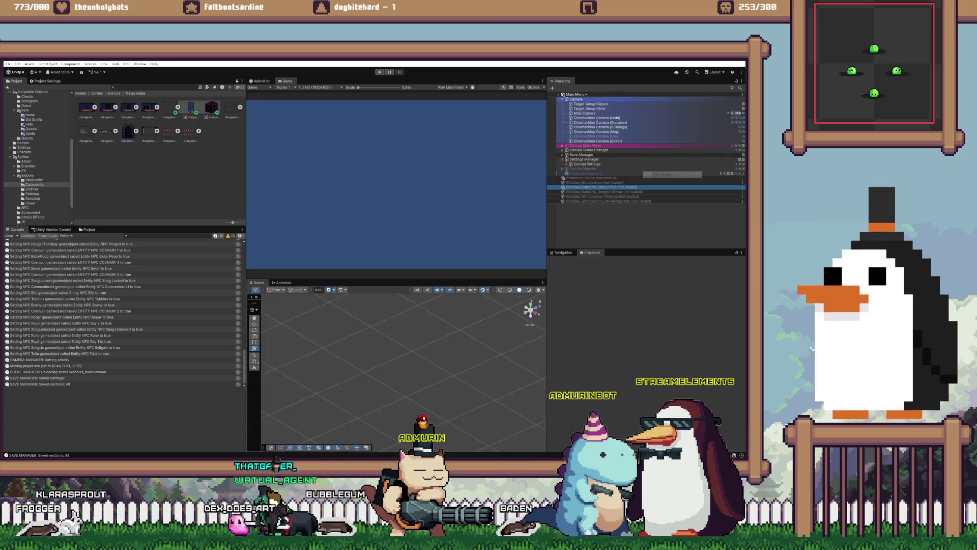
Step: Play from the main menu with Continue, walk the player left then right, and restore the editor layout
key("ctrl+p")
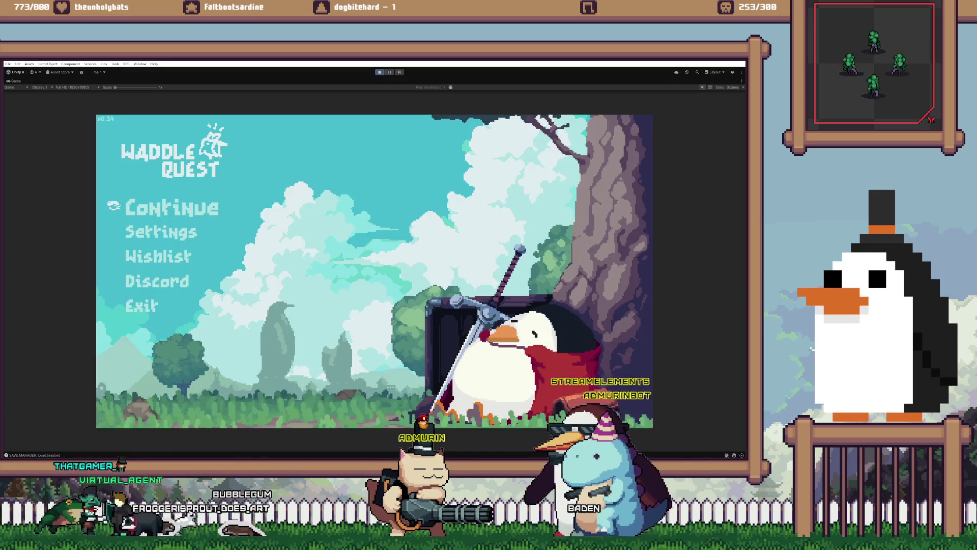
key("Return")
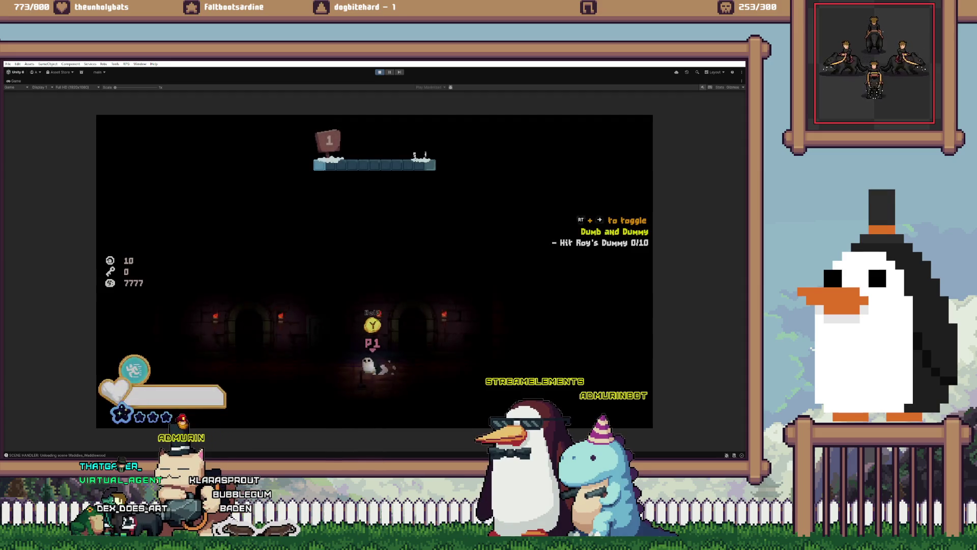
key("Left")
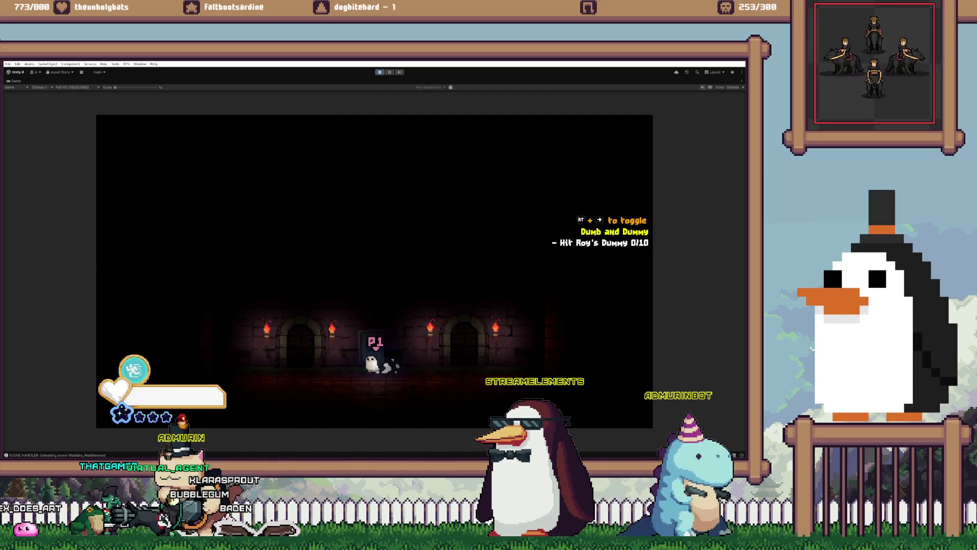
key("Left")
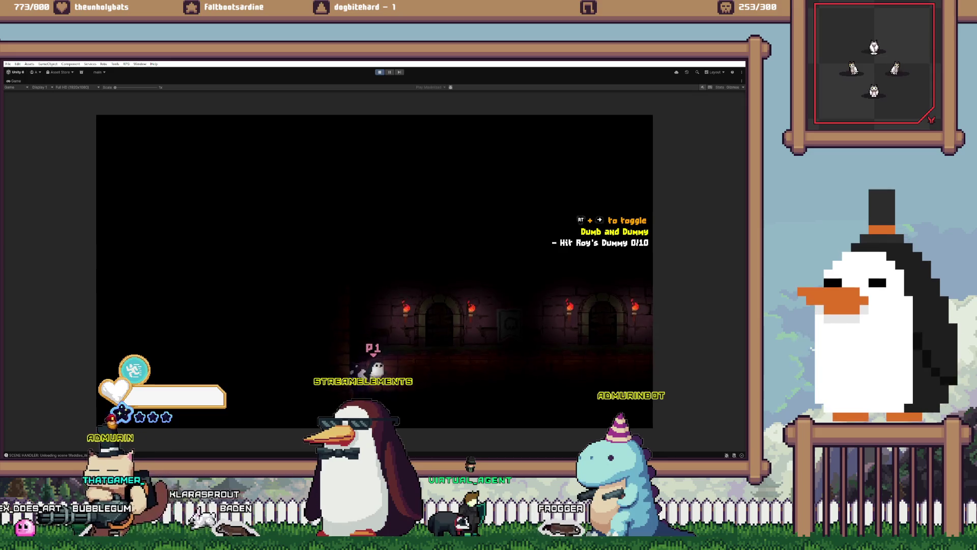
key("Right")
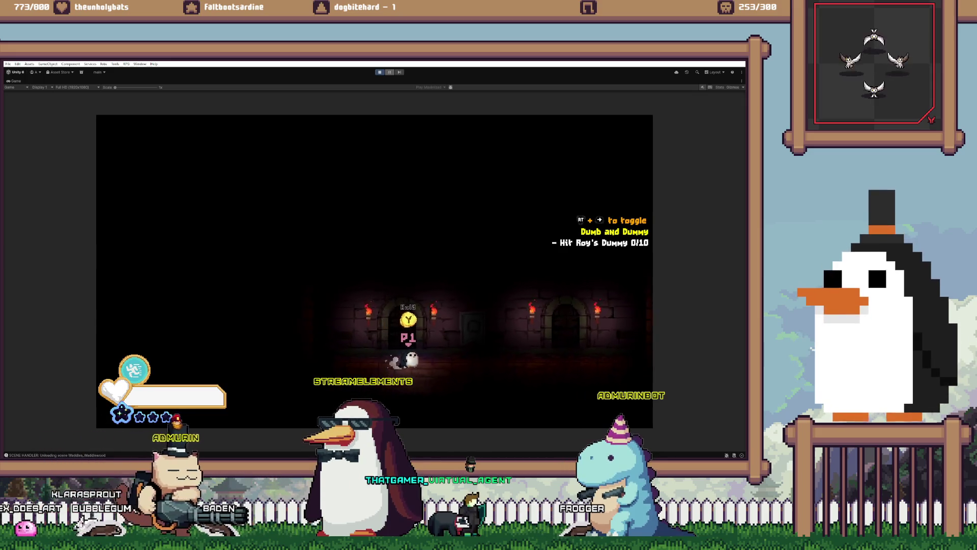
key("Right")
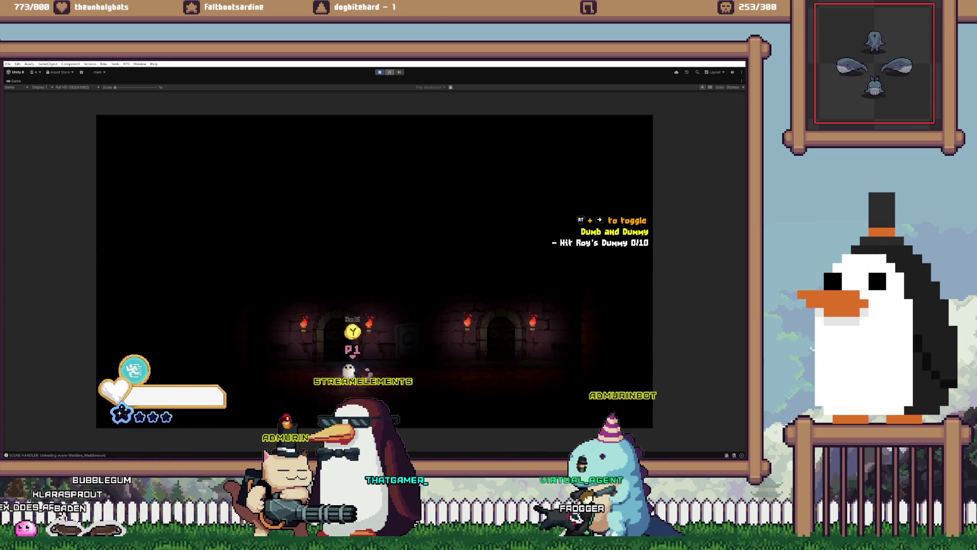
key("Right")
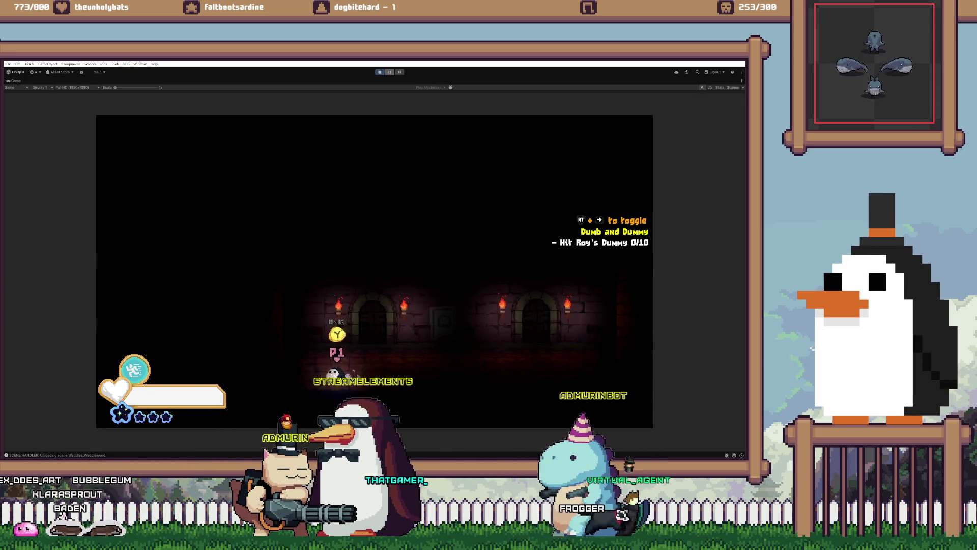
key("shift+space")
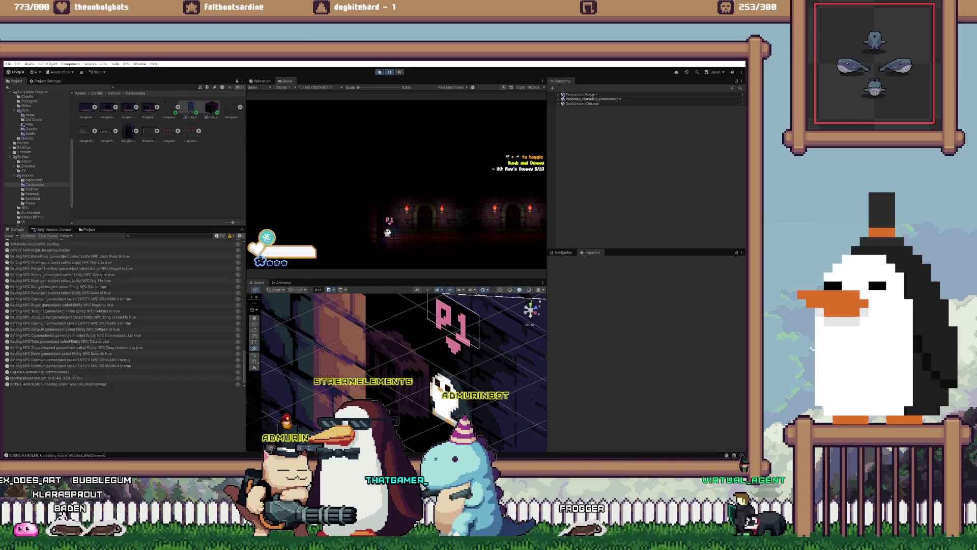
Step: Frame the Box crate and switch the Game view to Play Focused
left_click(417, 356)
key("f")
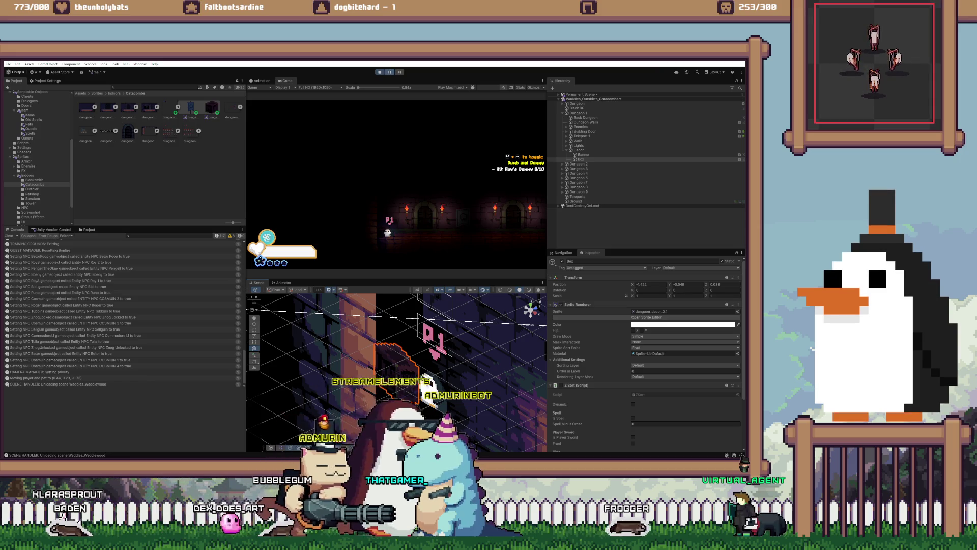
key("shift+space")
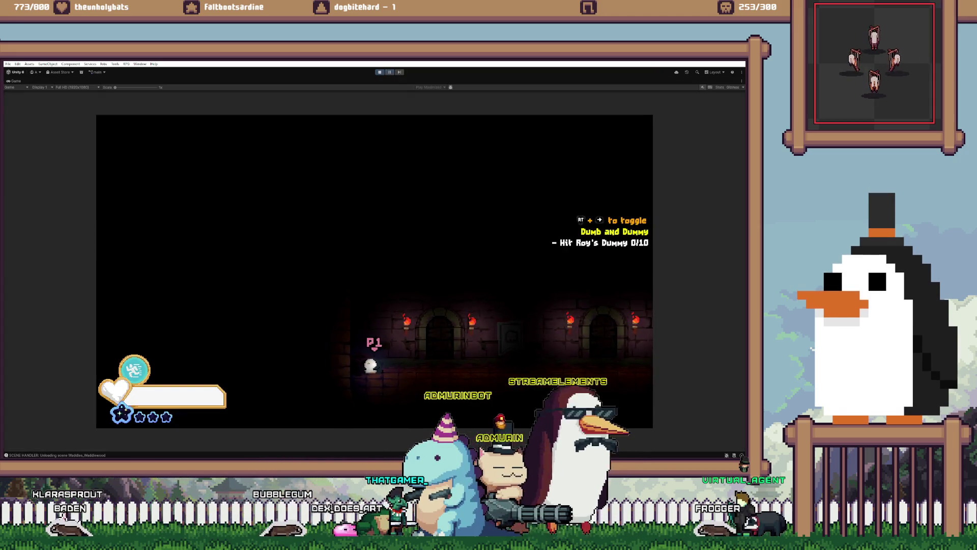
key("shift+space")
left_click(453, 87)
left_click(458, 93)
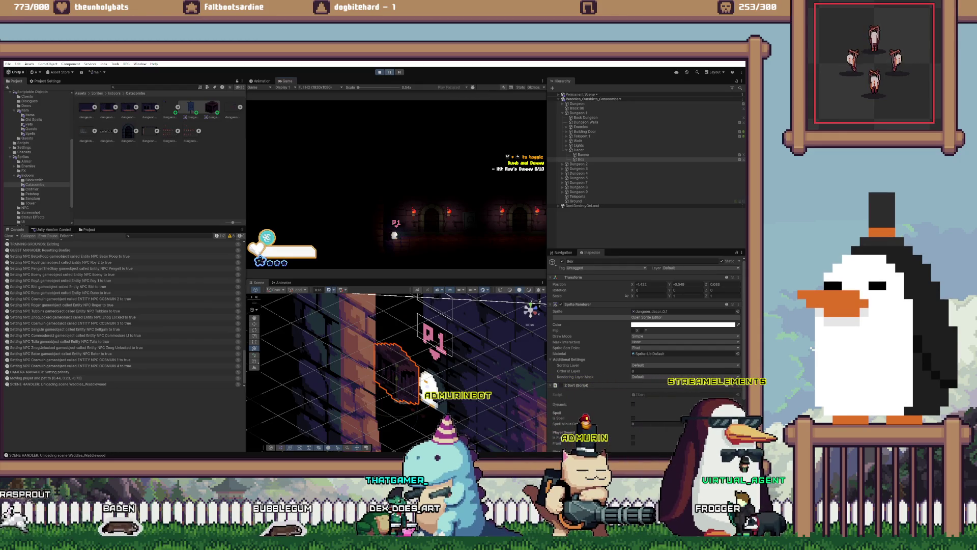
Step: While playing, try Box Position Z at 0.22 then 0.2, walk right, and stop playing
left_click(723, 284)
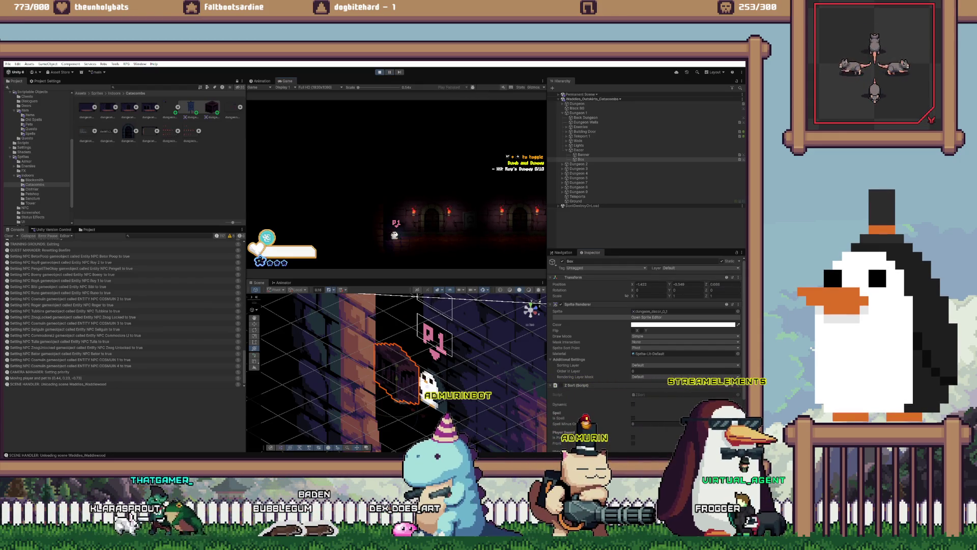
type("0.19")
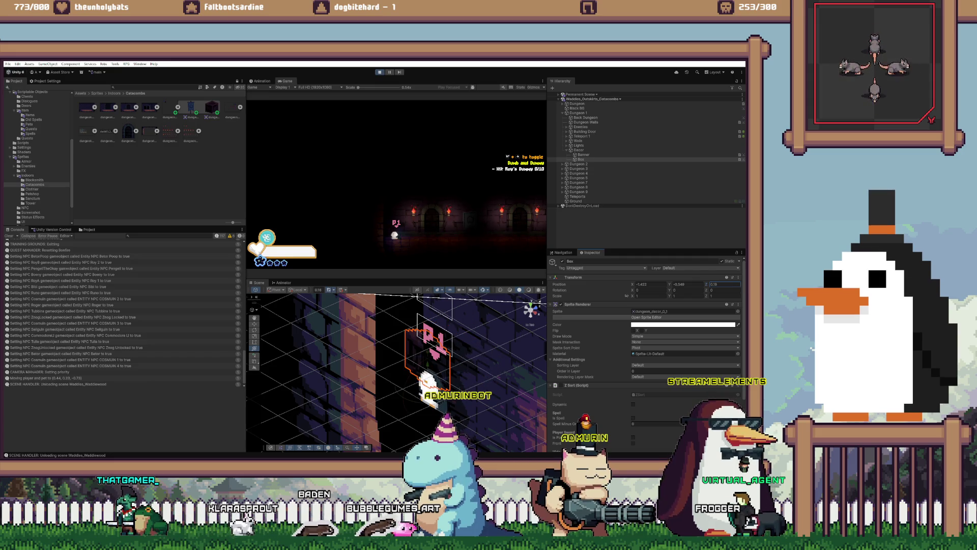
key("BackSpace")
key("BackSpace")
type("22")
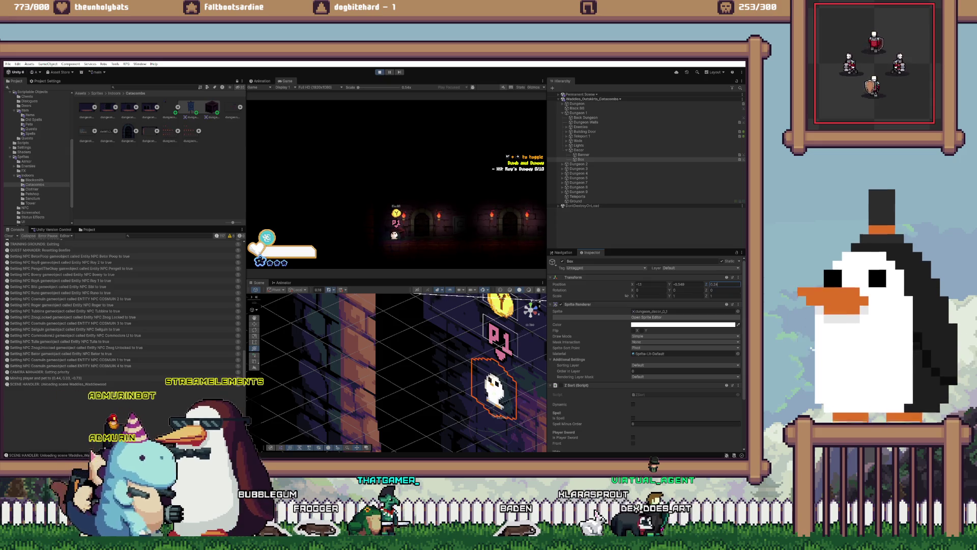
key("BackSpace")
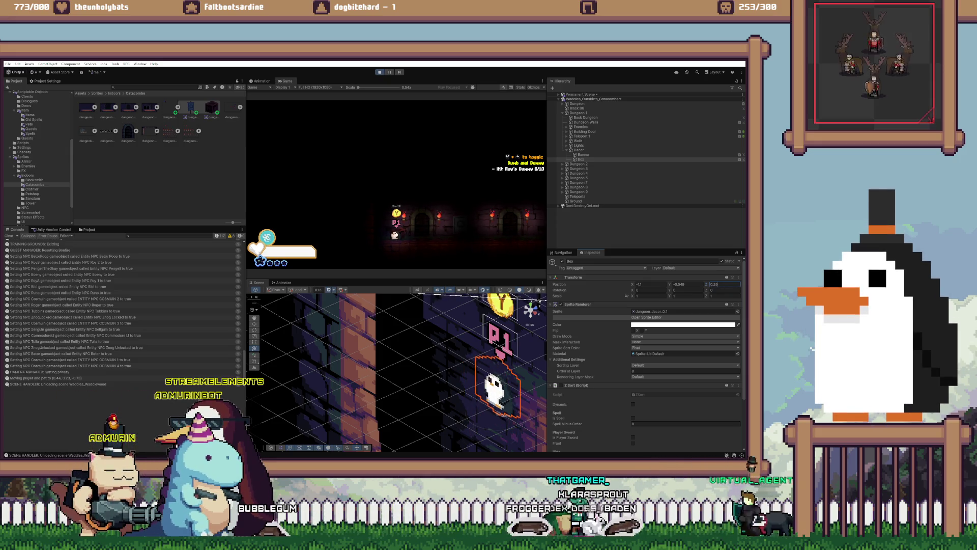
key("d")
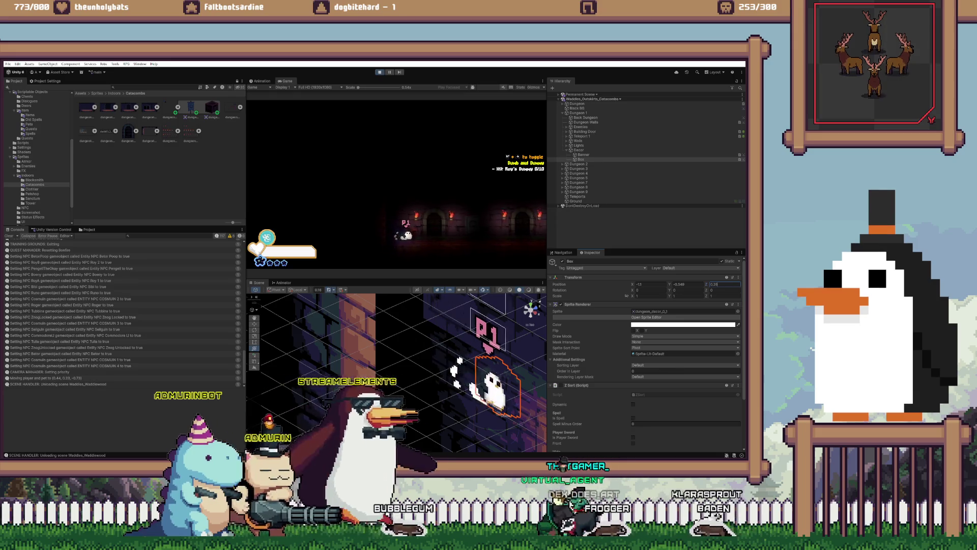
key("d")
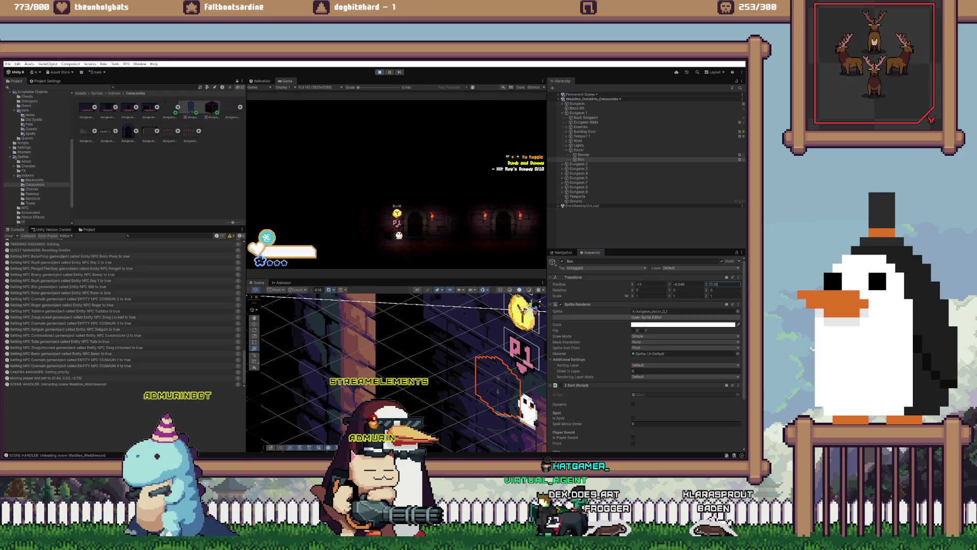
key("ctrl+p")
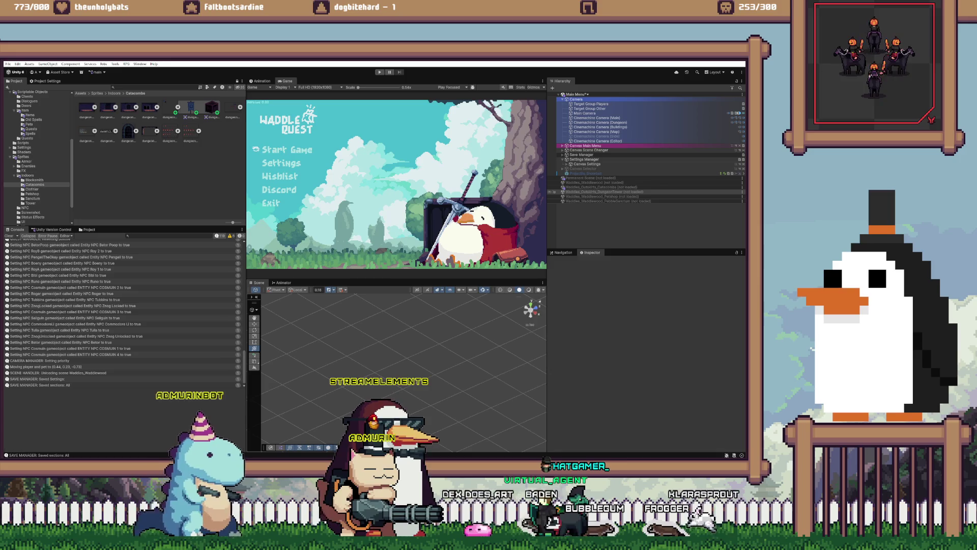
Step: Load Waddles_Outskirts_Catacombs and expand Dungeon 1
right_click(593, 187)
left_click(608, 202)
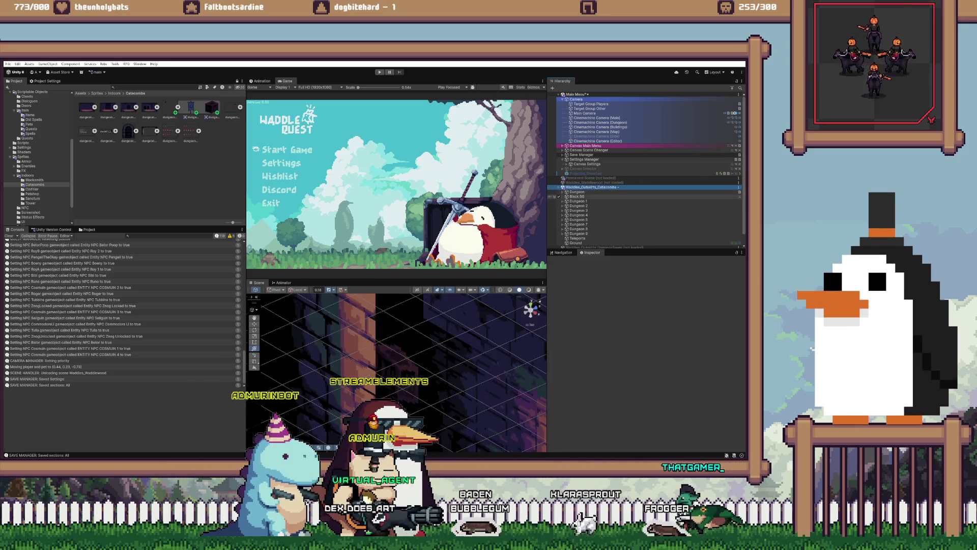
scroll(610, 224, "down", 1)
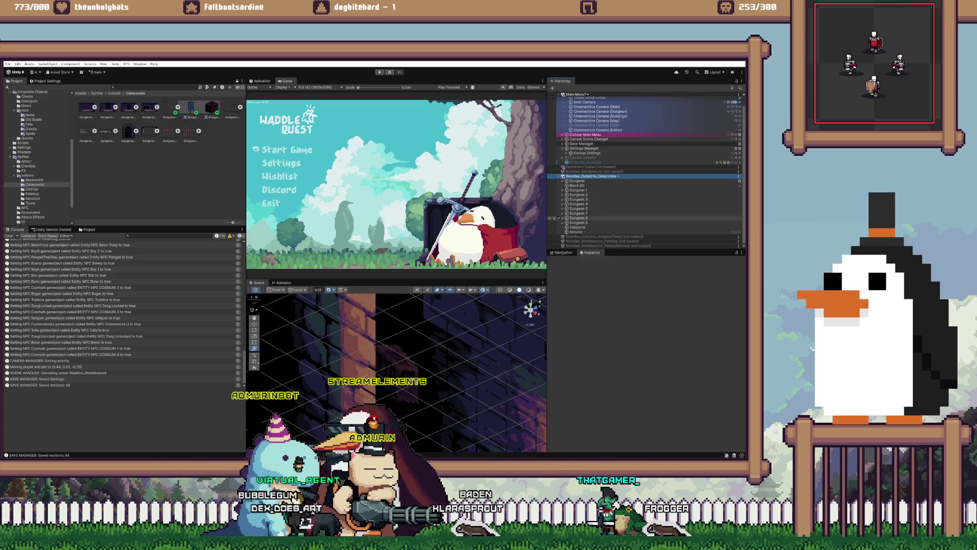
left_click(563, 190)
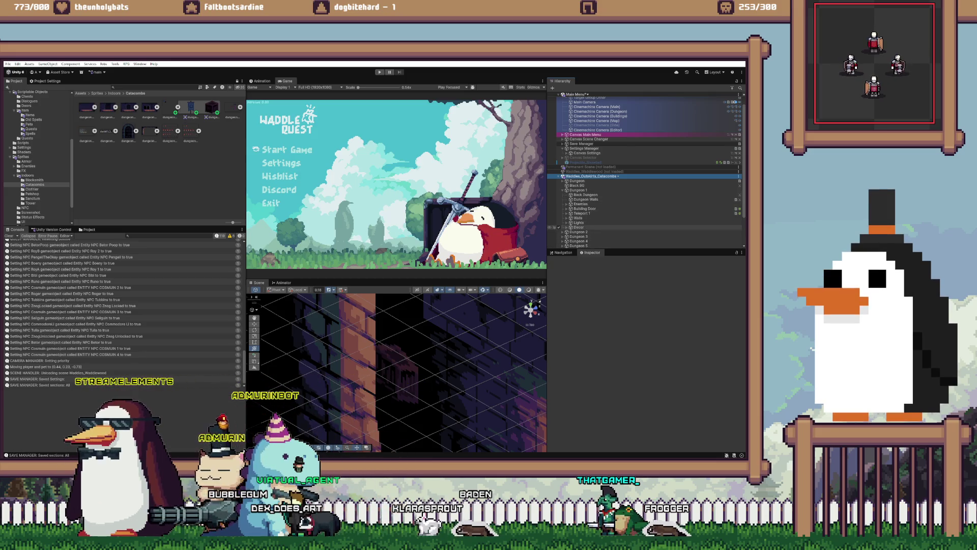
Step: Set the Box's Position Z to 0.26 and start play-testing again
left_click(580, 236)
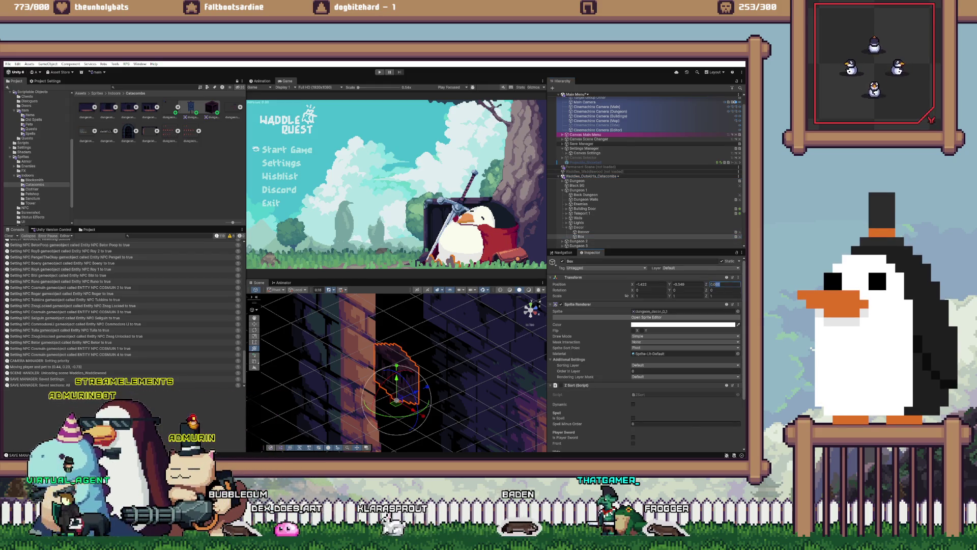
type("0.26")
key("Return")
left_click_drag(397, 372, 448, 367)
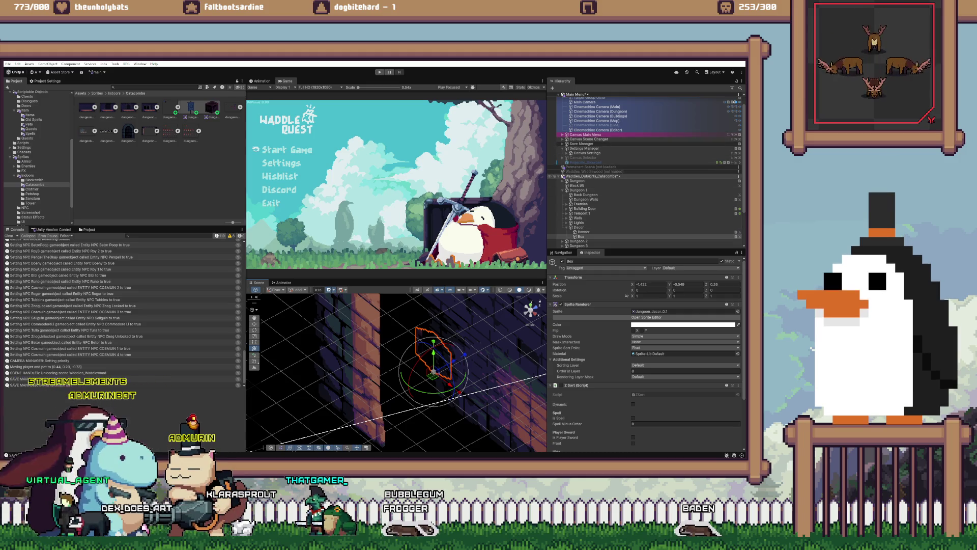
right_click(637, 176)
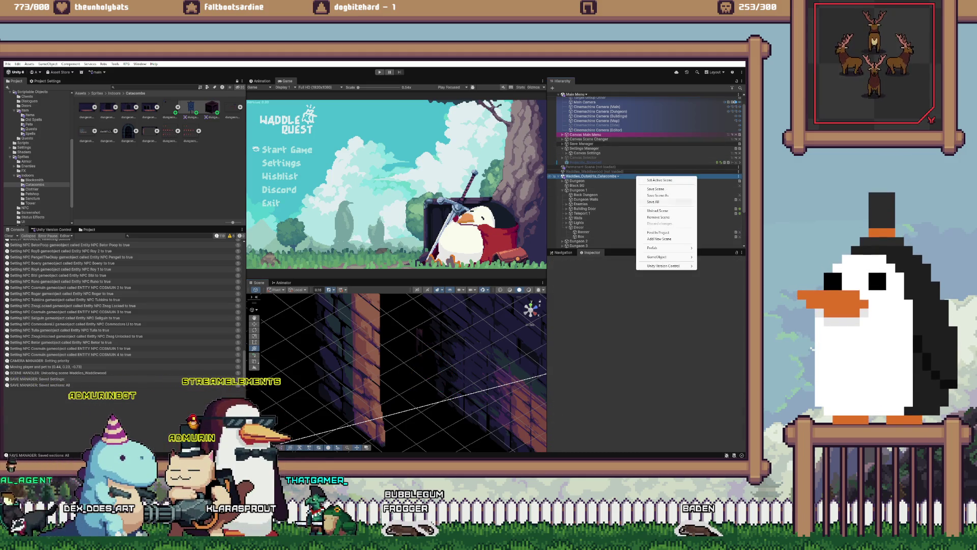
key("ctrl+p")
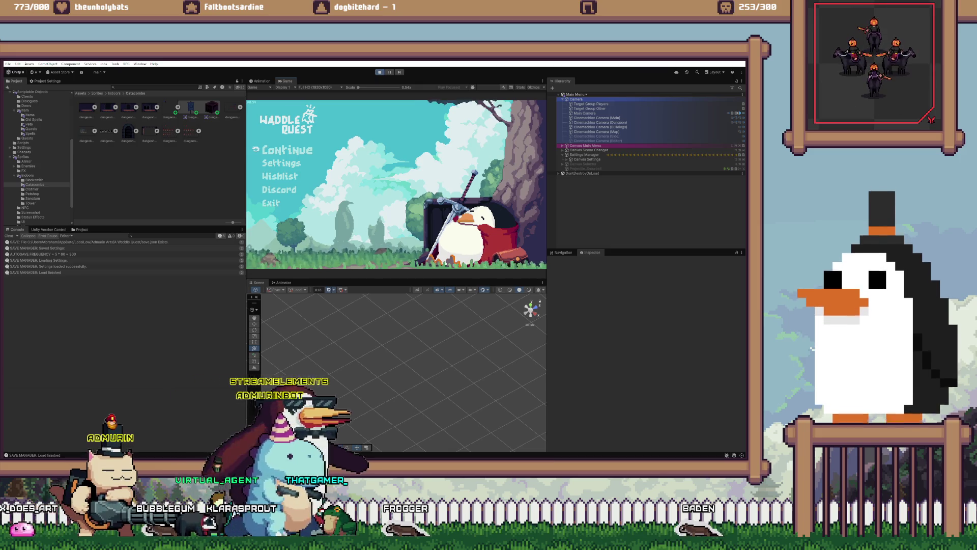
Step: Continue from the main menu, enter the Catacombs, walk left and right, and open the inventory on StarFall
key("Return")
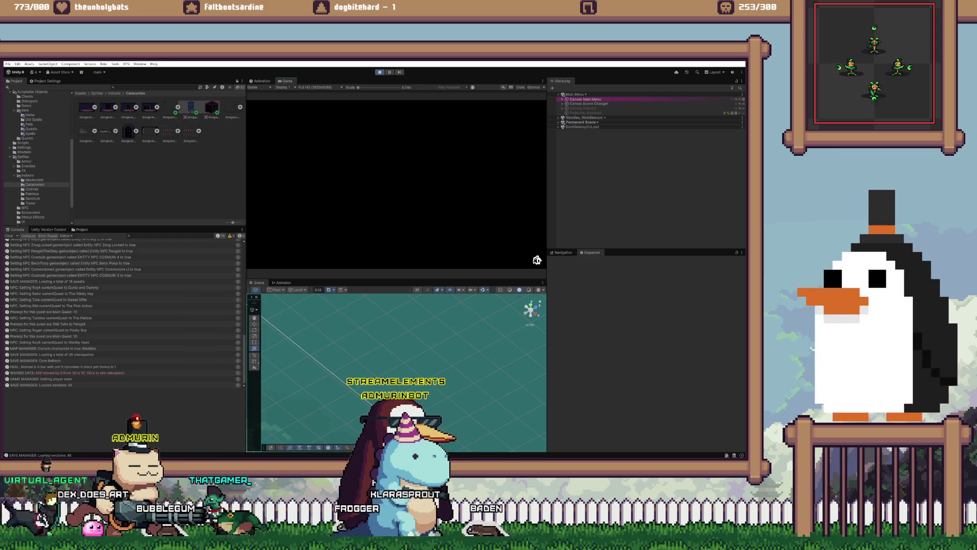
key("Return")
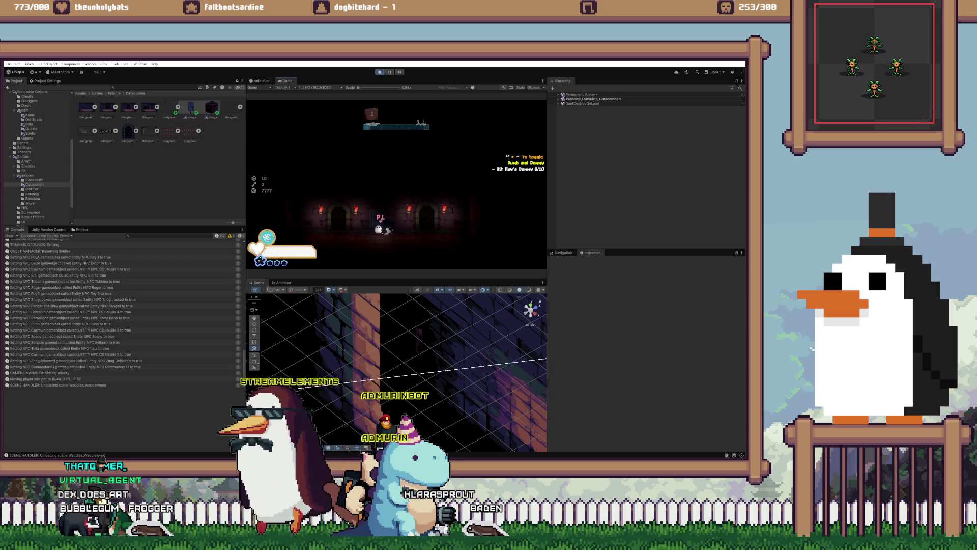
key("a")
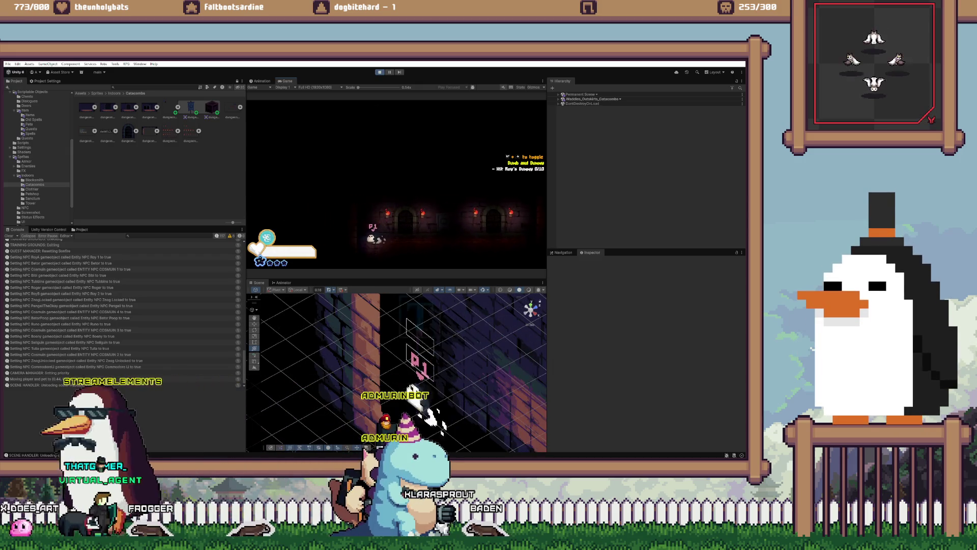
key("a")
key("d")
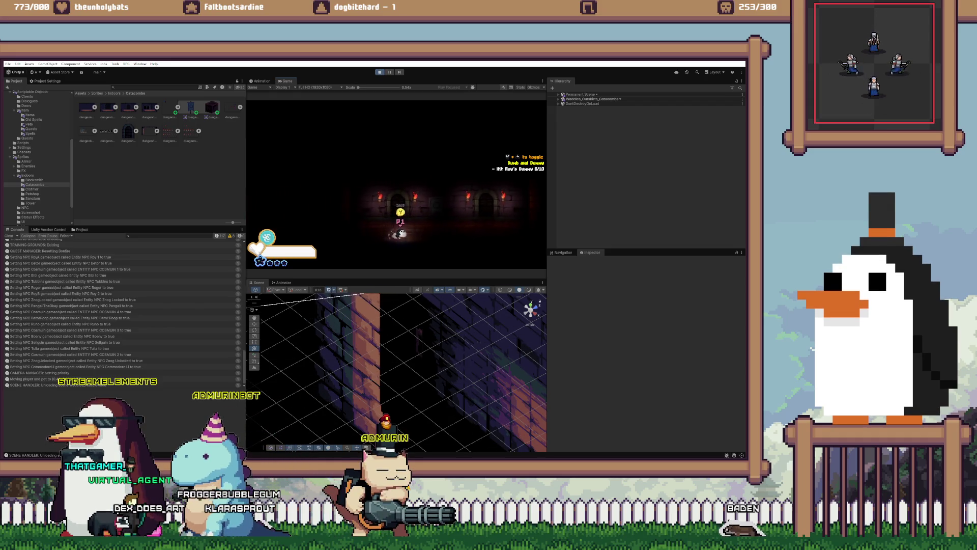
key("Escape")
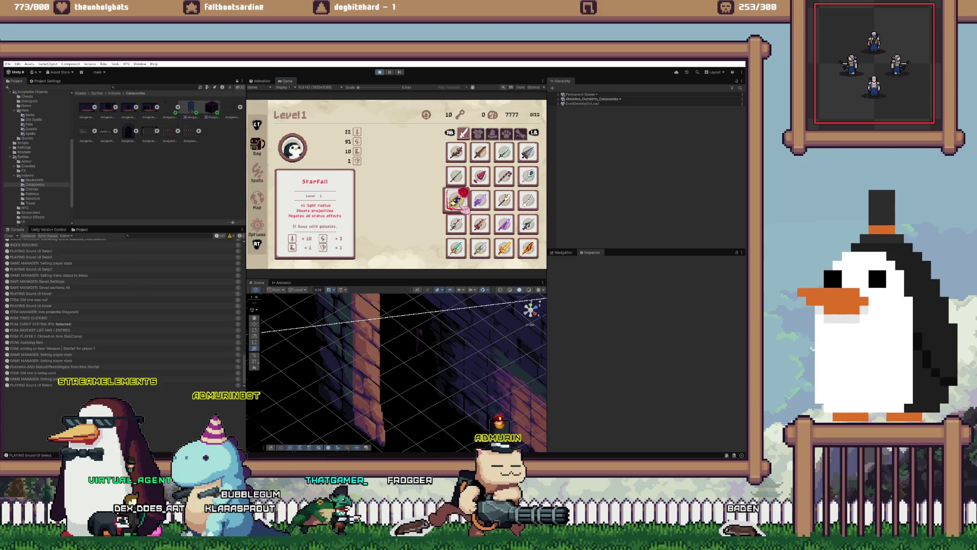
Step: Close the inventory, walk left and right past the torches, and swing the sword at the enemies
key("Return")
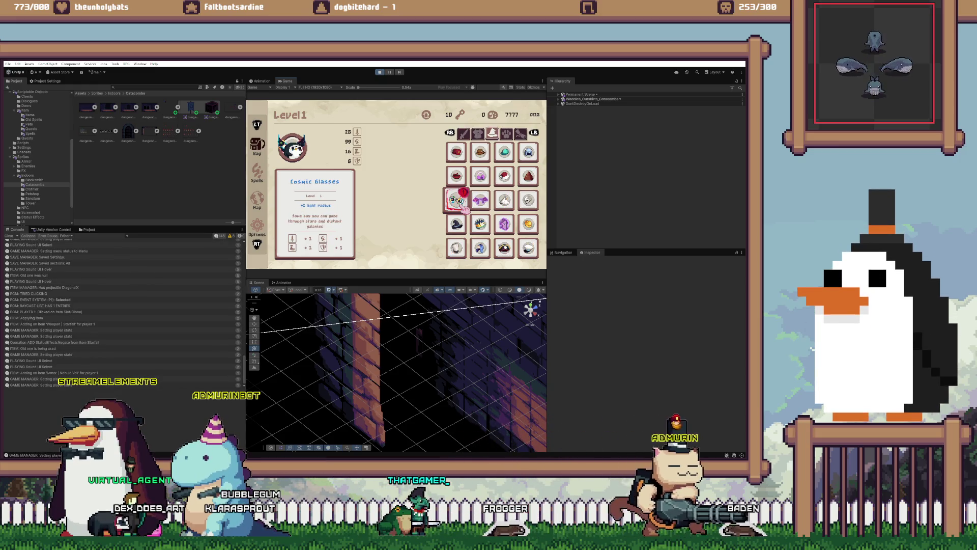
key("Escape")
key("a")
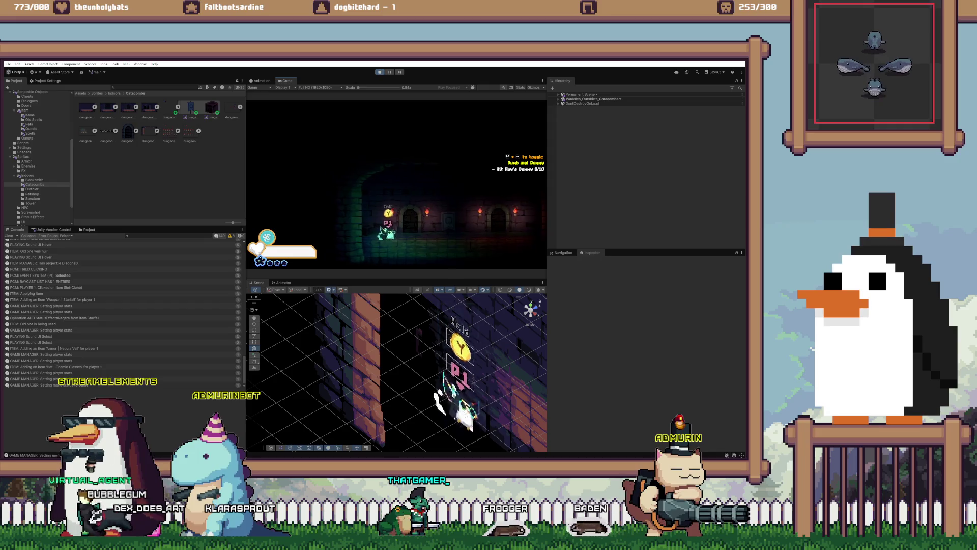
key("d")
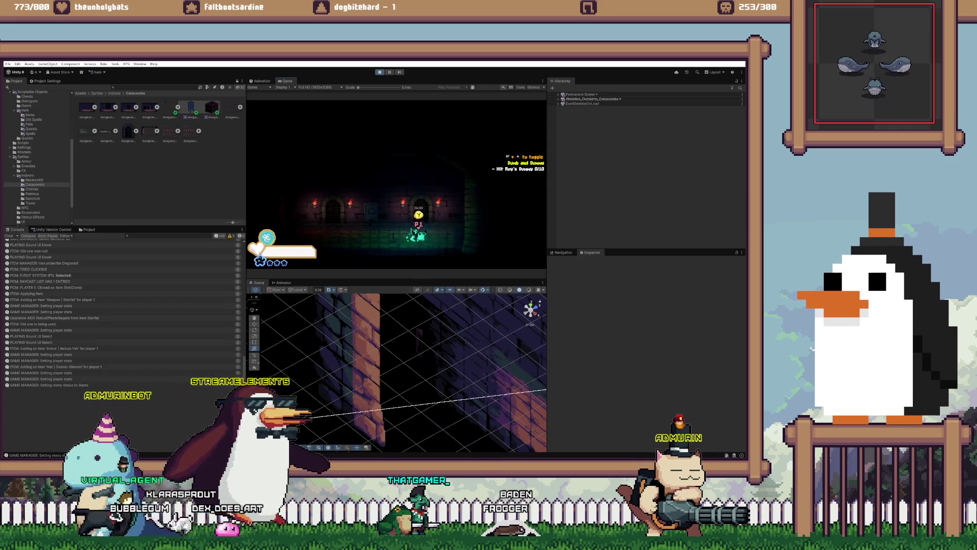
key("a")
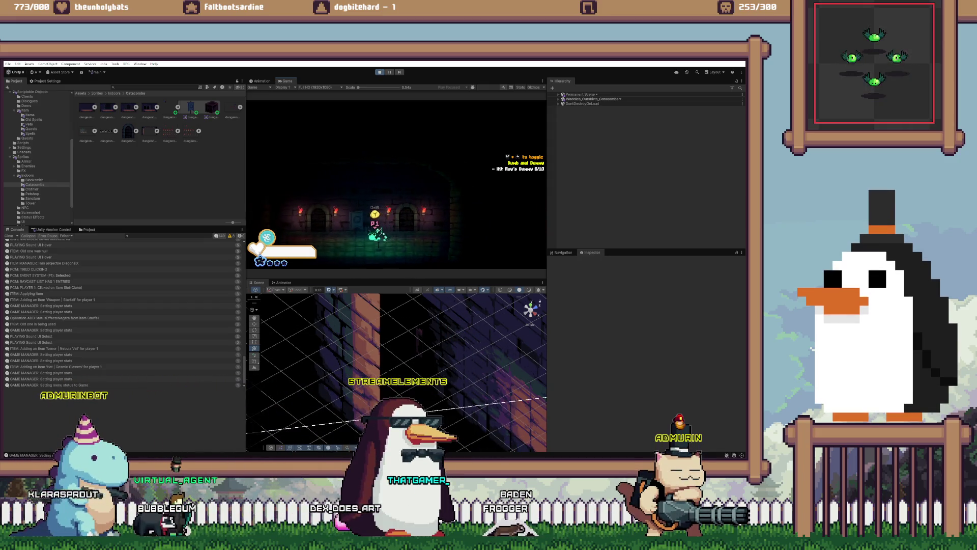
key("a")
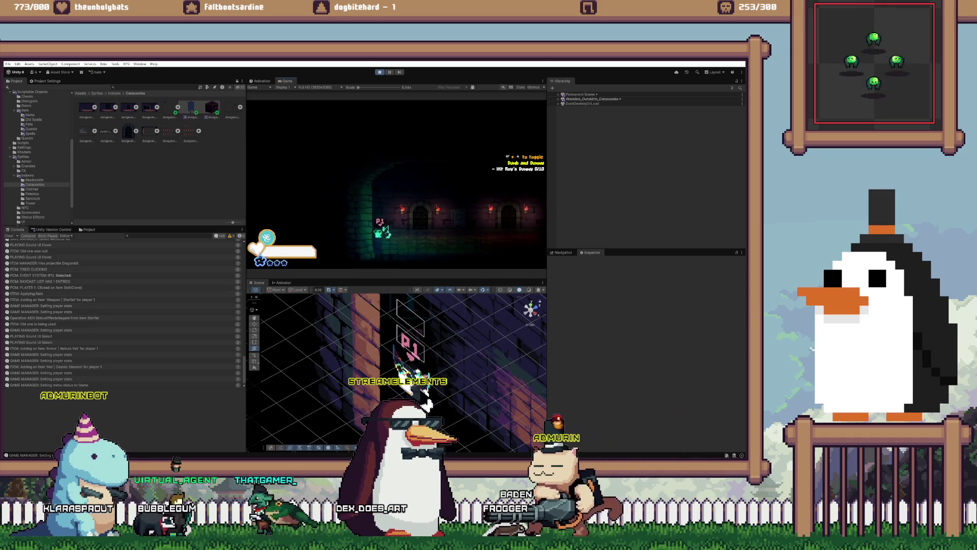
key("a")
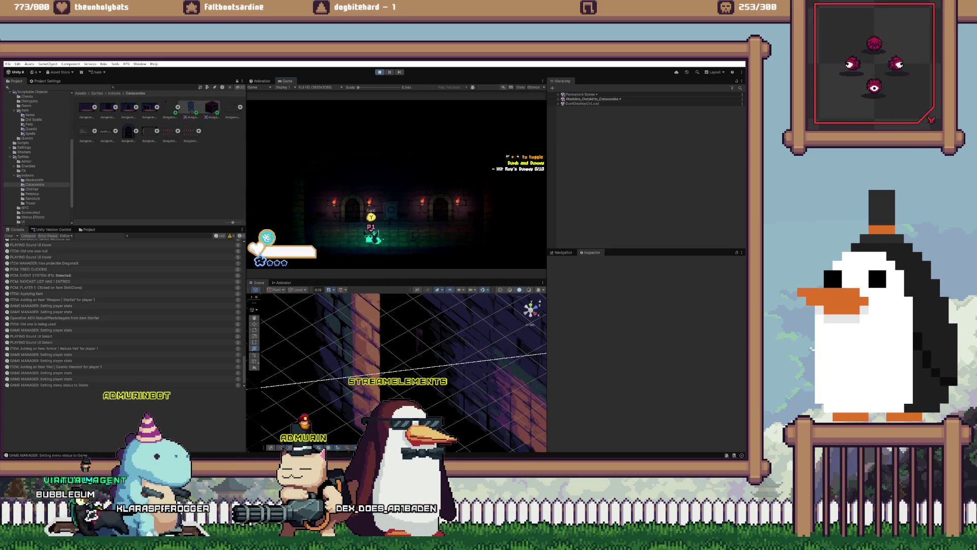
key("a")
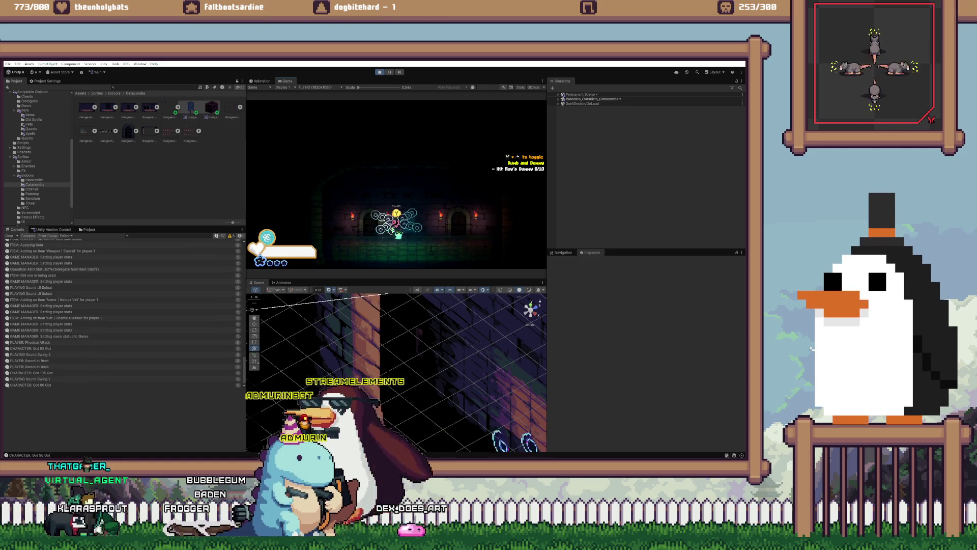
key("space")
Step: Save the game progress with Ctrl+S and stop Play mode with Ctrl+P
key("ctrl+s")
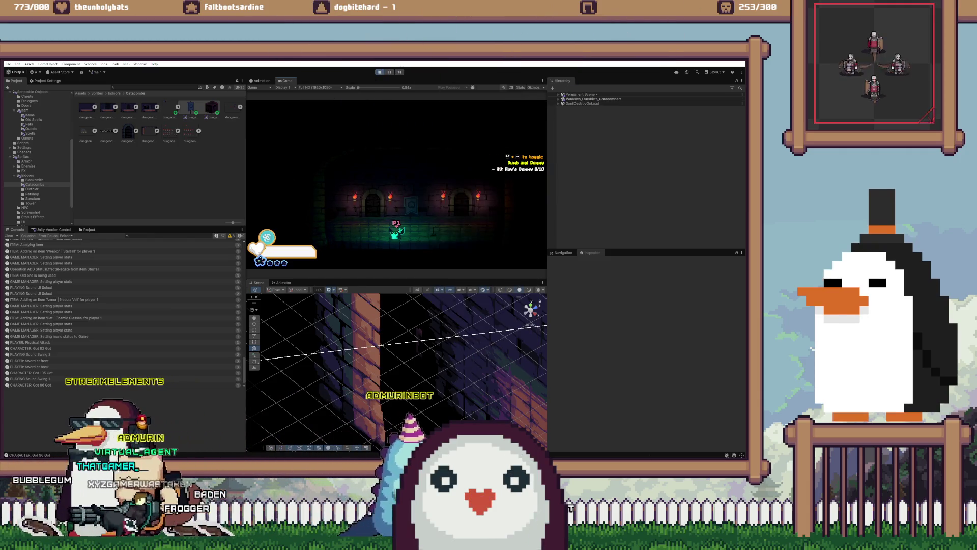
key("ctrl+p")
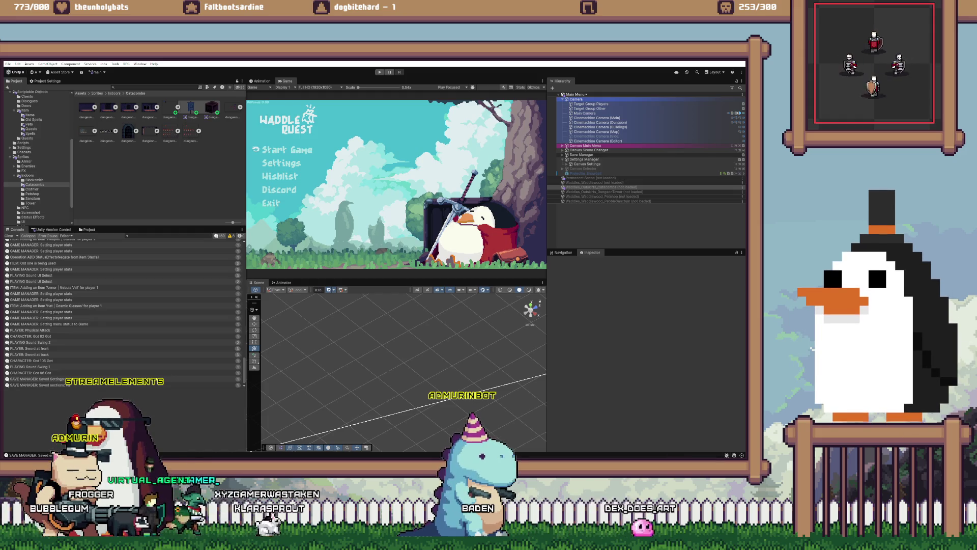
key("alt+Tab")
scroll(296, 224, "down", 2)
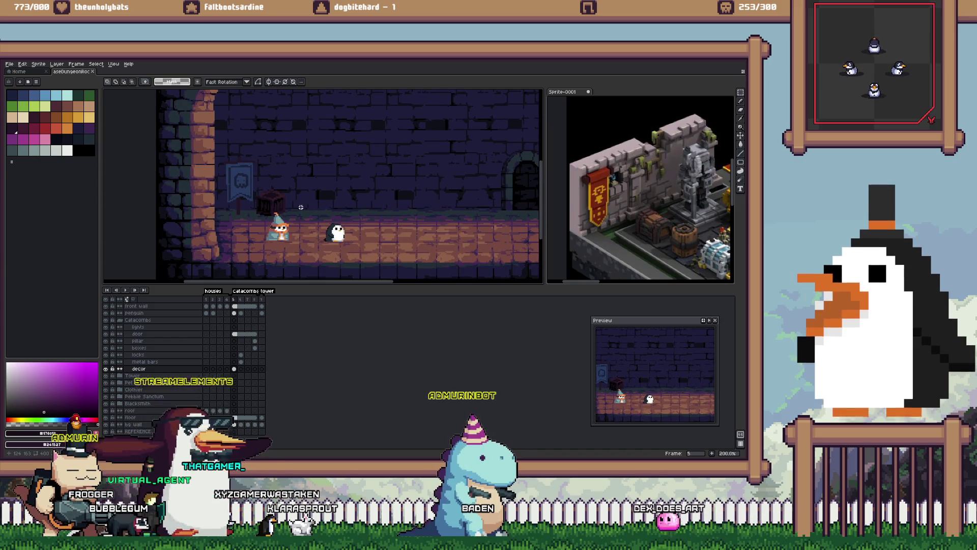
Step: Eyedrop the scene's dark blue as primary colour and indigo shades as secondary colour
scroll(301, 212, "up", 2)
scroll(301, 211, "up", 2)
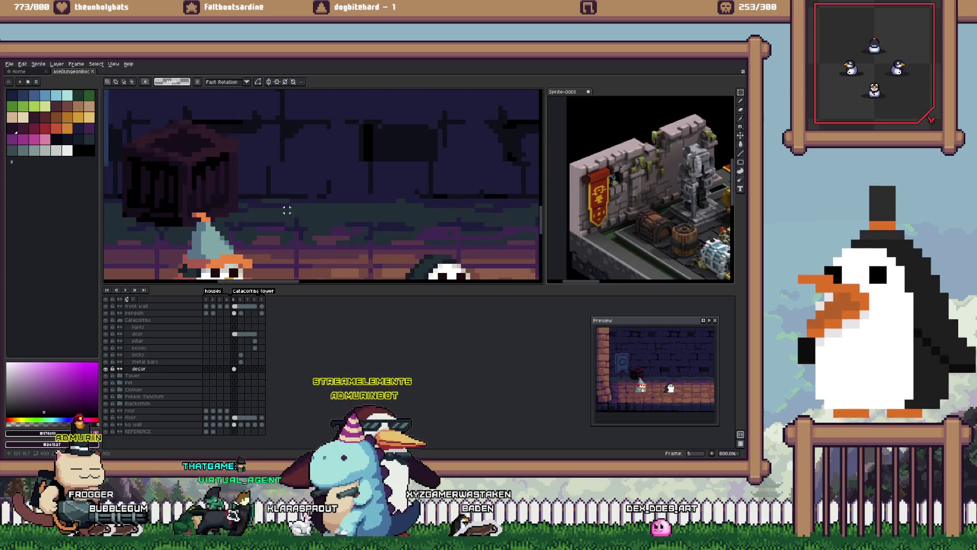
left_click(301, 212, "alt")
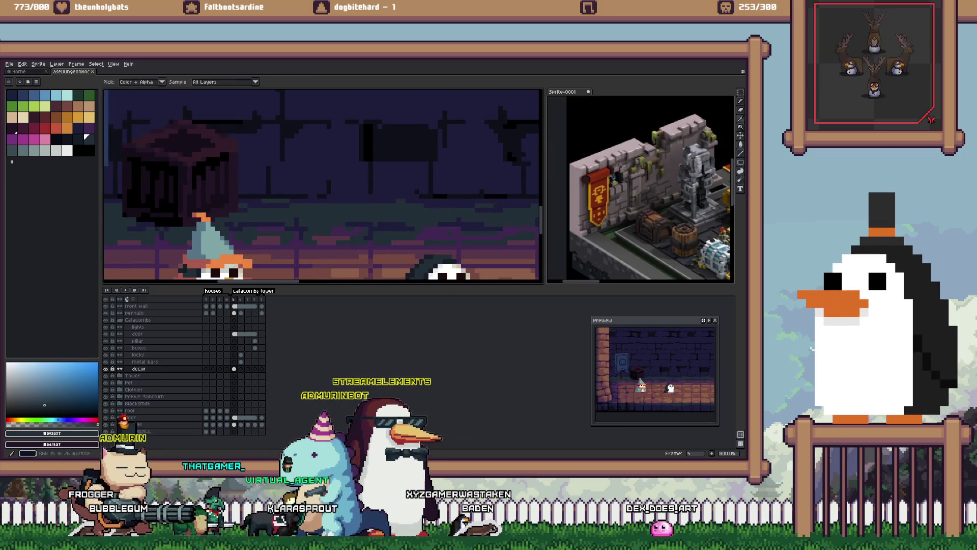
left_click(263, 229, "alt")
right_click(259, 216, "alt")
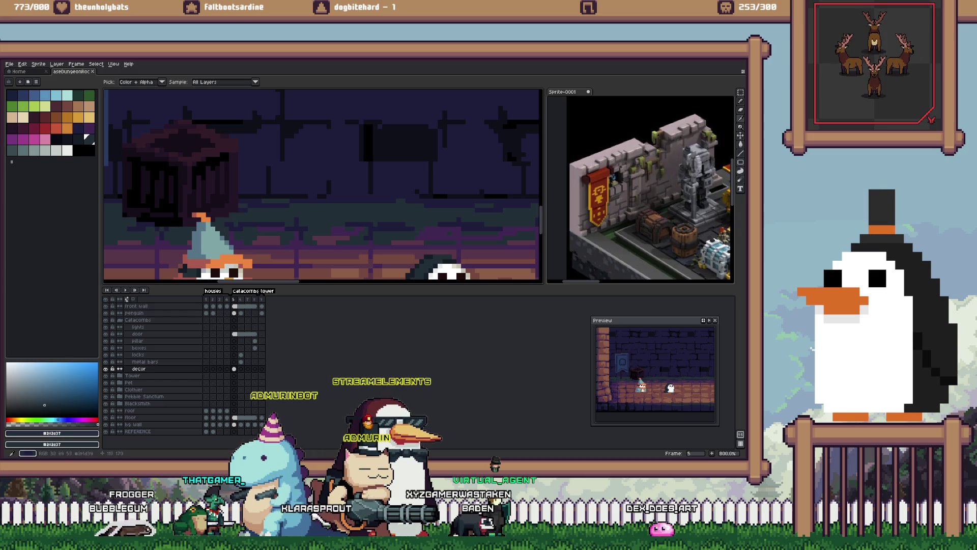
right_click(84, 136)
key("m")
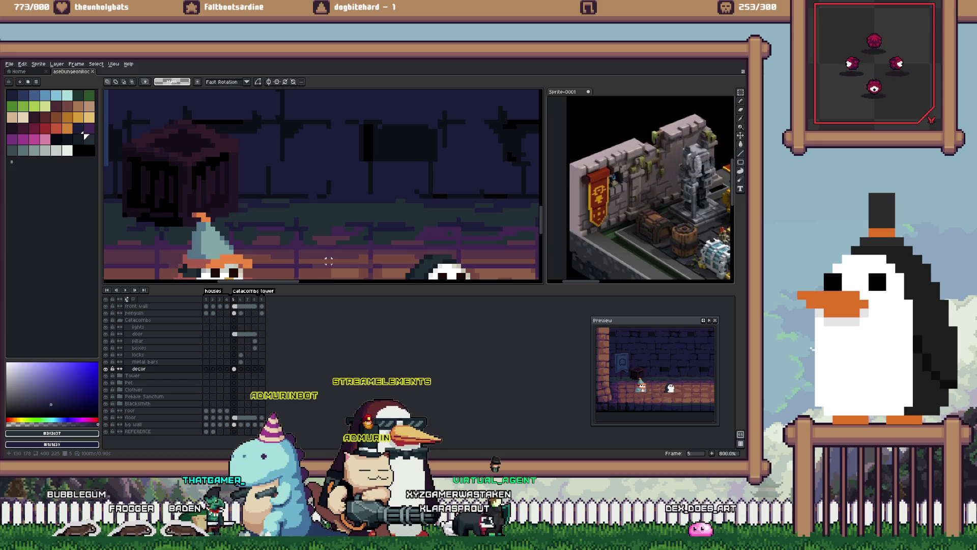
Step: Open the dungeon_decor sprite from the Catacombs folder
key("ctrl+o")
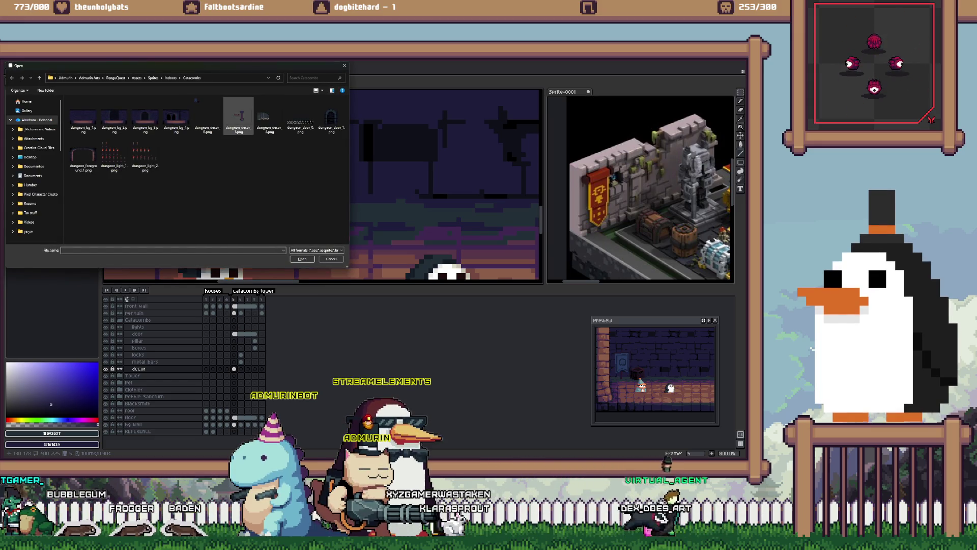
key("shift+Left")
key("Return")
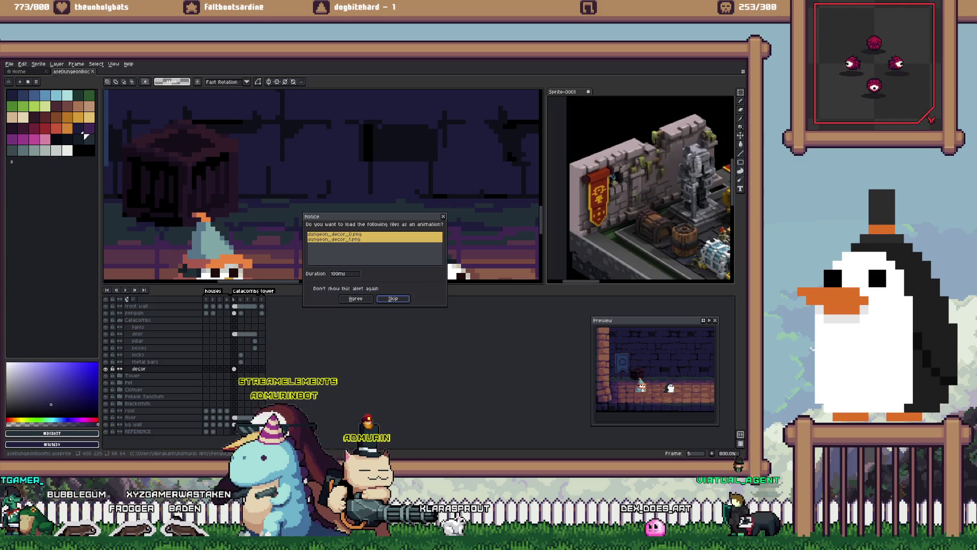
key("Return")
Step: Paint Bucket the crate's purple front, right columns and top dark blue
scroll(323, 186, "up", 5)
key("g")
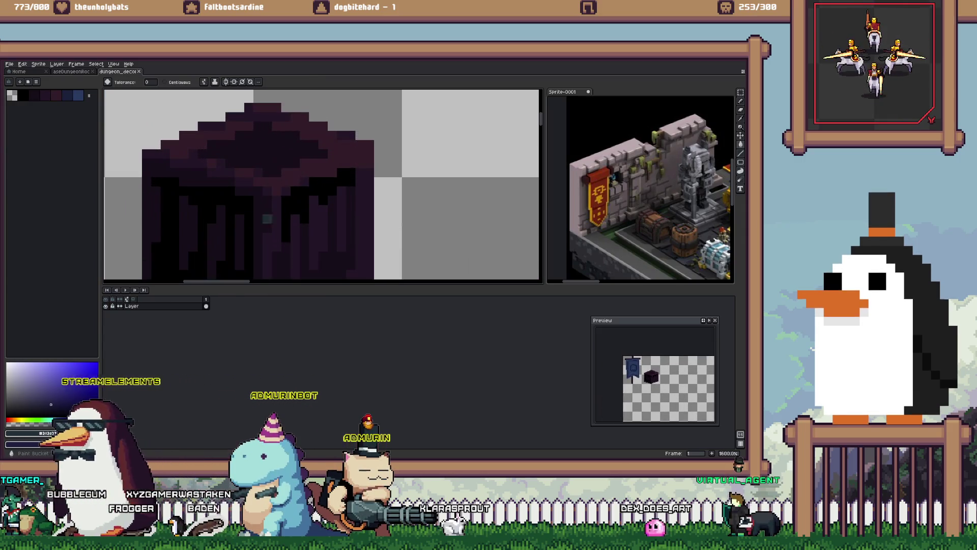
left_click(220, 229)
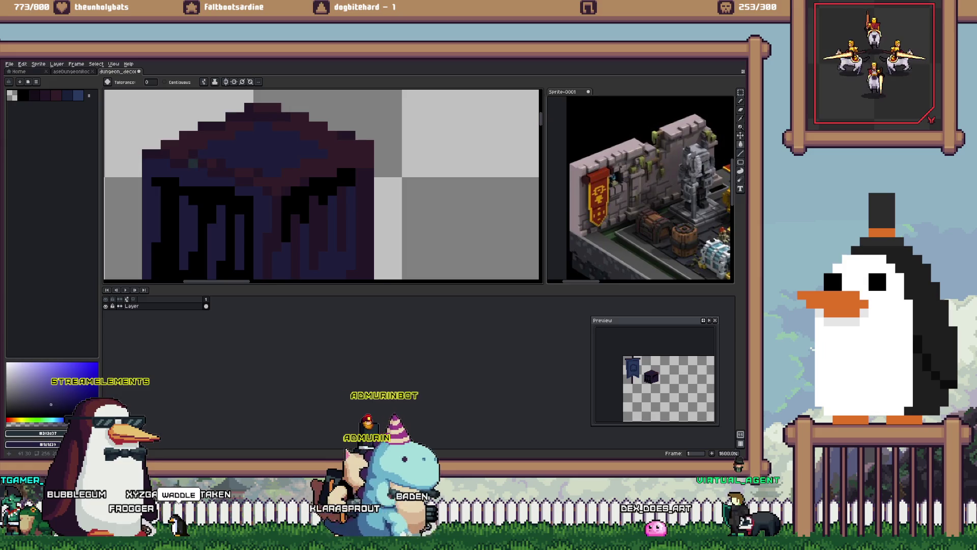
left_click(360, 224)
left_click(238, 166)
scroll(238, 165, "down", 6)
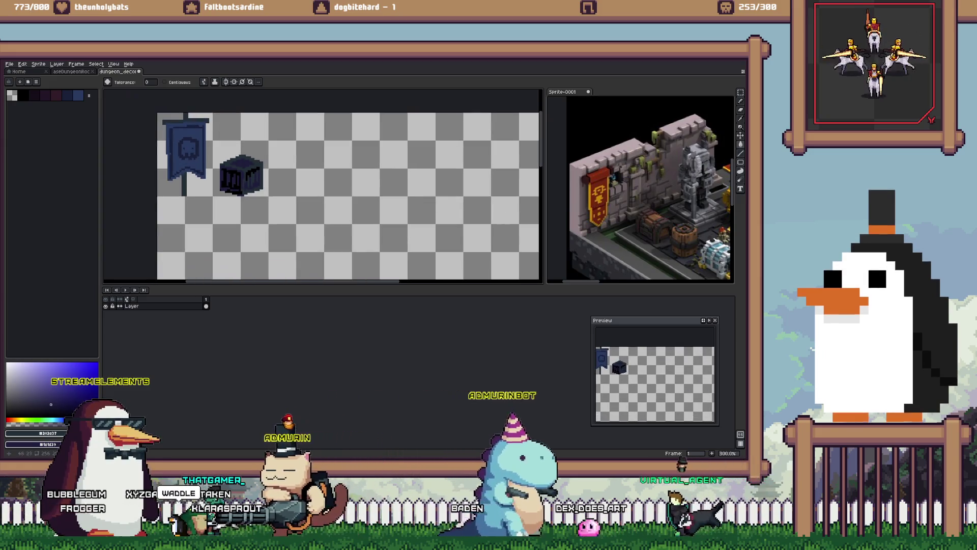
scroll(179, 129, "up", 4)
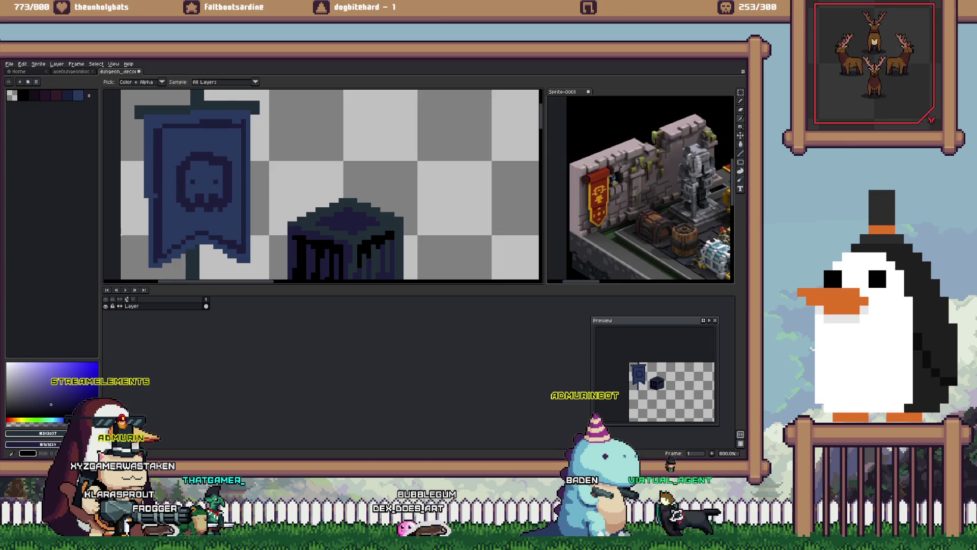
Step: Try a navy fill on the banner, undo it to keep the skull, and save dungeon_decor
key("g")
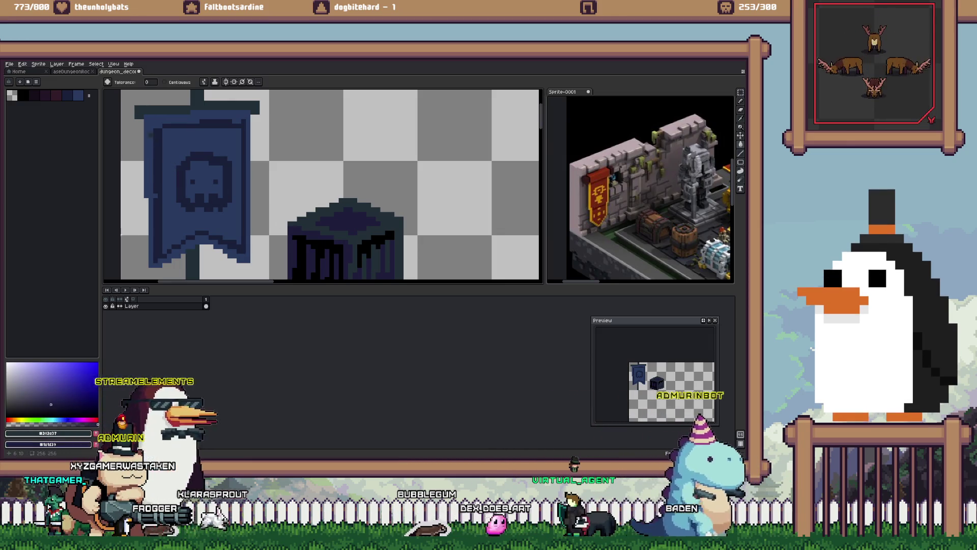
left_click(151, 134)
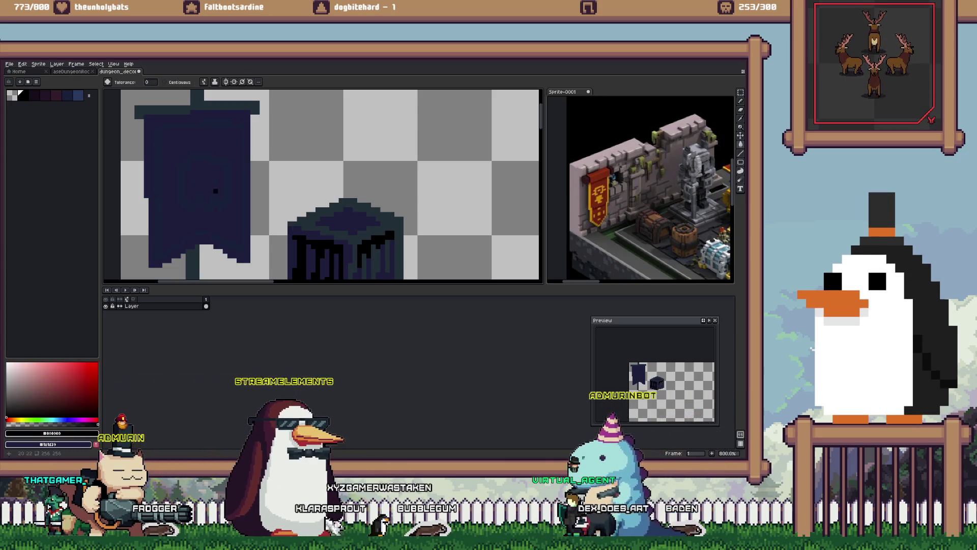
key("ctrl+z")
key("minus")
key("minus")
key("minus")
key("ctrl+s")
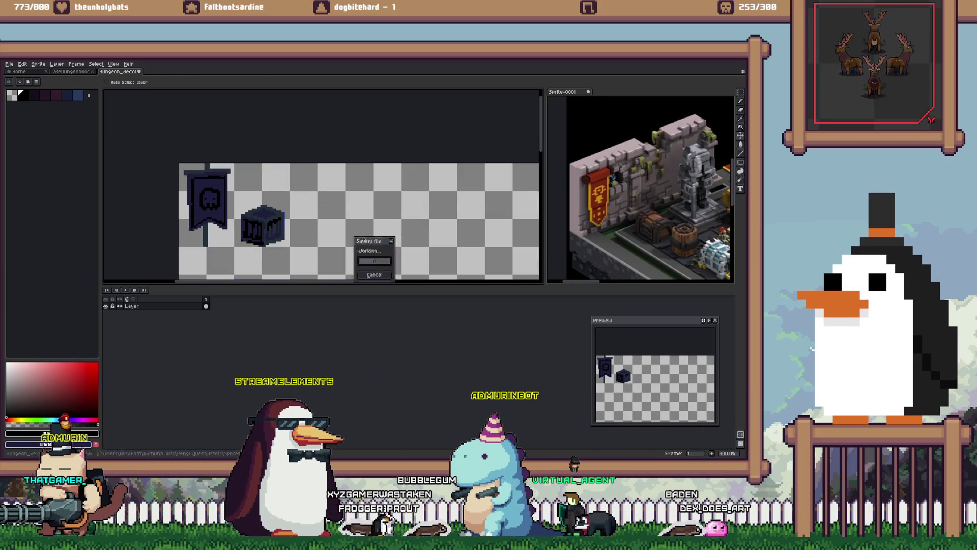
key("alt+Tab")
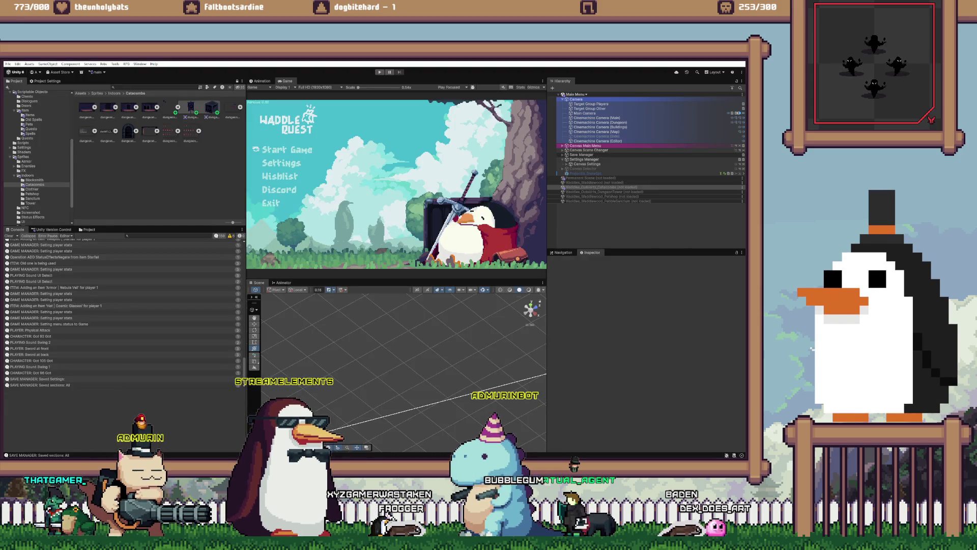
Step: Enter Play mode with Ctrl+P so the Waddle Quest title menu offers Continue
key("ctrl+p")
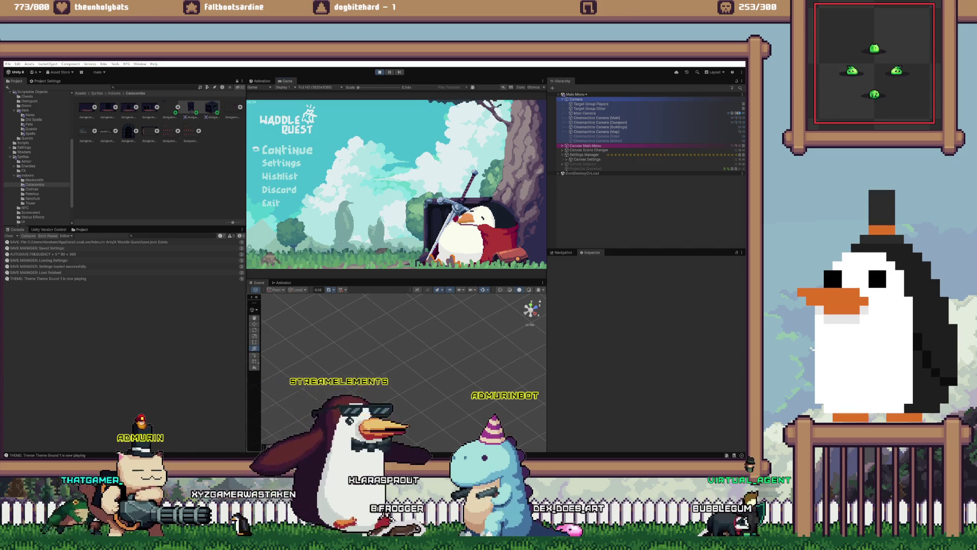
mouse_move(256, 457)
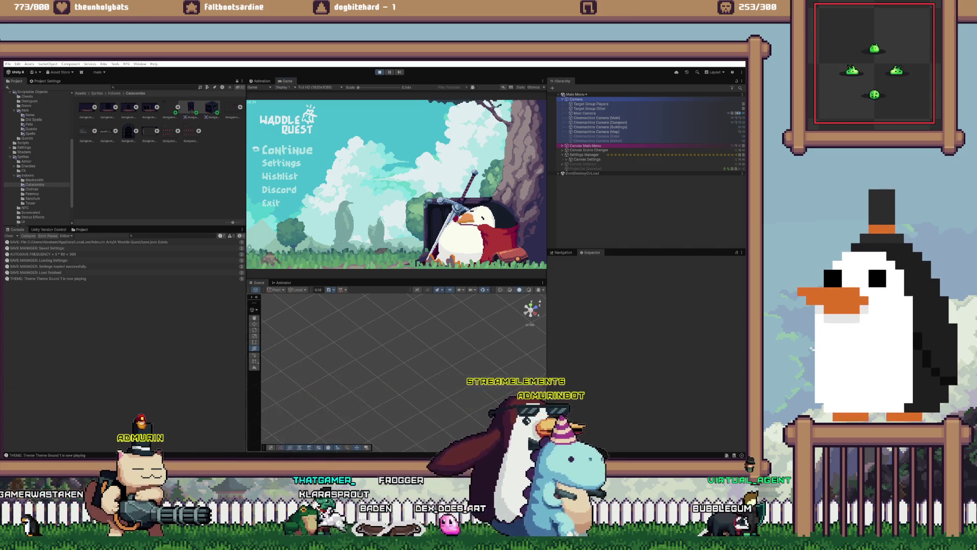
right_click(256, 458)
key("super")
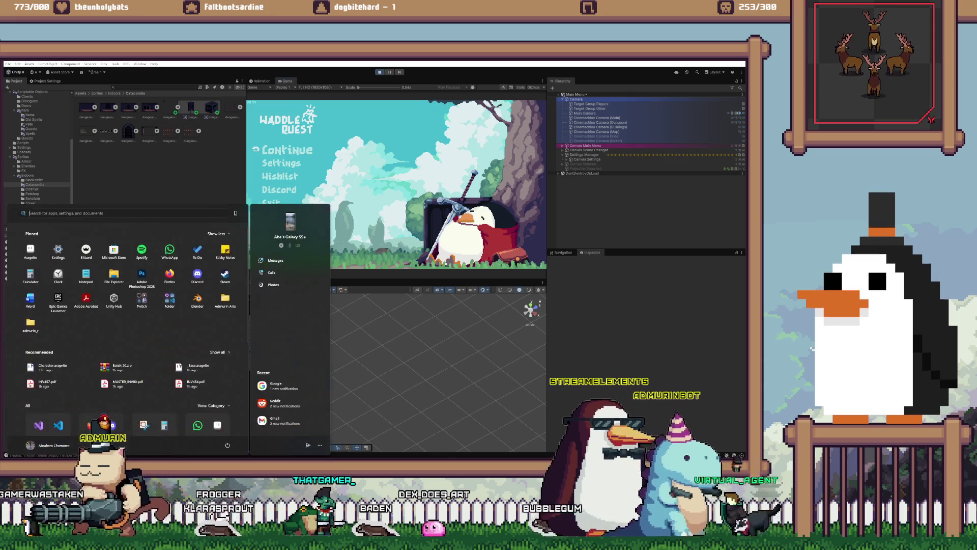
Step: Expand the pinned Folder group, close Start, and switch to Streamer.bot's Platforms > Twitch page
left_click(169, 300)
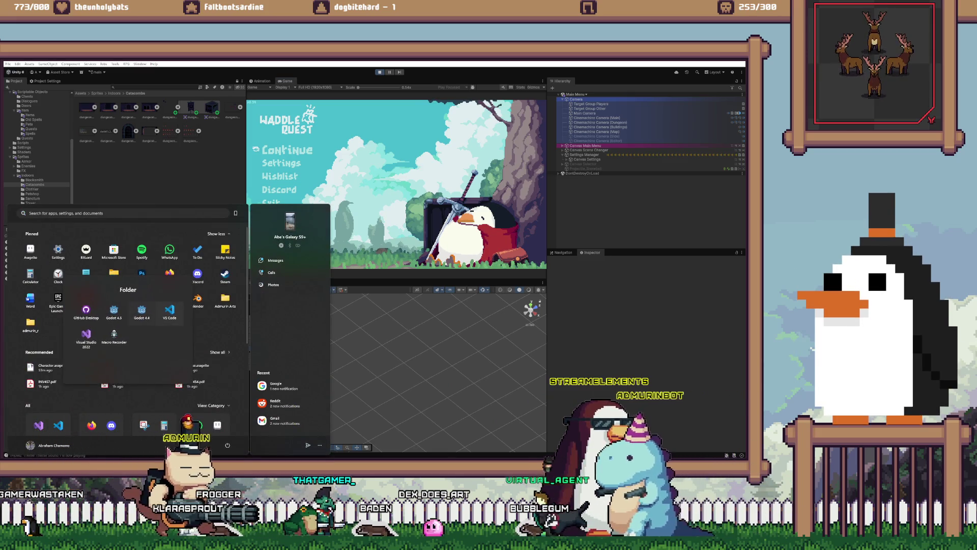
key("super")
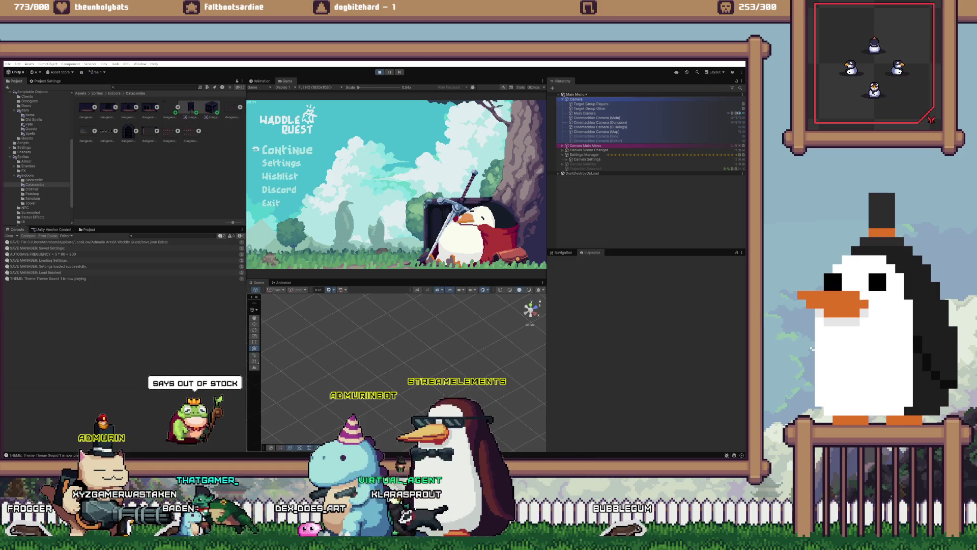
mouse_move(148, 461)
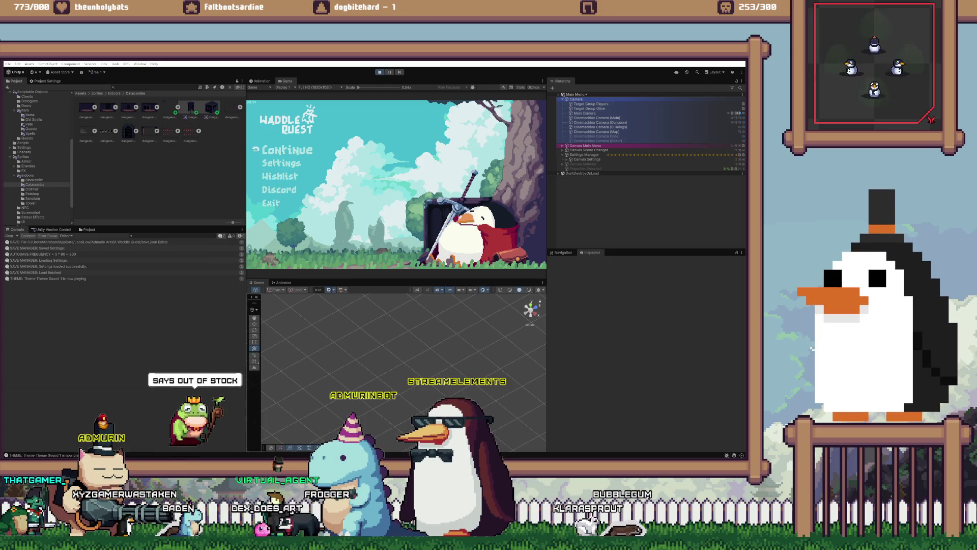
key("alt+Tab")
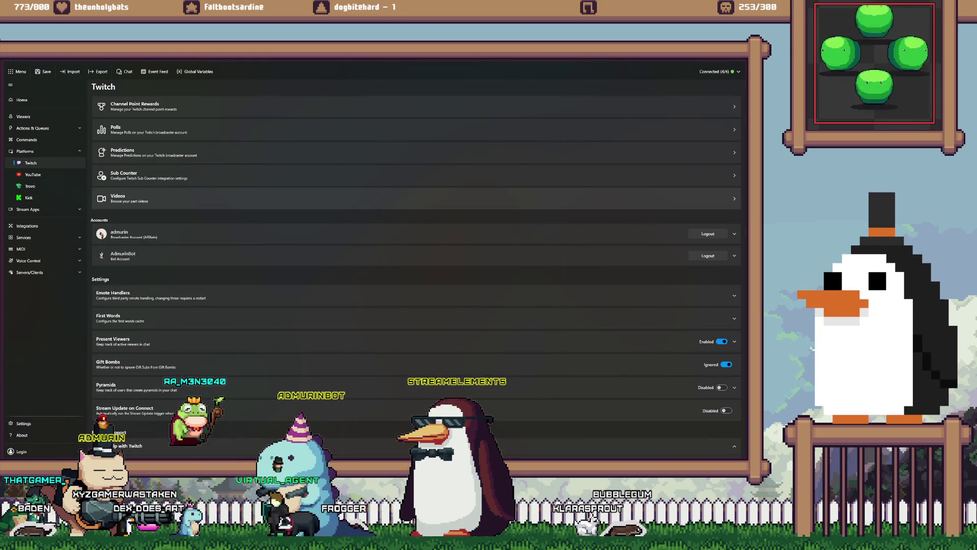
Step: Set the First in Line channel point reward to Enabled and not Paused, and save it
left_click(174, 102)
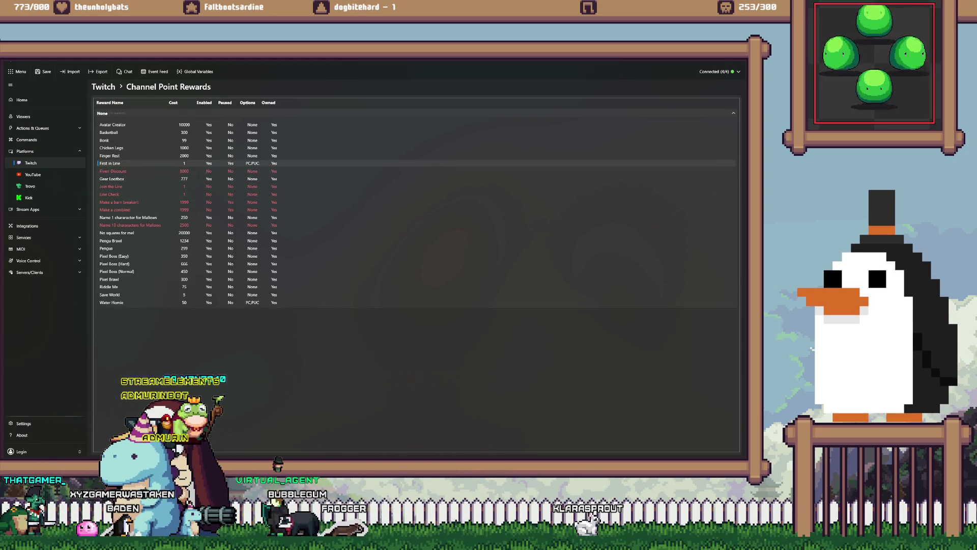
double_click(110, 163)
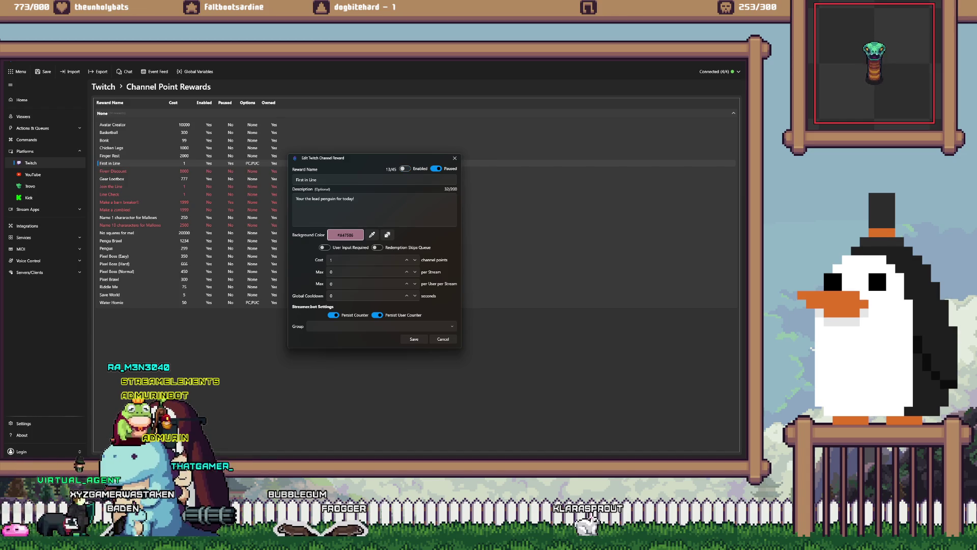
left_click(405, 168)
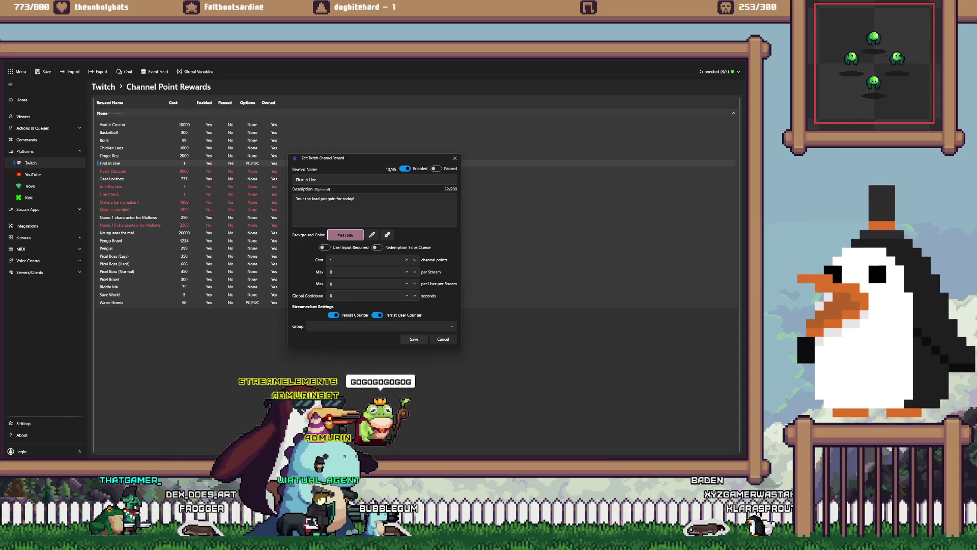
key("Escape")
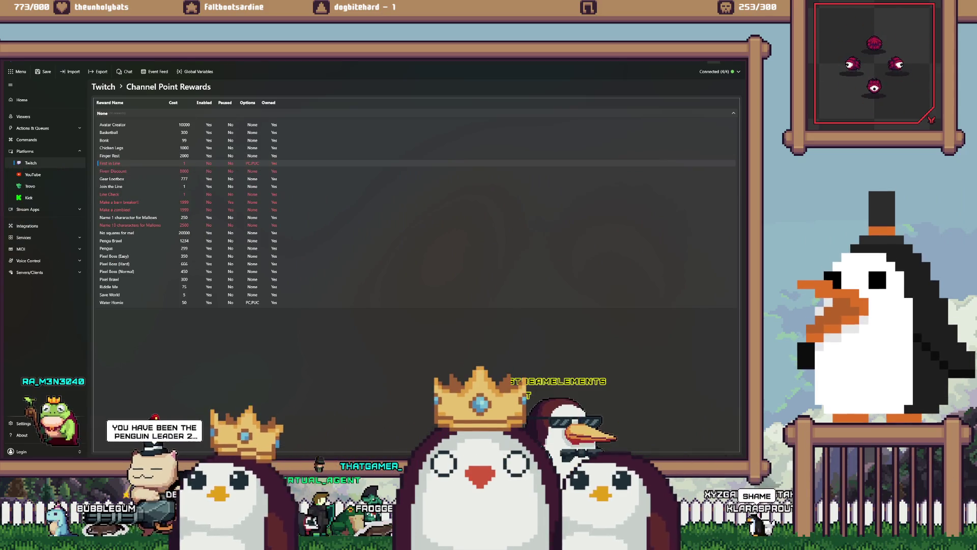
key("alt+Tab")
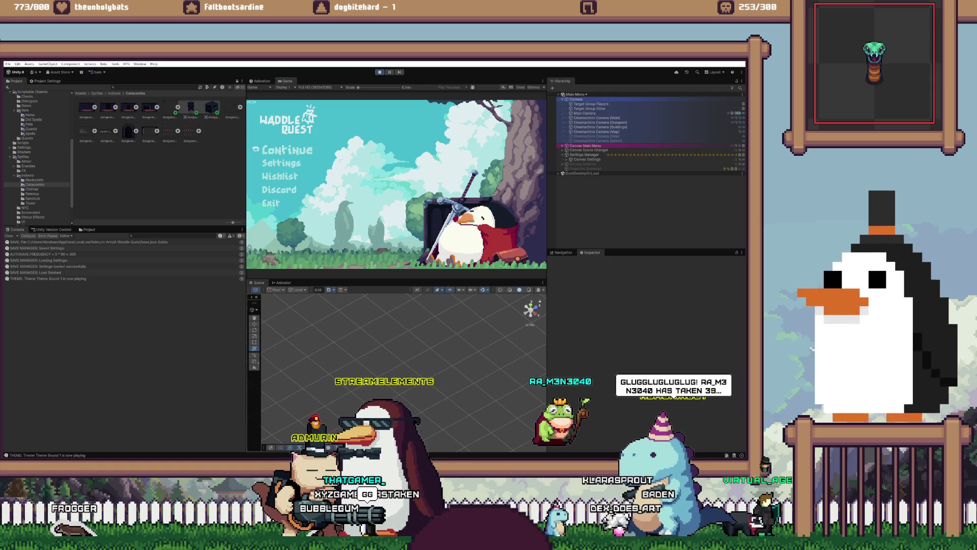
Step: Continue from the title menu, enter the Catacombs, and swing the sword while walking around
key("Return")
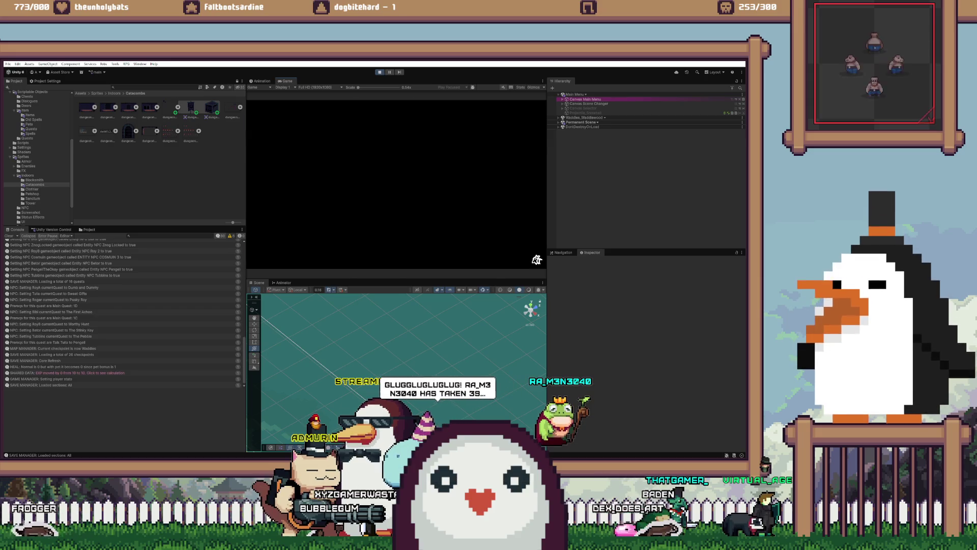
key("e")
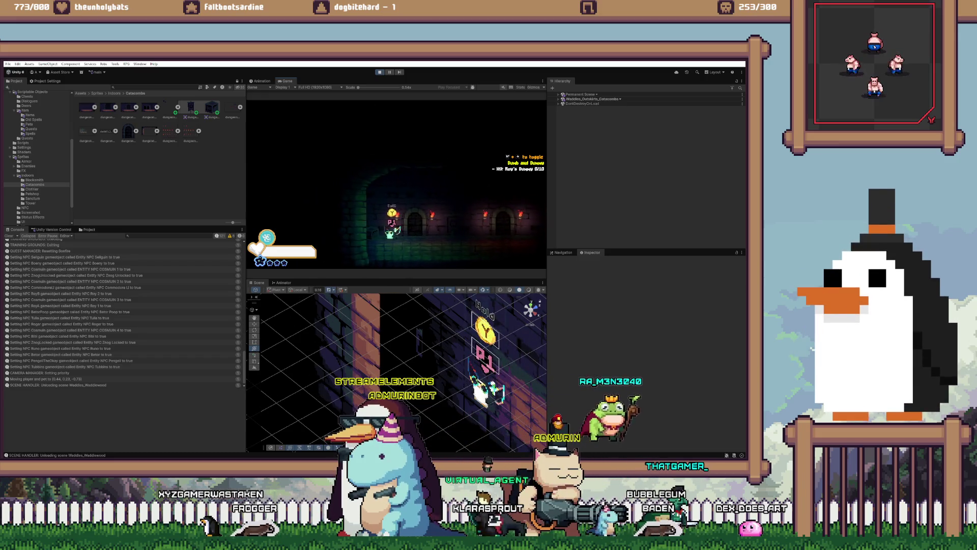
key("x")
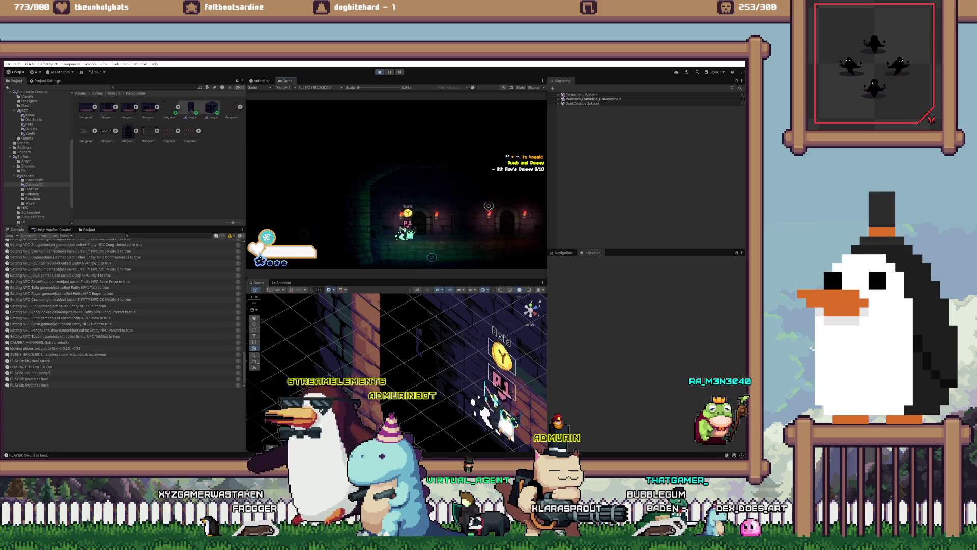
key("Left")
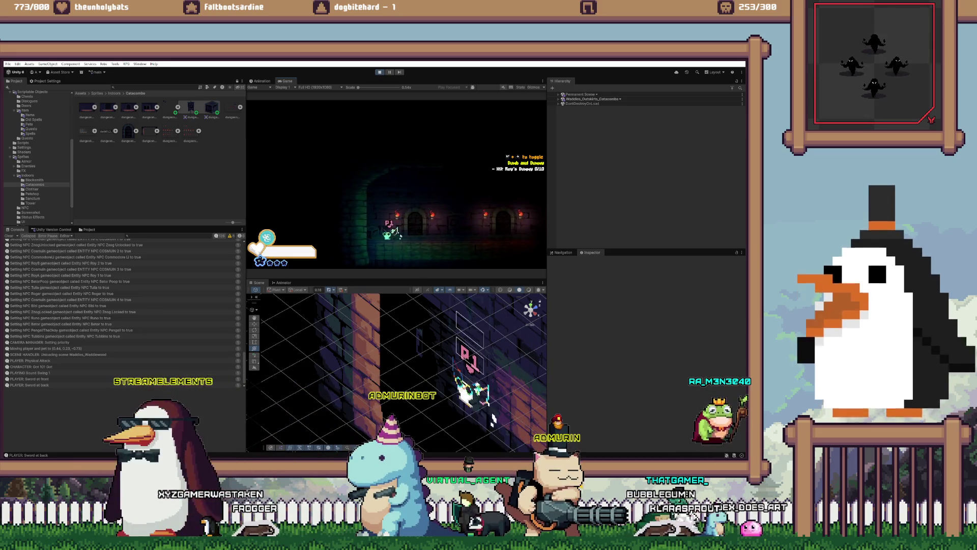
Step: Equip a different weapon from the in-game inventory and resume play
key("x")
key("Escape")
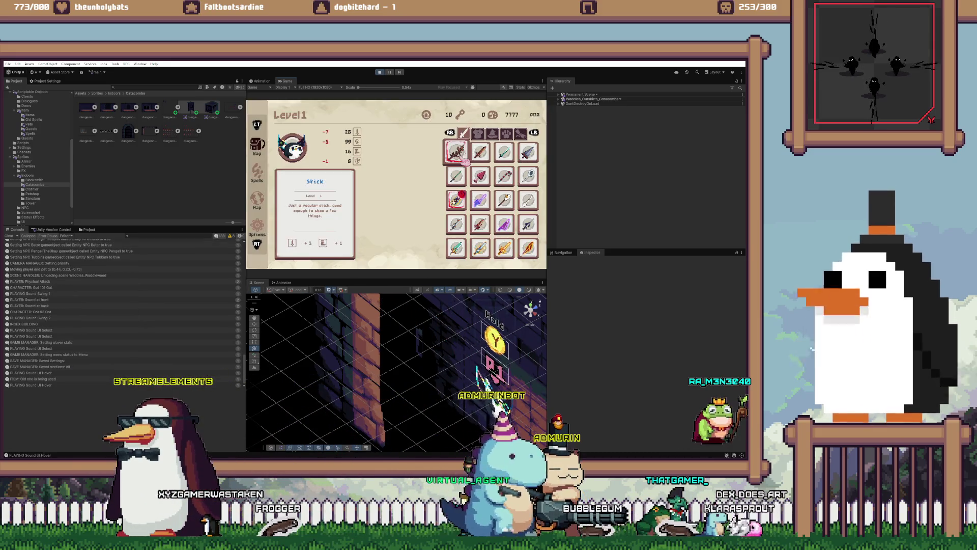
key("Down")
key("Down")
key("Right")
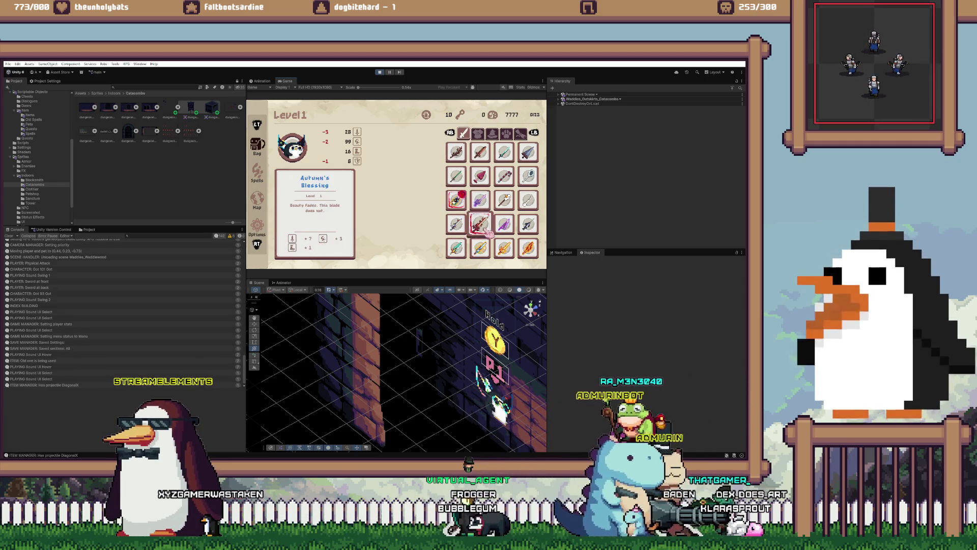
key("Return")
key("x")
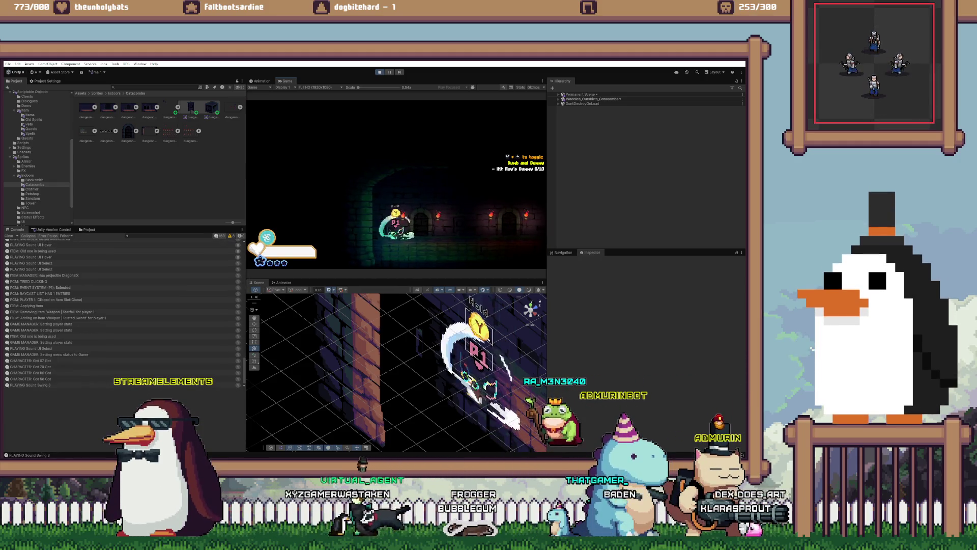
Step: Walk right to light the light post, then move left and through the doorway
key("Right")
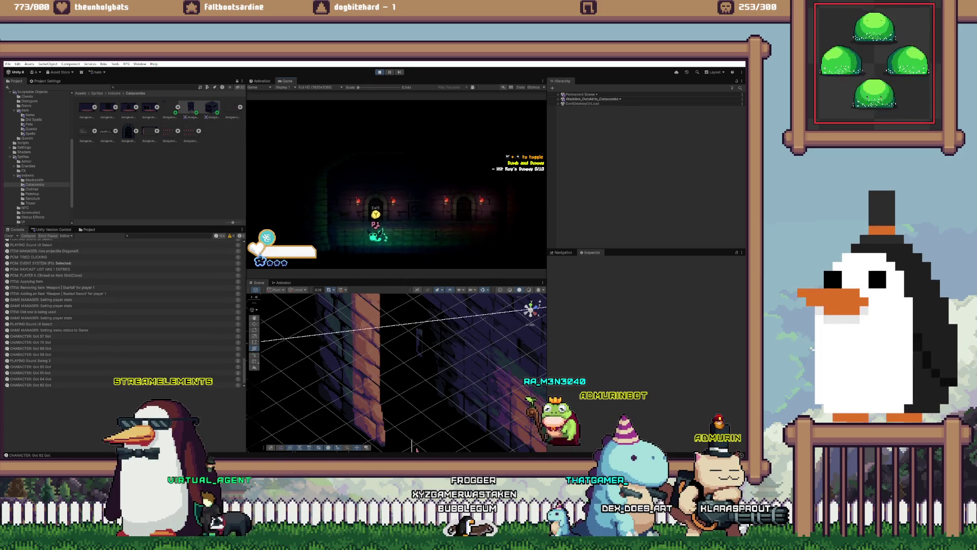
key("Right")
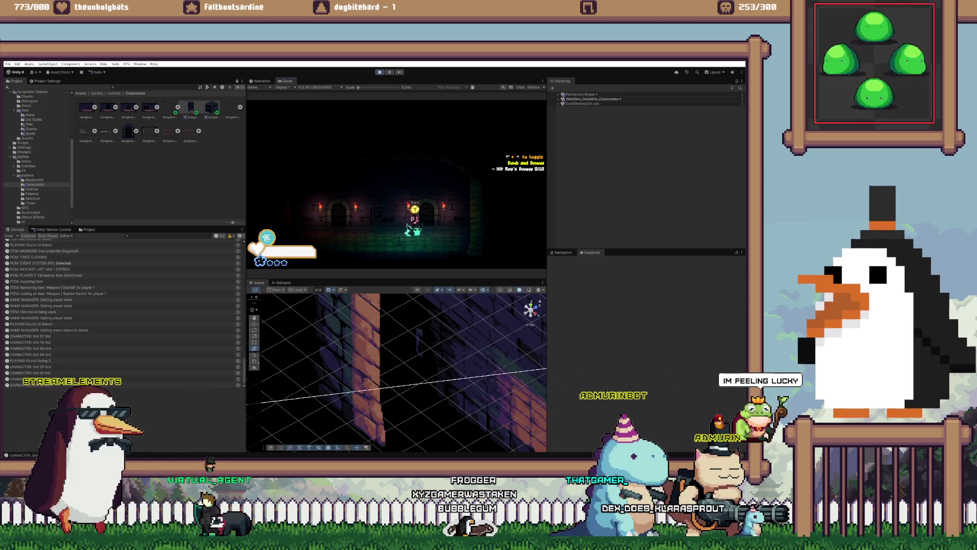
key("Up")
key("e")
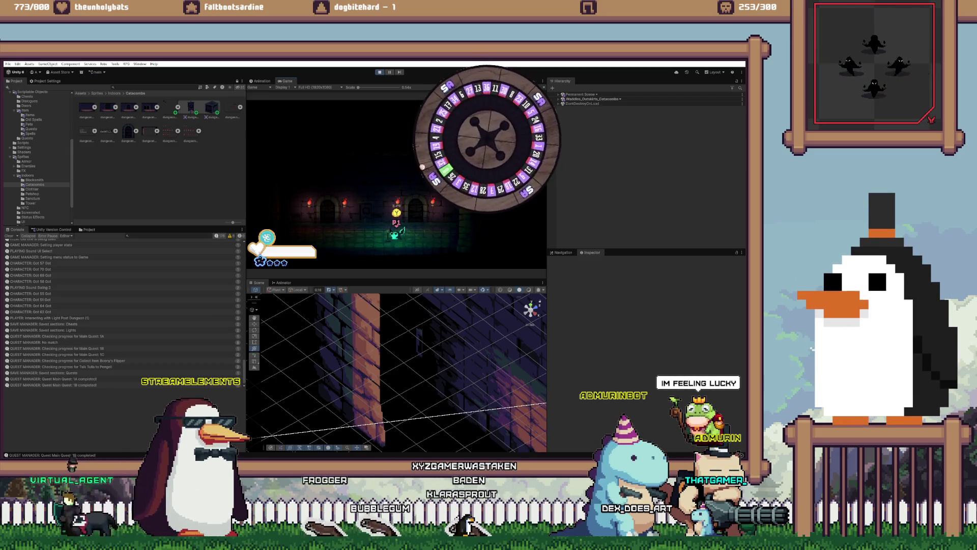
key("Right")
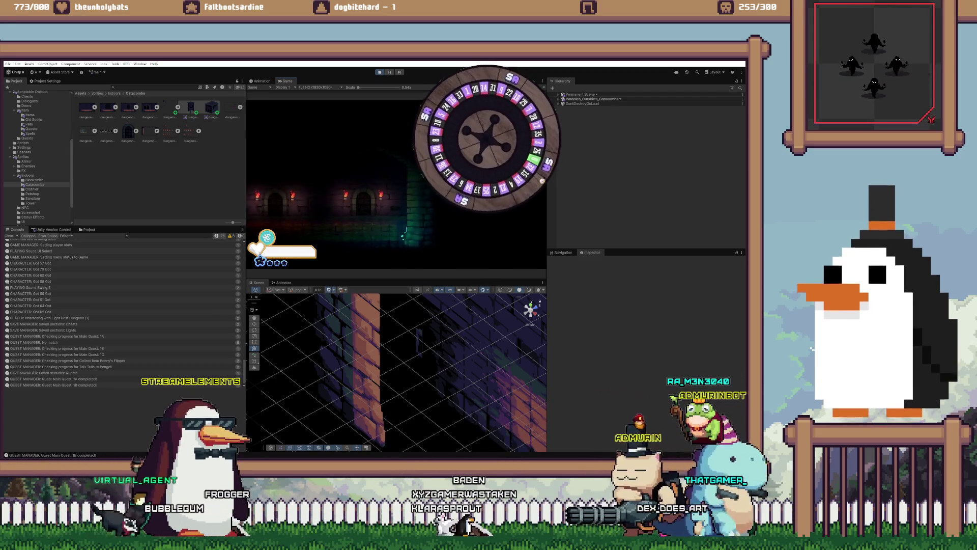
key("Left")
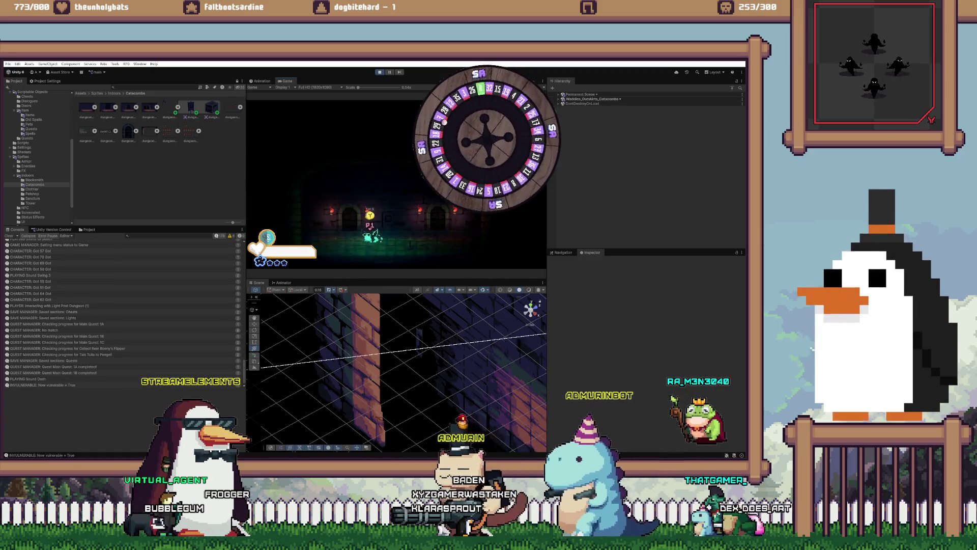
key("Left")
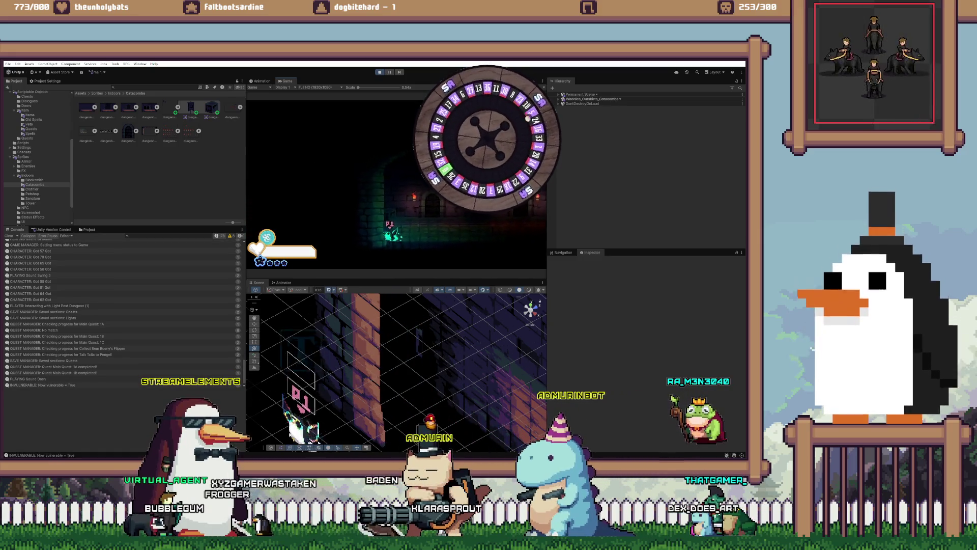
key("Right")
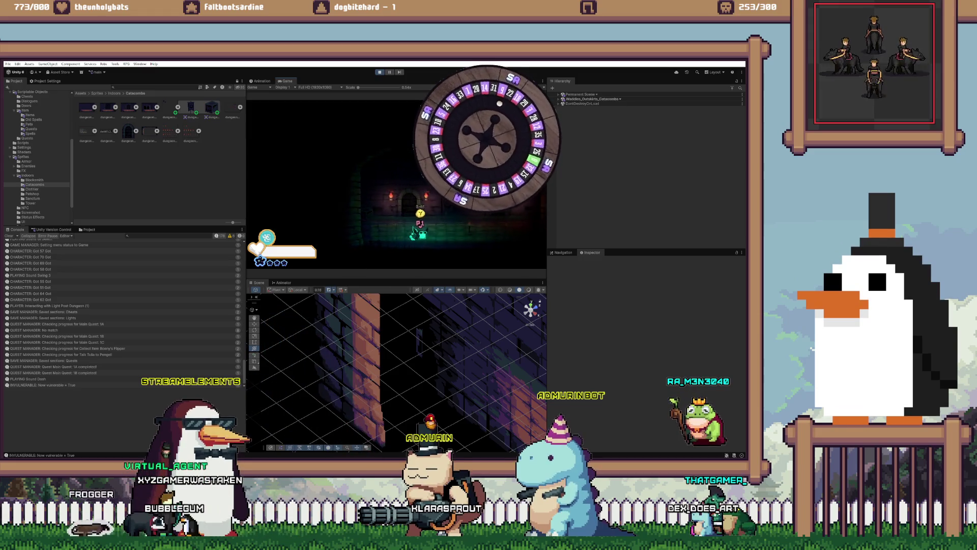
key("Right")
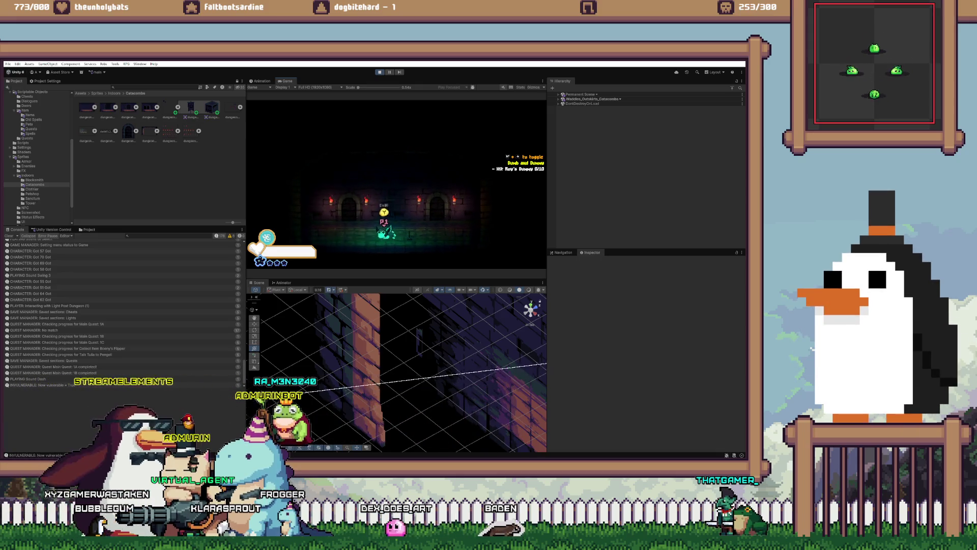
Step: Teleport between catacomb rooms, light a light post, defeat two slimes and a goblin, then stop playing
key("space")
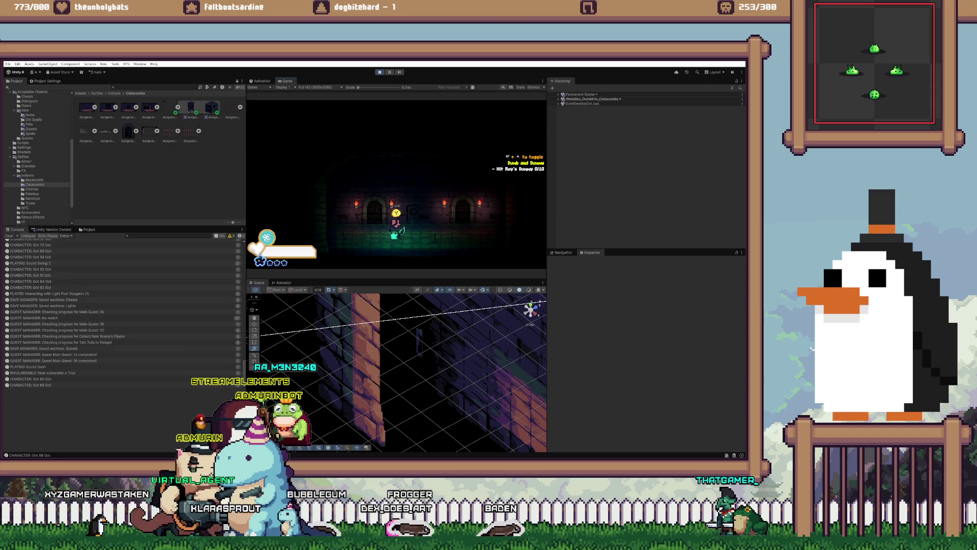
key("e")
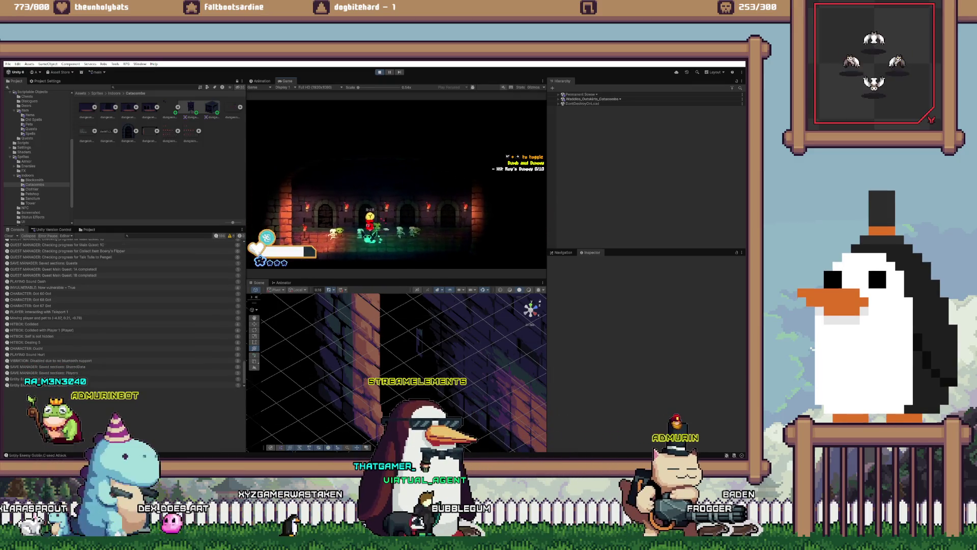
key("e")
key("j")
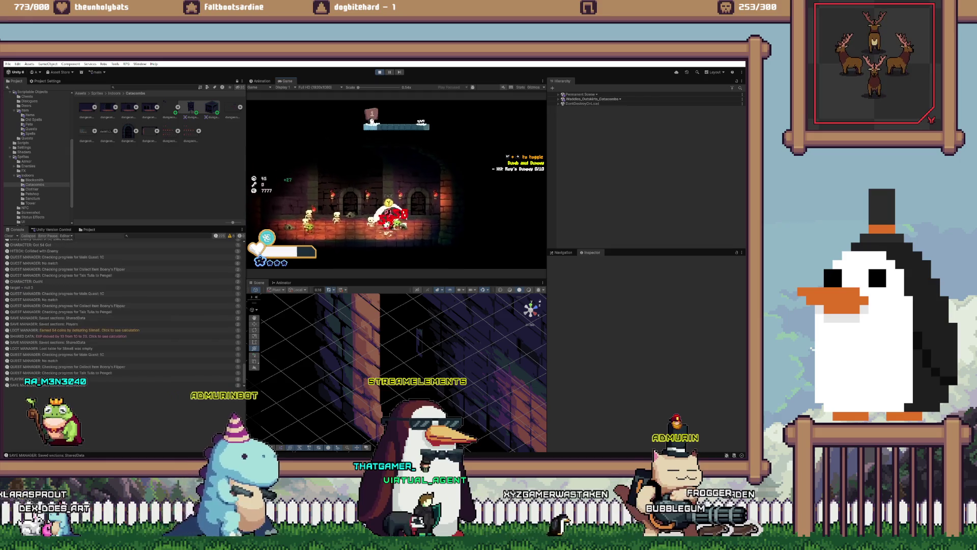
key("e")
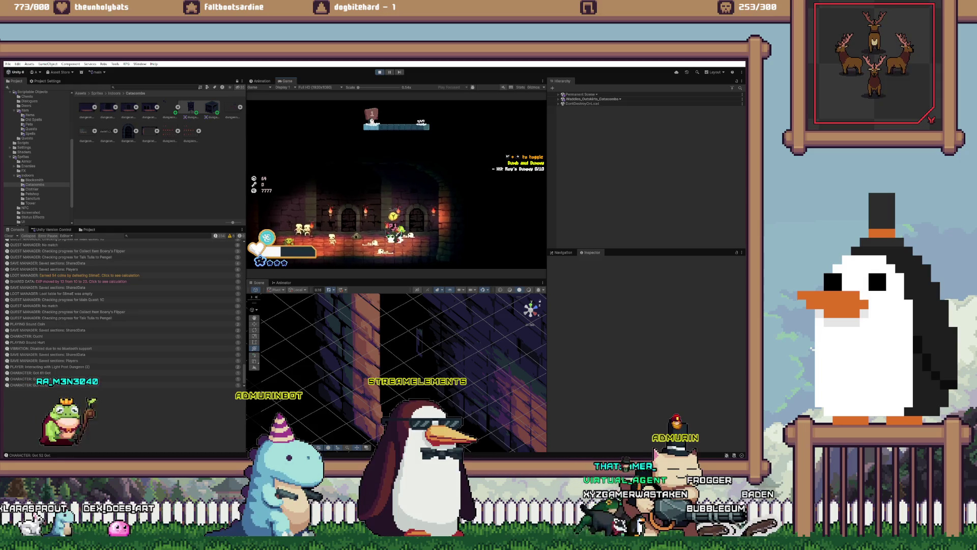
key("j")
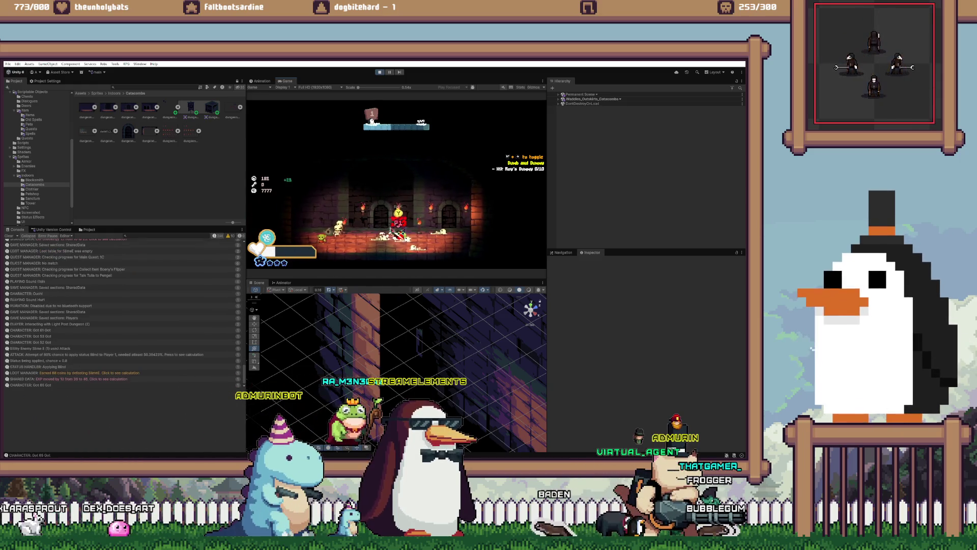
key("j")
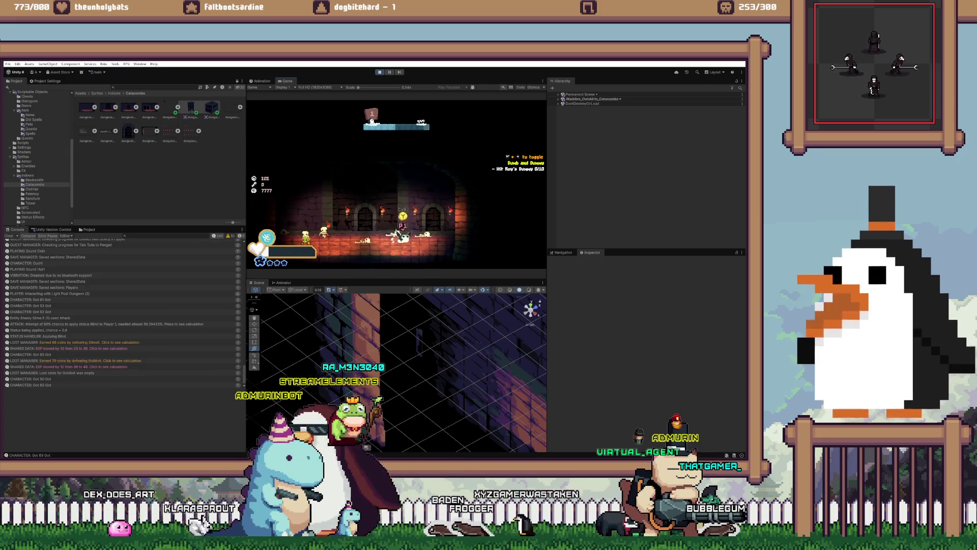
key("e")
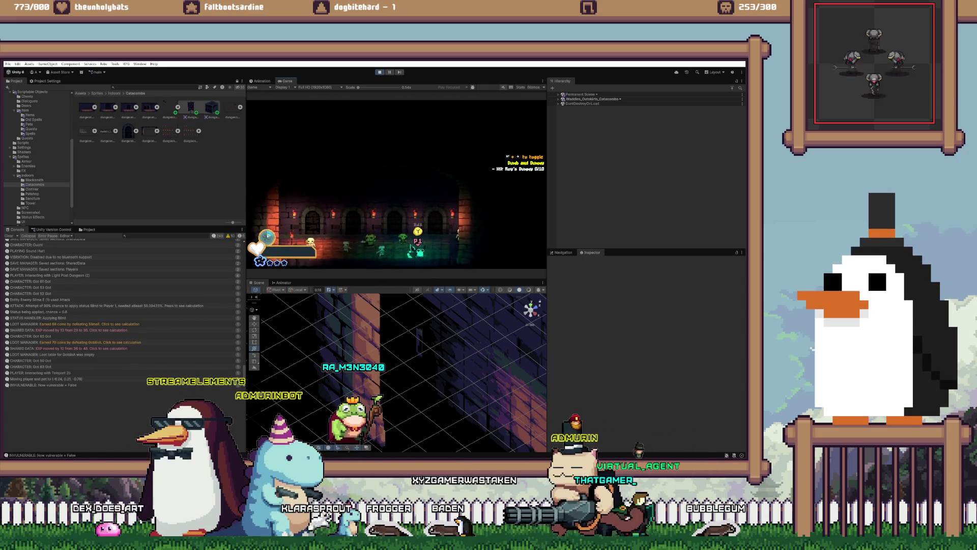
key("e")
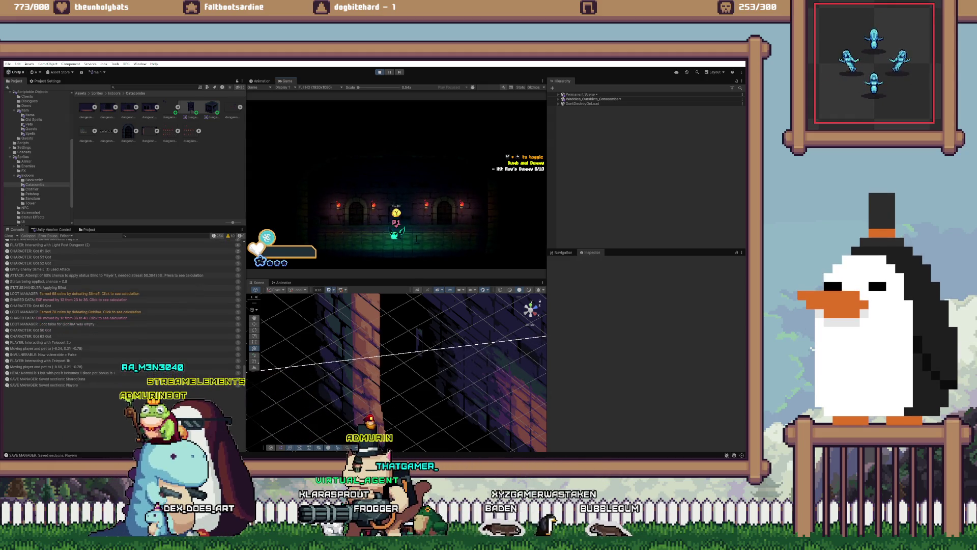
key("ctrl+p")
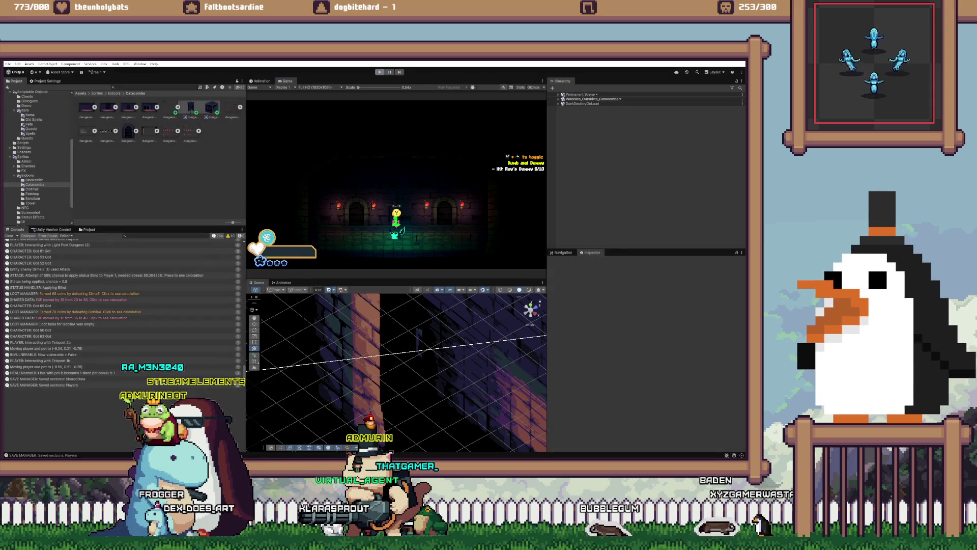
Step: Load Waddles_Outskirts_Catacombs and select Dungeon 1 > Lights > Light Post Dungeon (1)'s Spot Light 2D
right_click(588, 188)
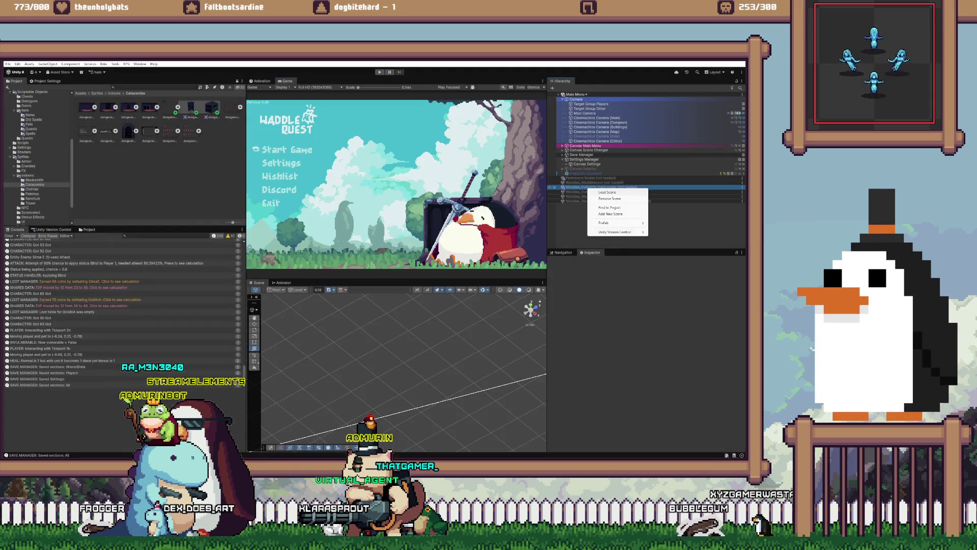
left_click(607, 192)
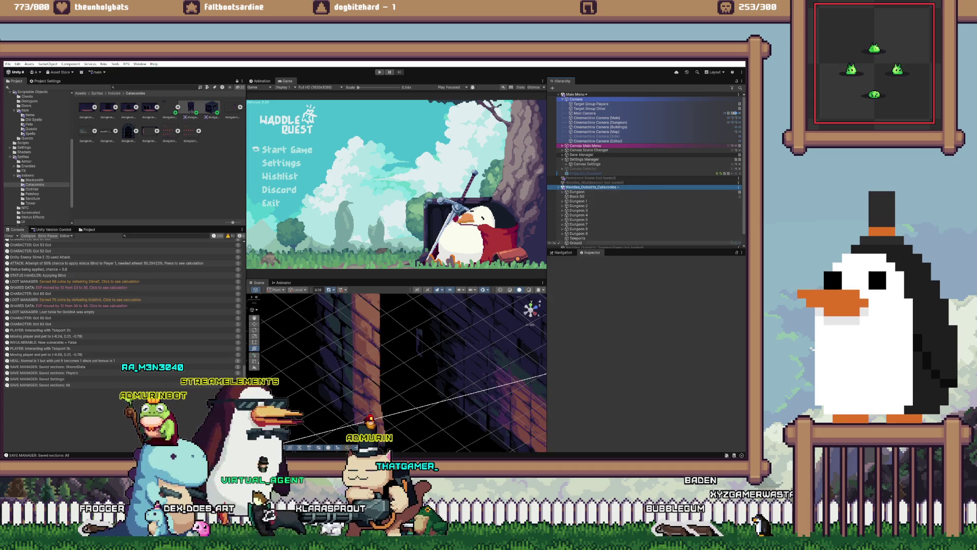
left_click(563, 201)
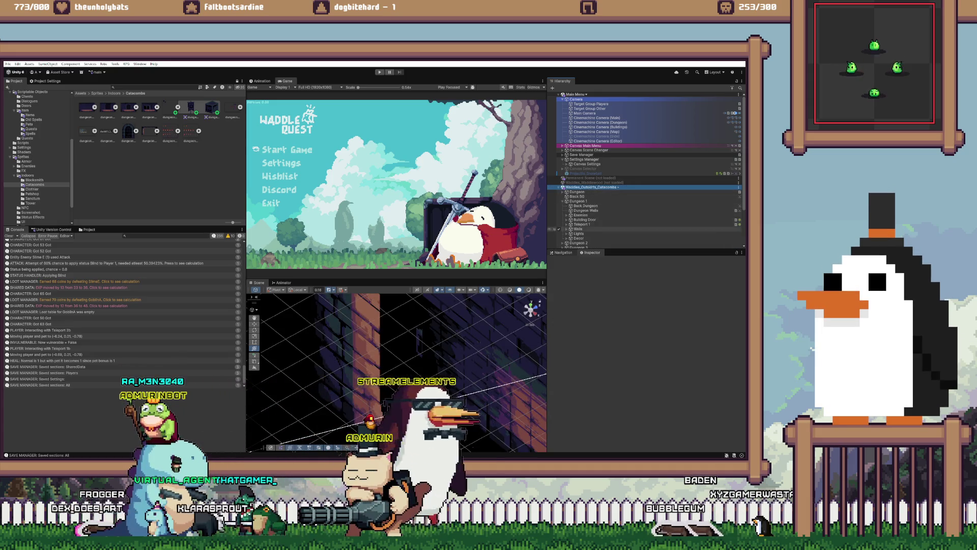
left_click(566, 234)
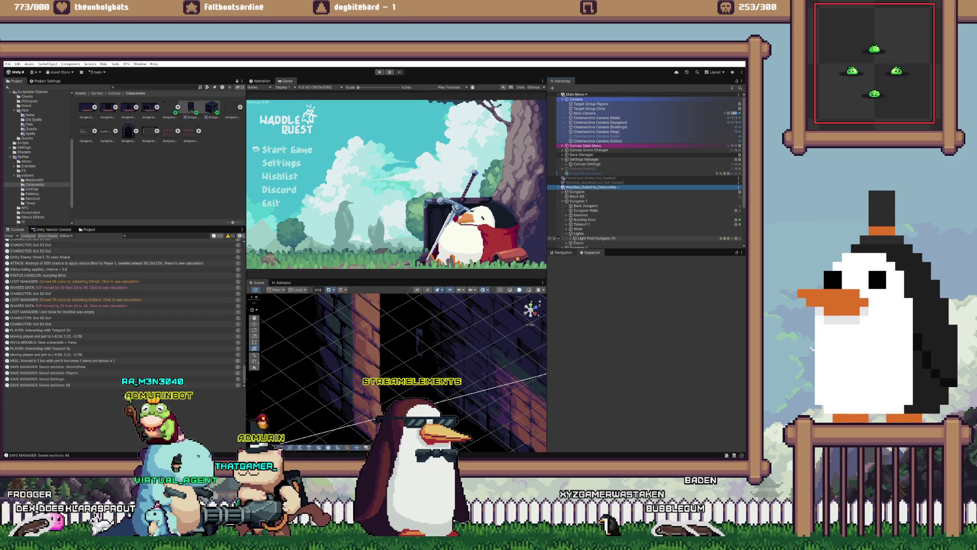
left_click(593, 239)
key("f")
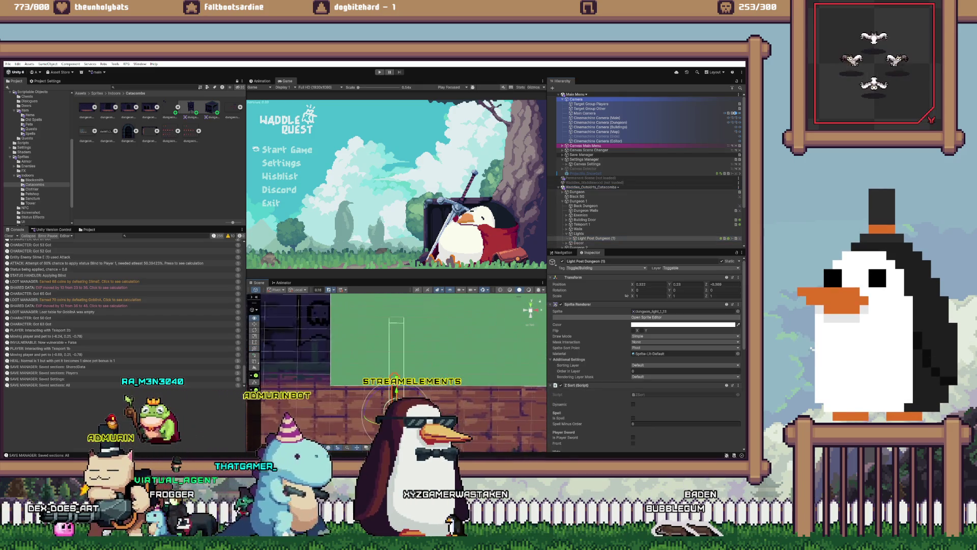
left_click(570, 238)
scroll(636, 204, "down", 5)
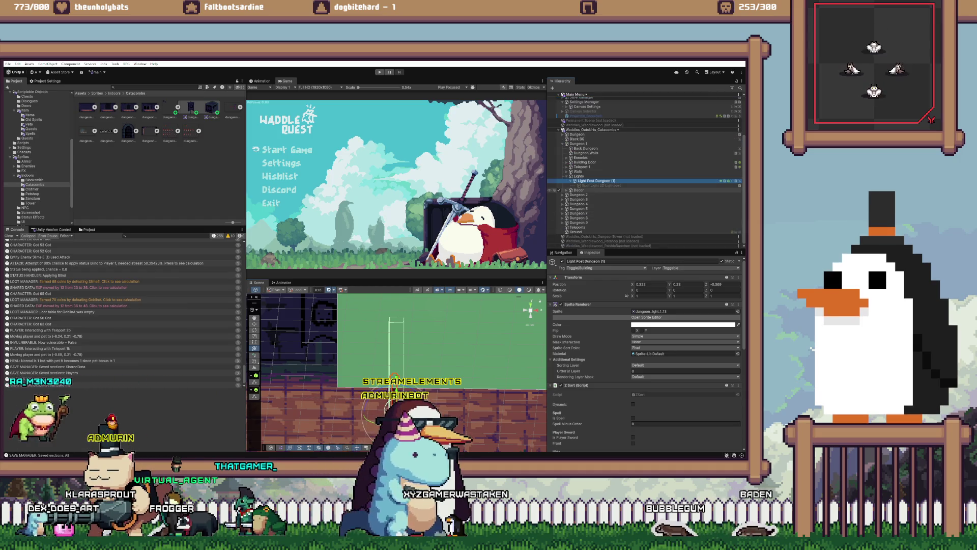
left_click(601, 185)
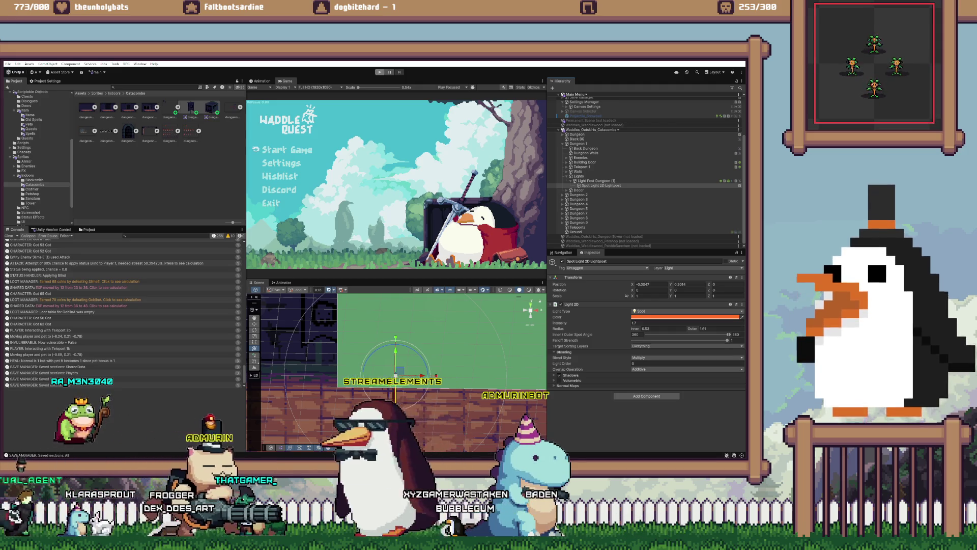
Step: Briefly run the game, unload the Catacombs scene, and start Play mode again
left_click(379, 72)
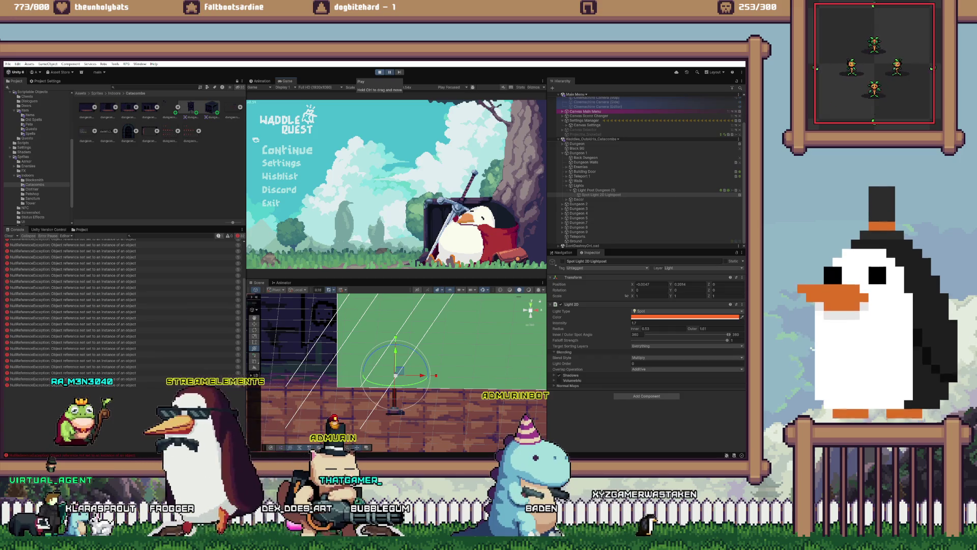
left_click(379, 72)
right_click(623, 153)
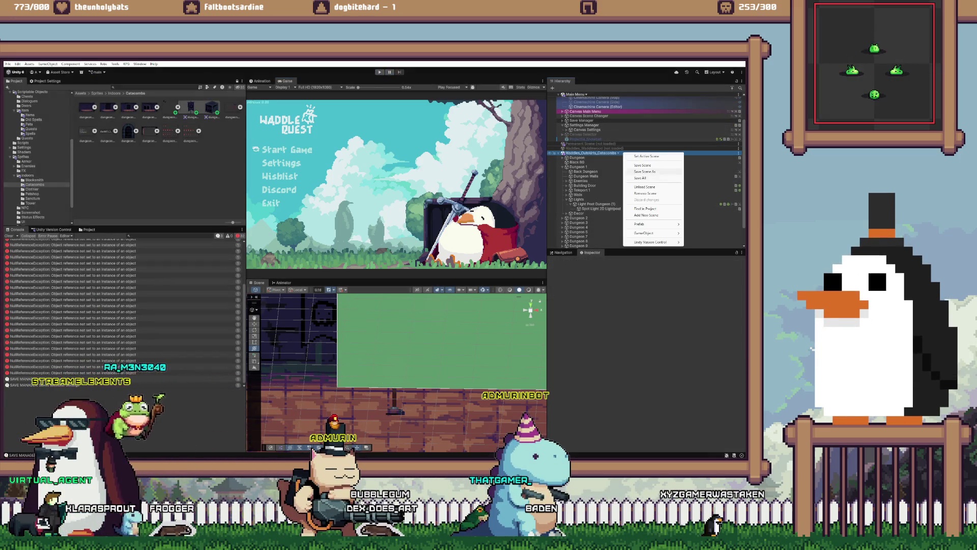
left_click(645, 187)
left_click(379, 71)
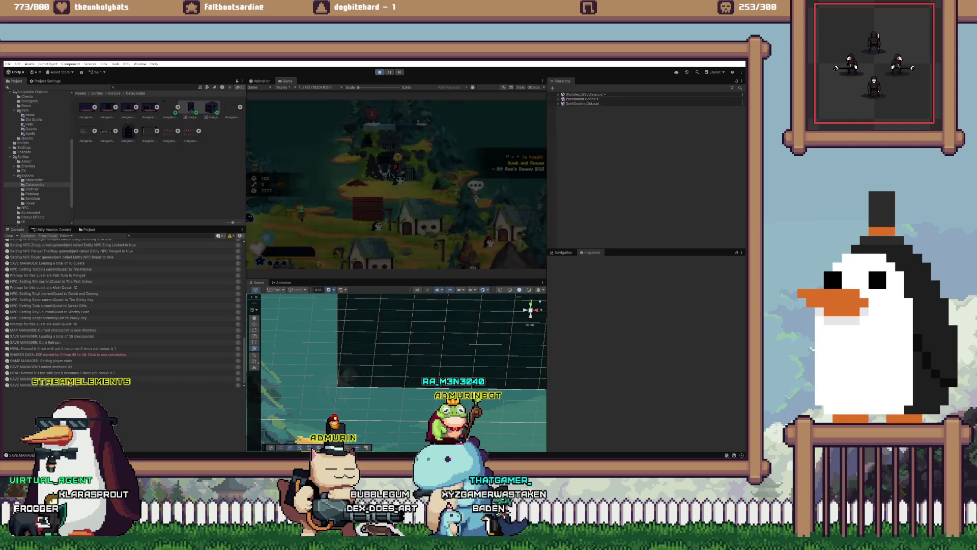
Step: Enter the Catacombs from the village, light the dungeon light post, walk left attacking, then stop
key("e")
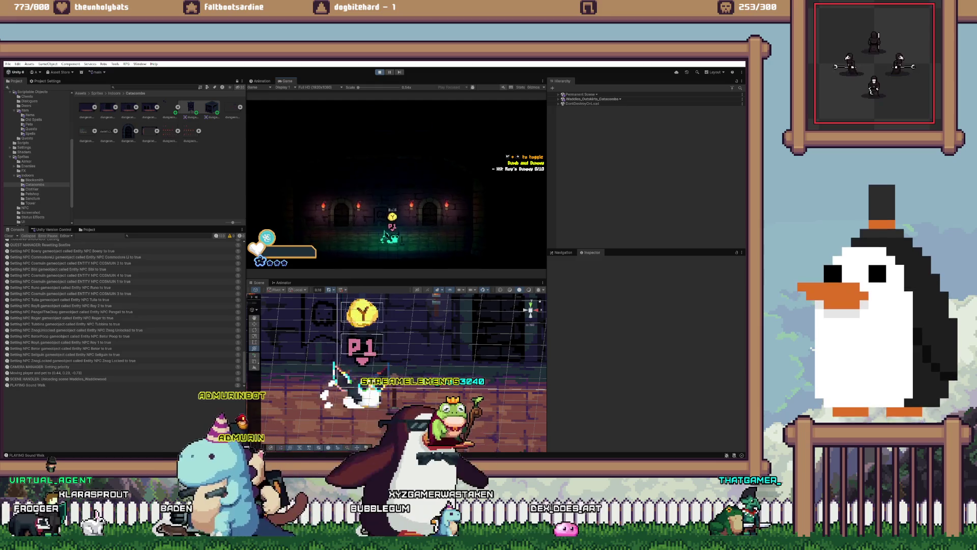
key("e")
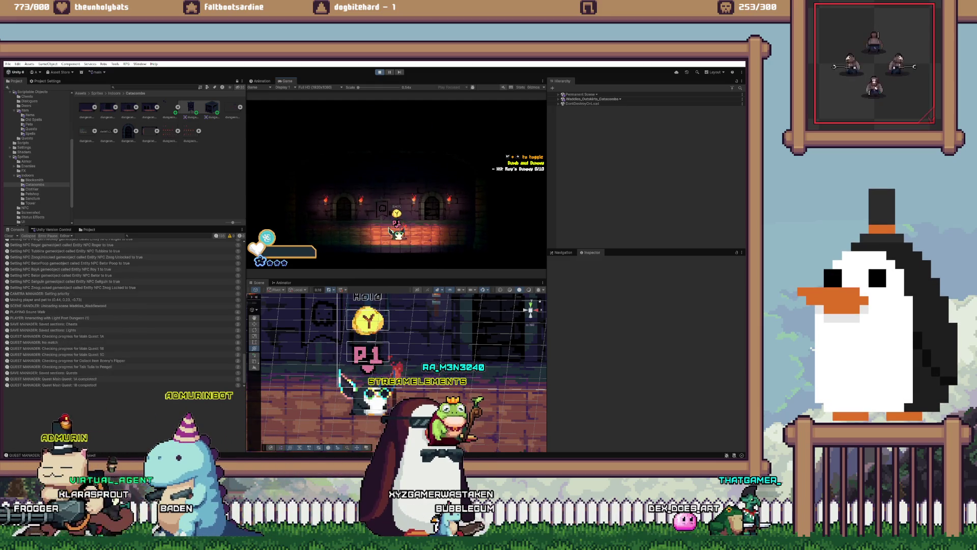
key("a")
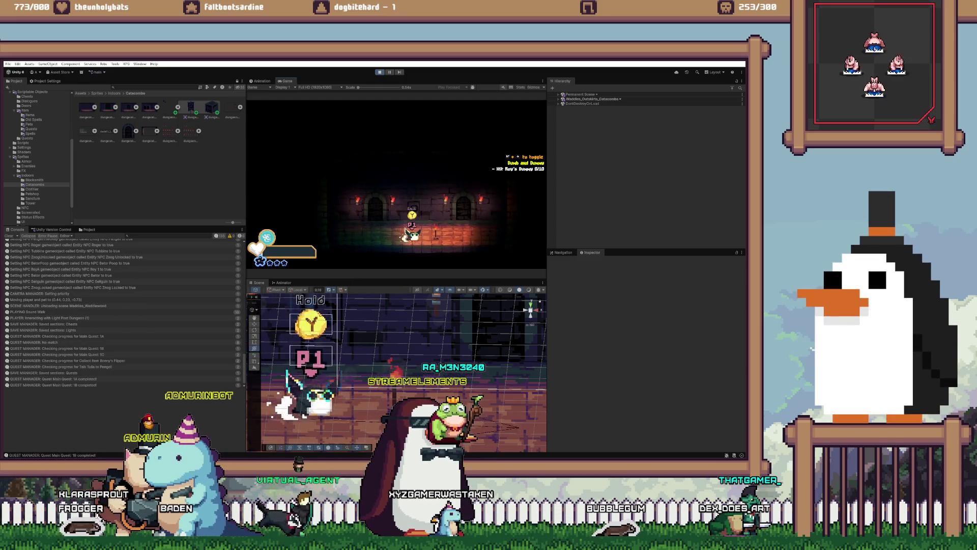
key("a")
key("j")
key("j")
key("j")
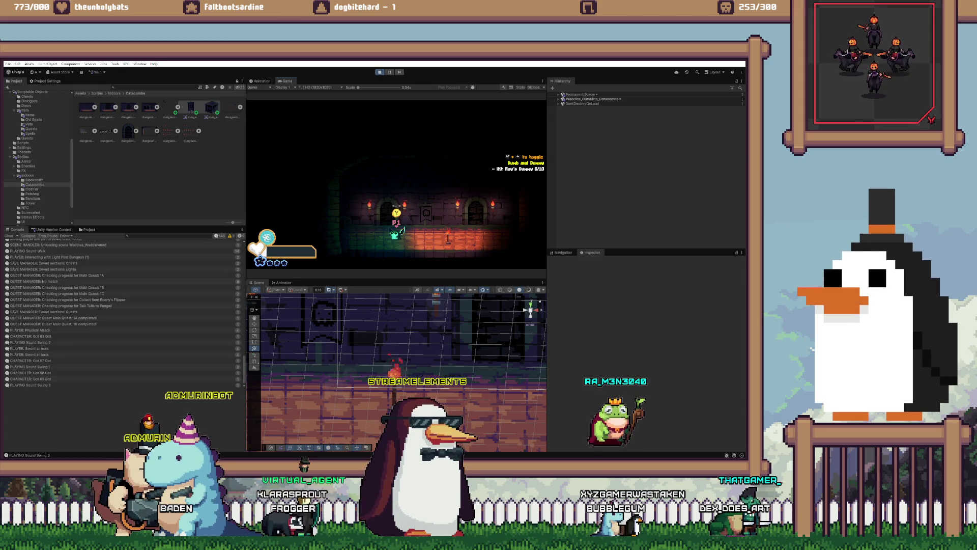
key("ctrl+p")
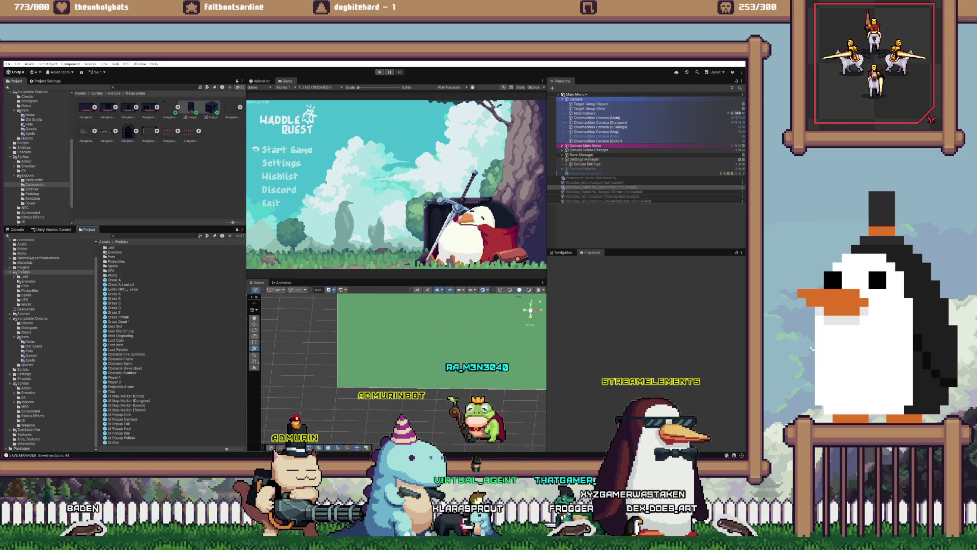
Step: Select Weapon 9 Starfall under Scriptable Objects > Item > Items and set its Pattern to Single
left_click(30, 341)
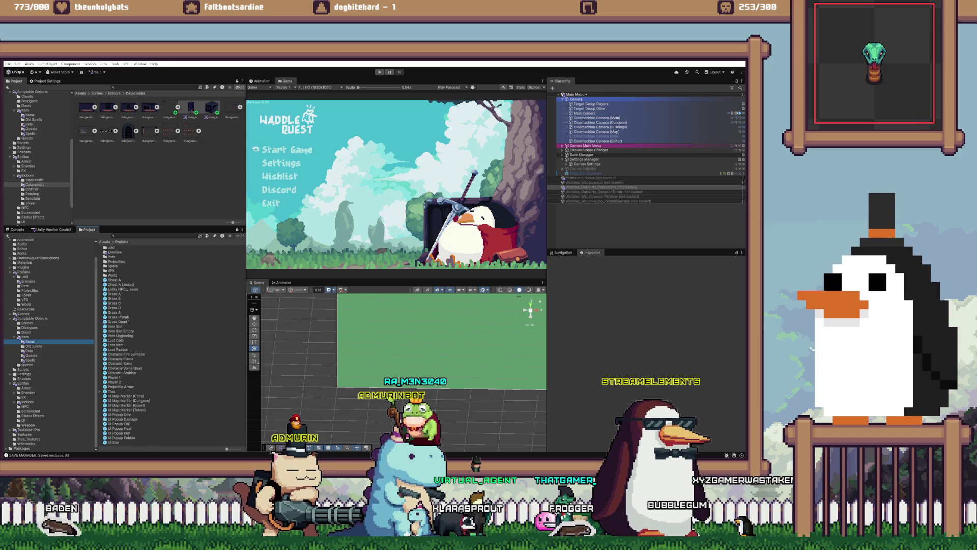
scroll(173, 346, "down", 3)
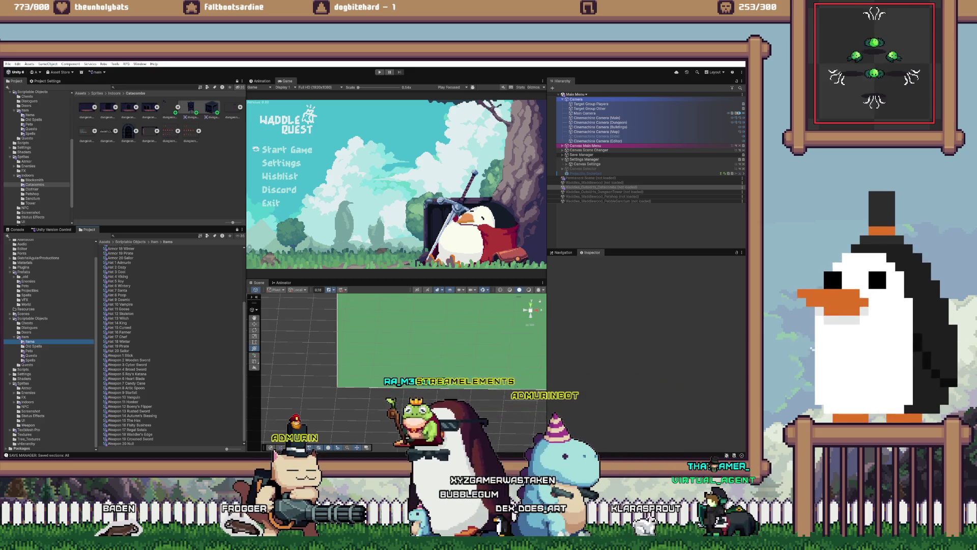
left_click(122, 393)
scroll(646, 341, "down", 5)
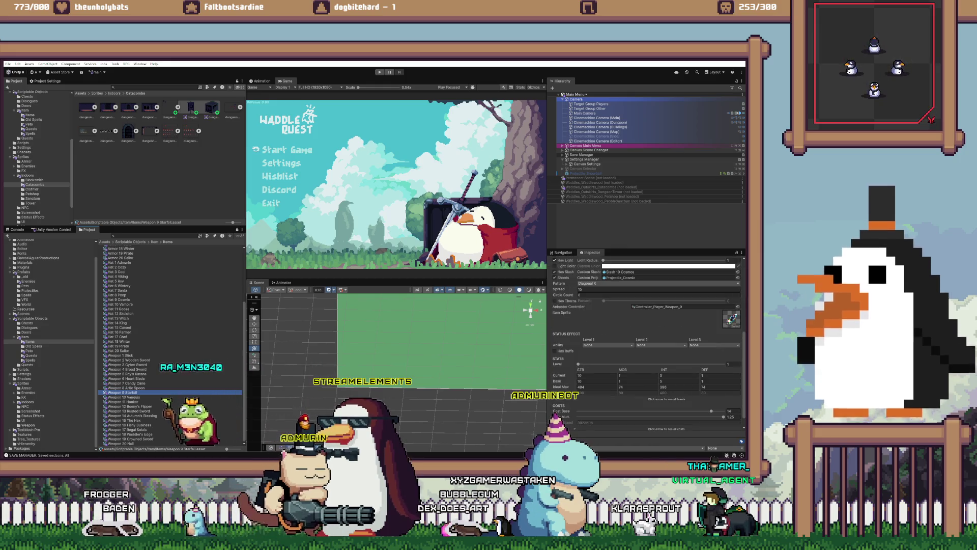
scroll(646, 341, "down", 1)
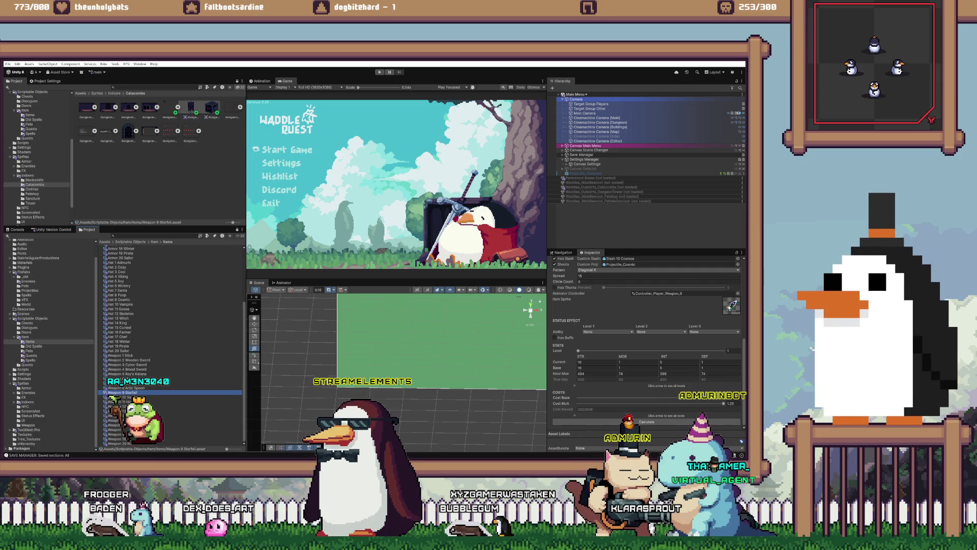
scroll(647, 341, "up", 2)
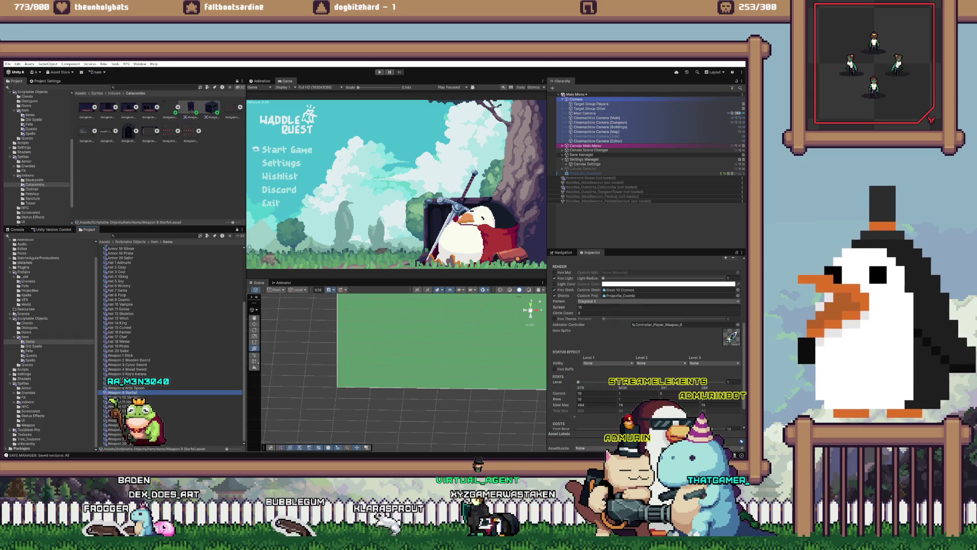
left_click(595, 300)
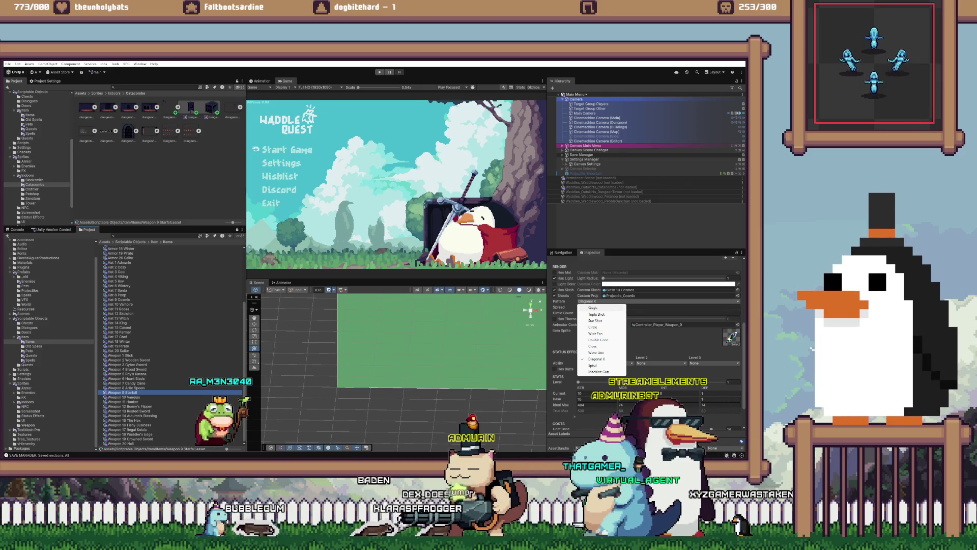
left_click(593, 308)
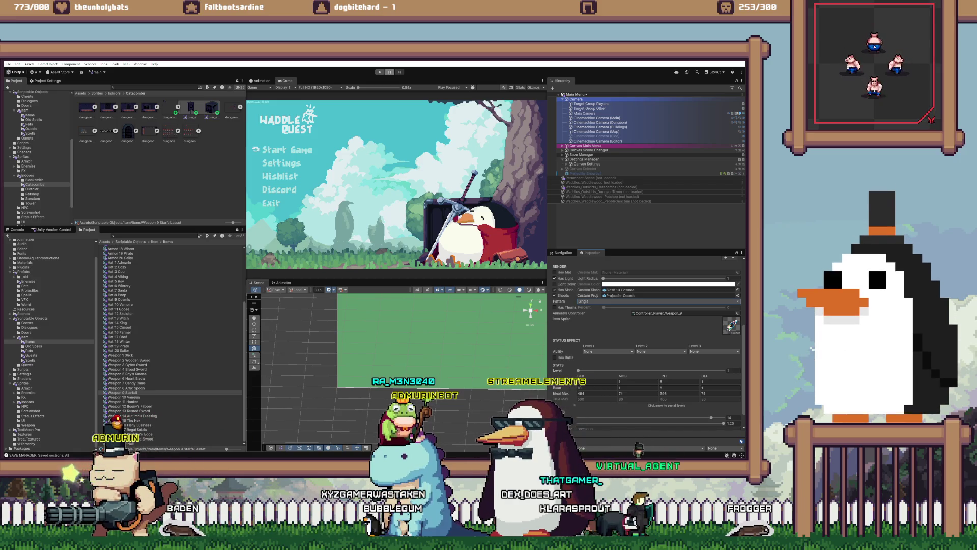
Step: Start Play mode, continue the saved game, and equip the Starfall weapon from the Bag
key("ctrl+p")
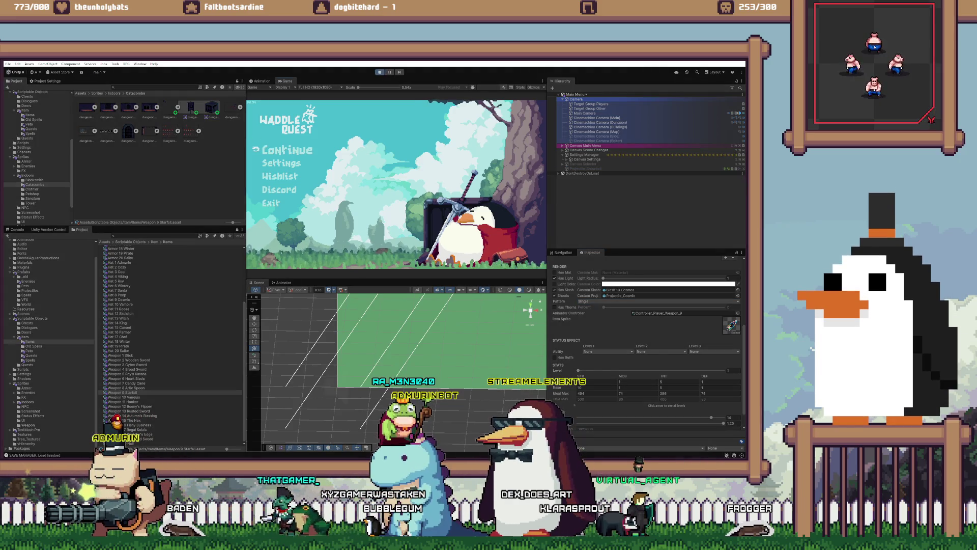
key("Return")
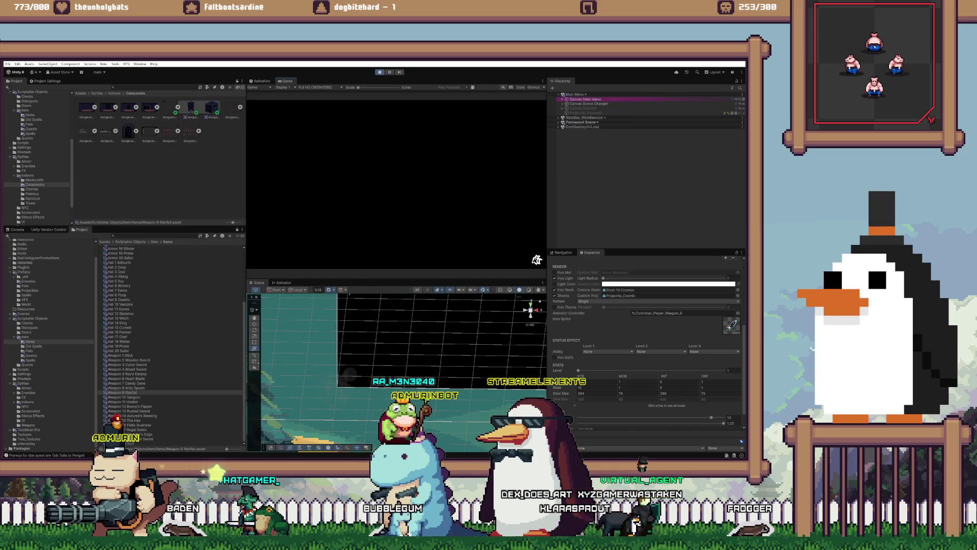
key("Escape")
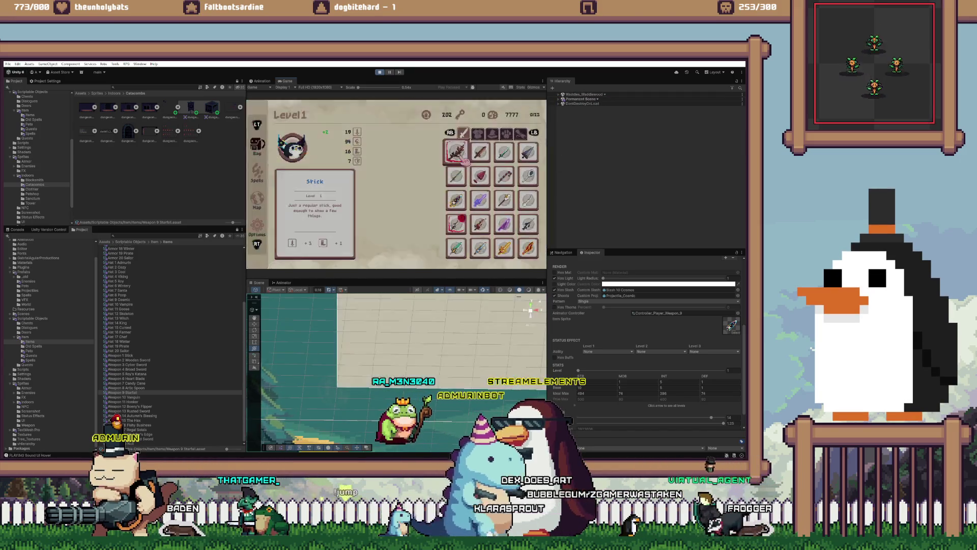
key("Down")
key("Down")
key("Escape")
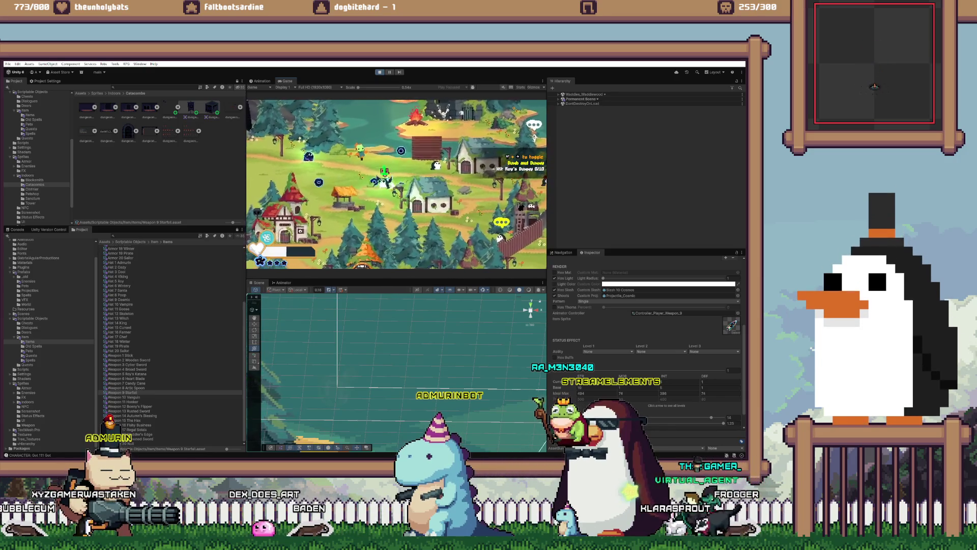
Step: Walk the player around the village campfire, then enter the Catacombs door
key("w")
key("d")
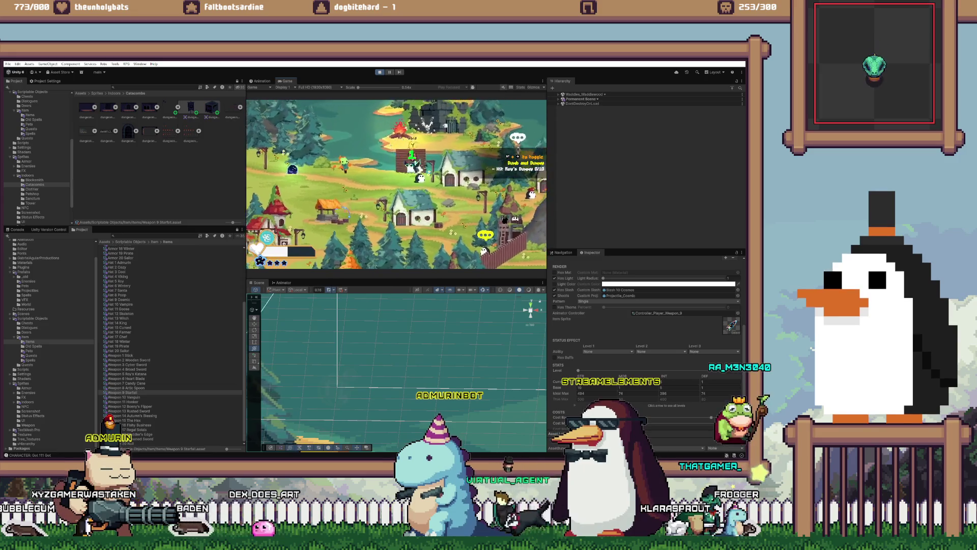
key("s")
key("a")
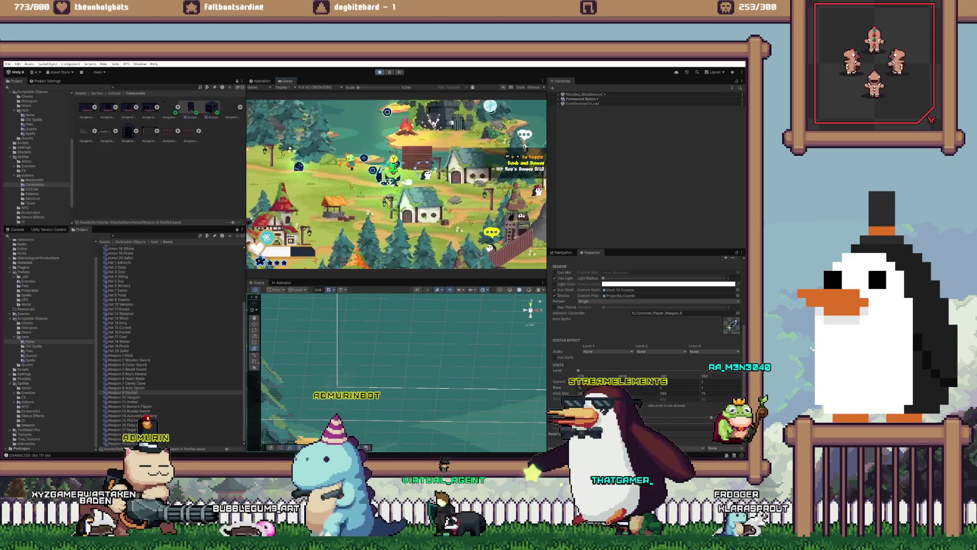
key("w")
key("a")
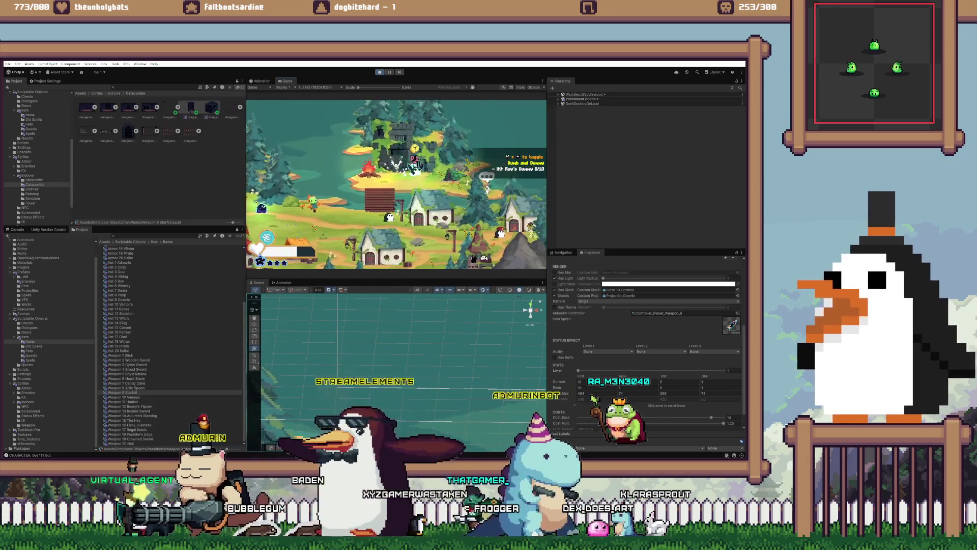
key("e")
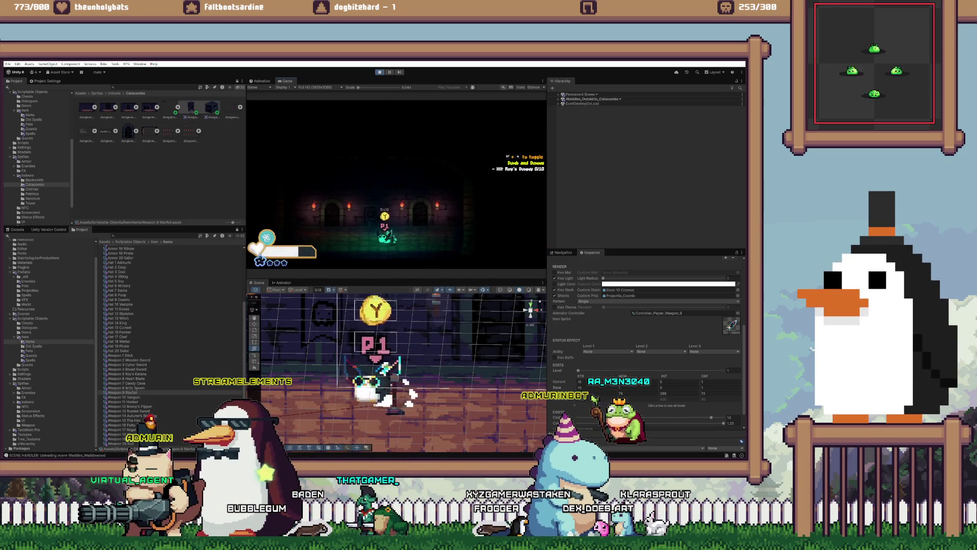
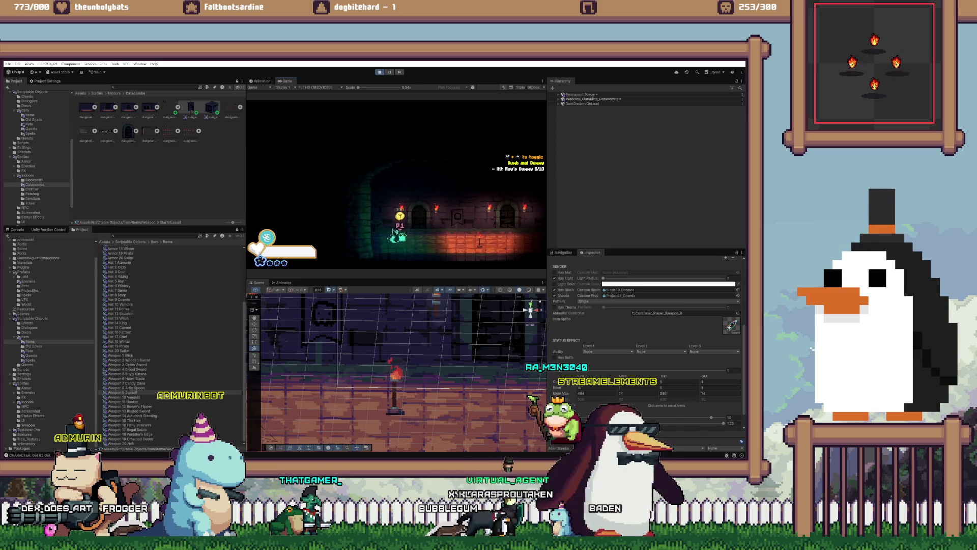
Step: Exit Play mode and select the Obstacle Spike Quad prefab in Assets/Prefabs
key("ctrl+p")
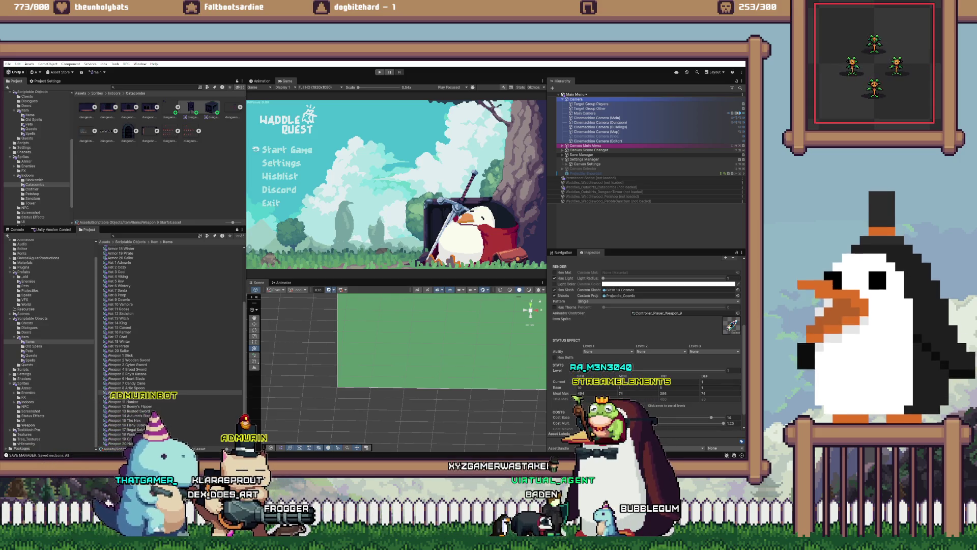
left_click(23, 272)
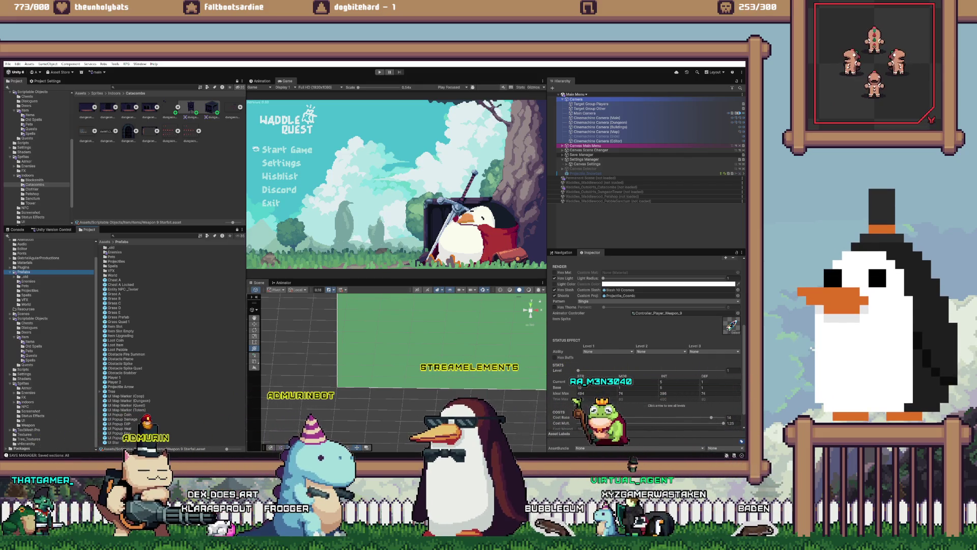
left_click(125, 368)
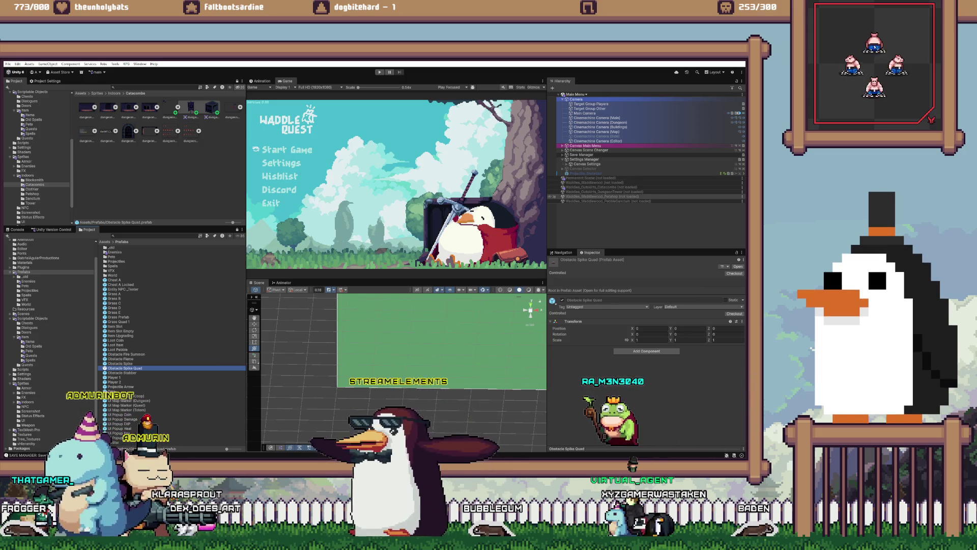
right_click(593, 188)
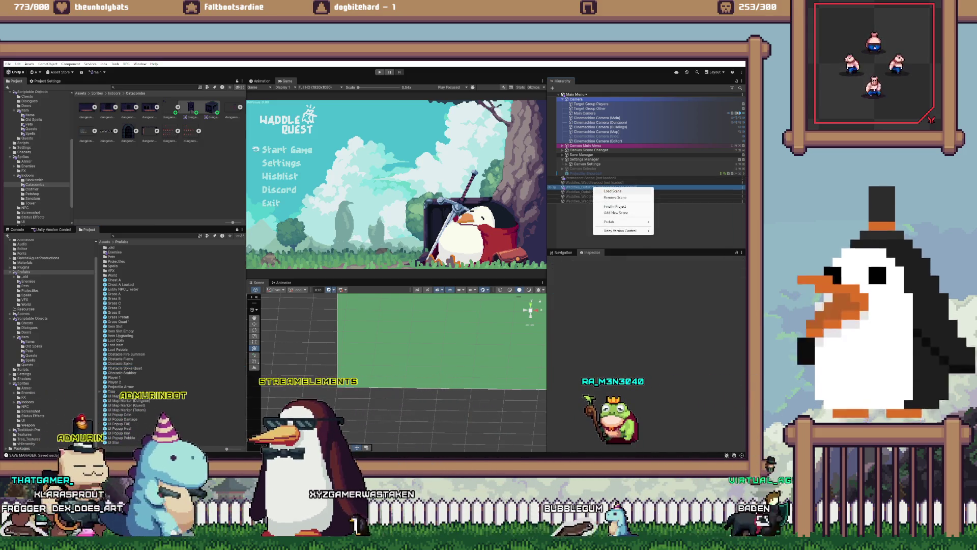
Step: Load Catacombs, duplicate Decor as a Traps group, and remove its copied Banner and Box
left_click(613, 191)
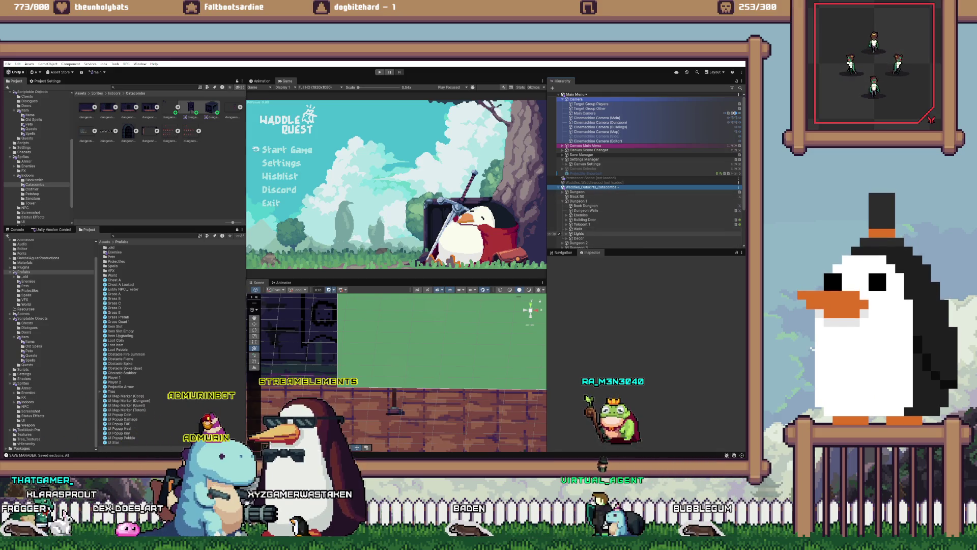
right_click(581, 238)
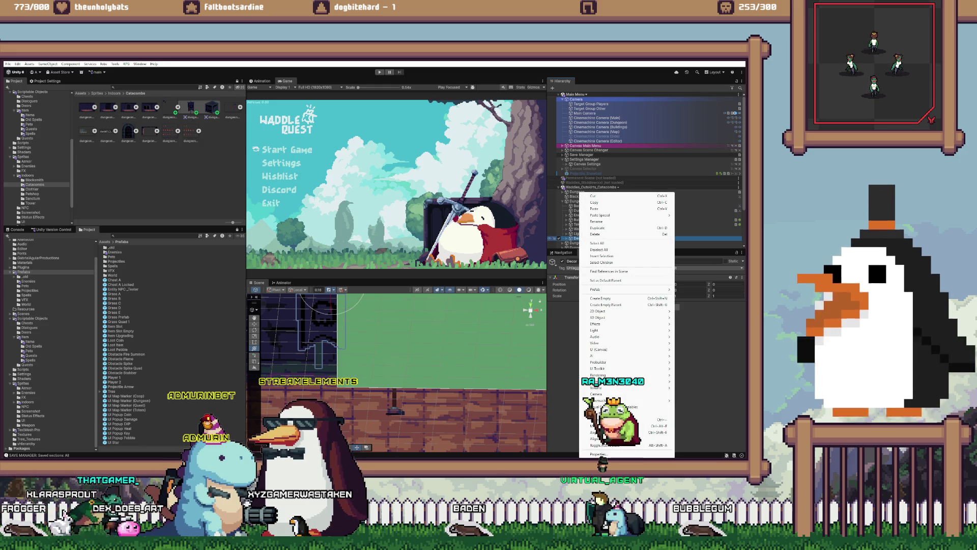
left_click(598, 227)
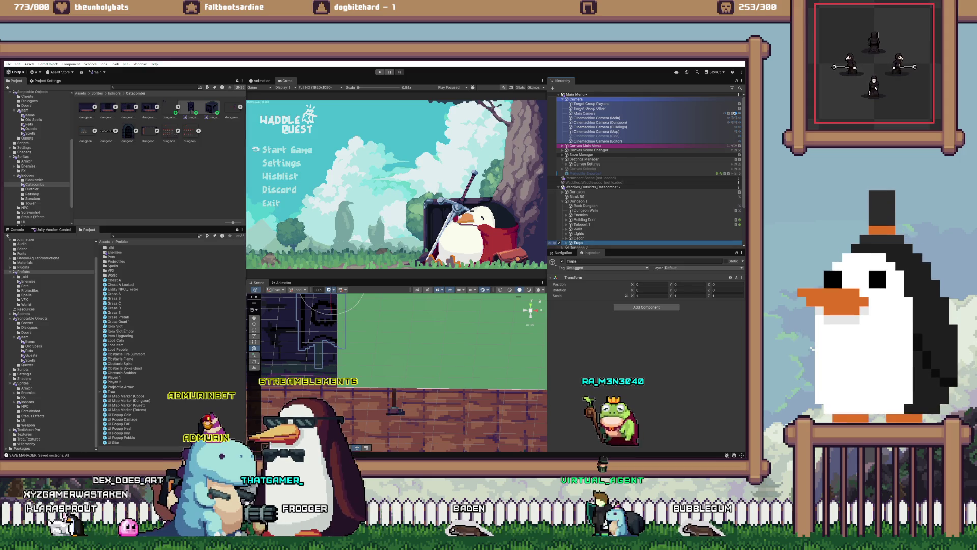
key("ctrl+shift+v")
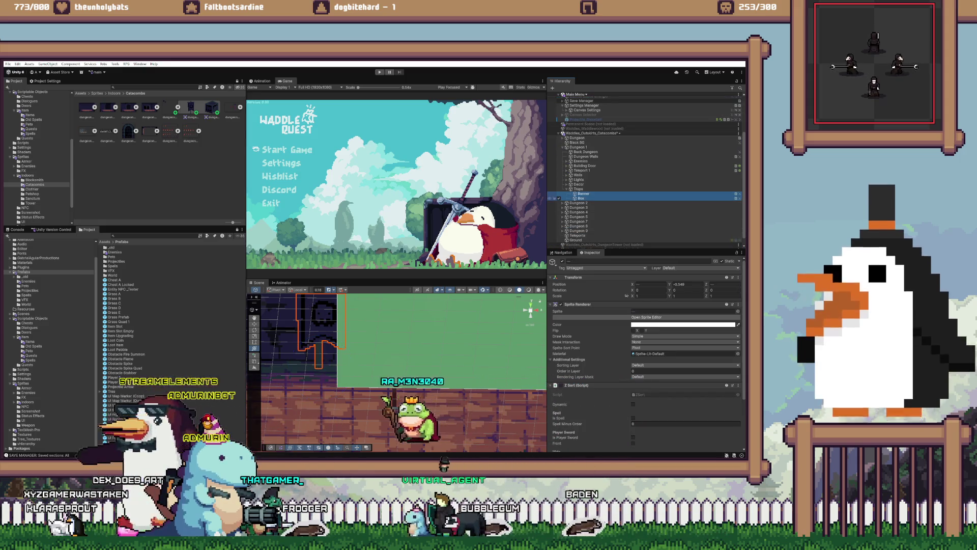
left_click(584, 193)
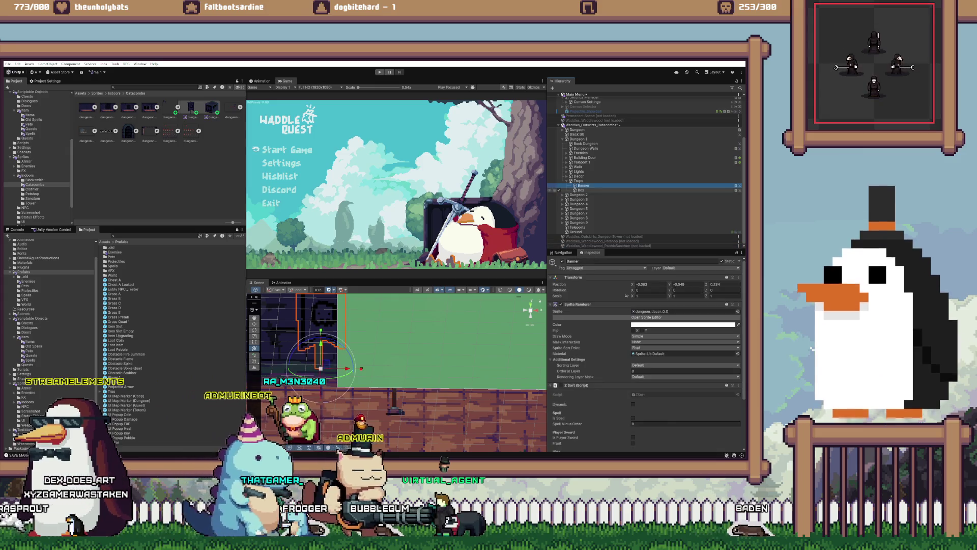
left_click(608, 246)
key("ctrl+z")
key("ctrl+z")
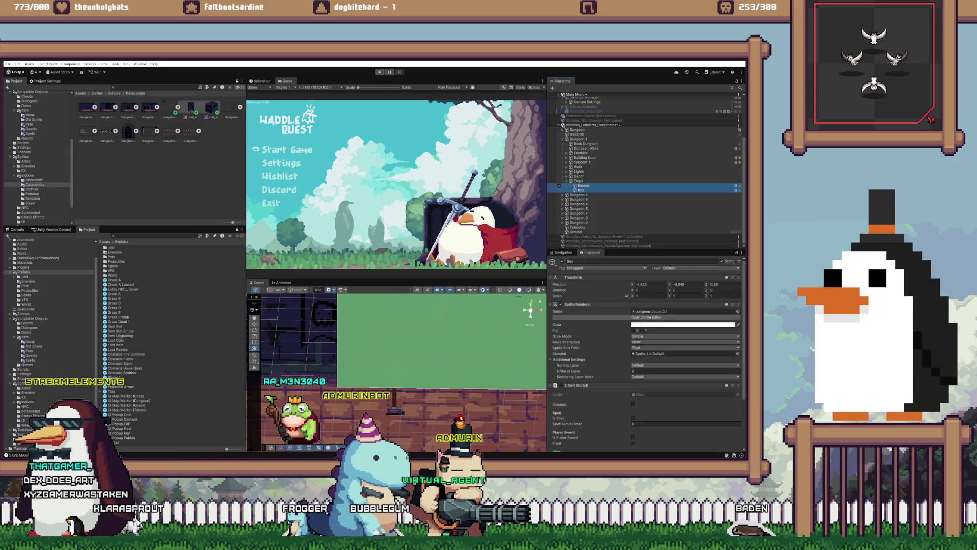
key("ctrl+z")
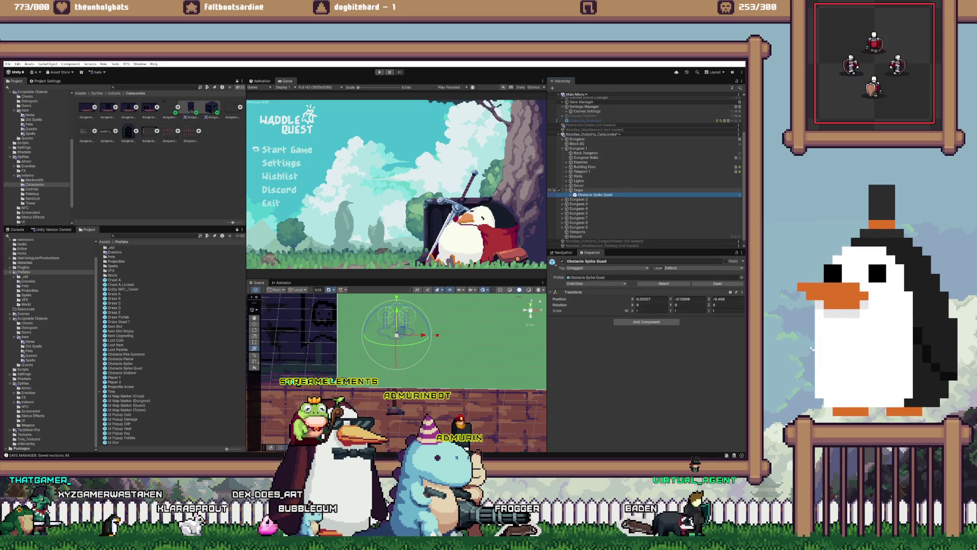
Step: Delete the Obstacle Spike Quad from Traps and drop an Obstacle Spike prefab there instead
left_click_drag(125, 368, 579, 190)
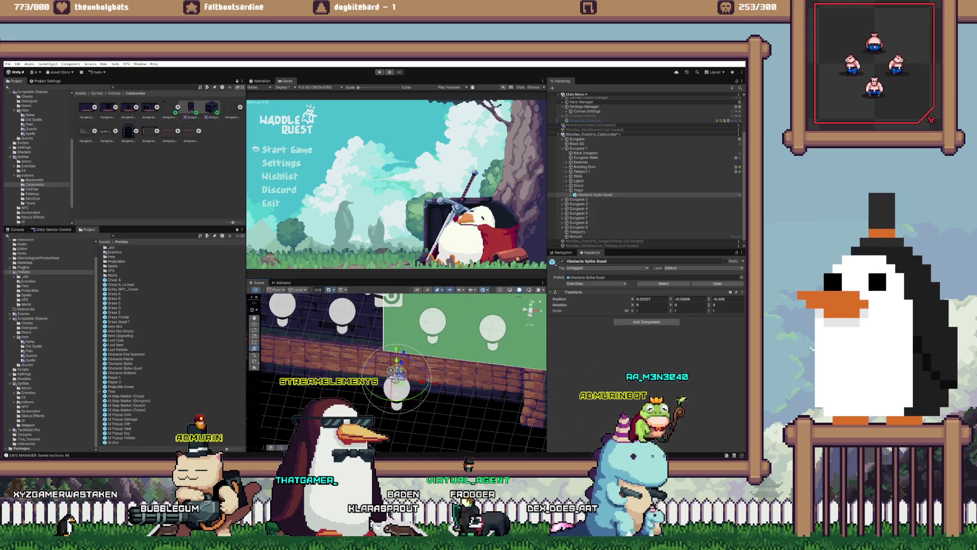
left_click(595, 194)
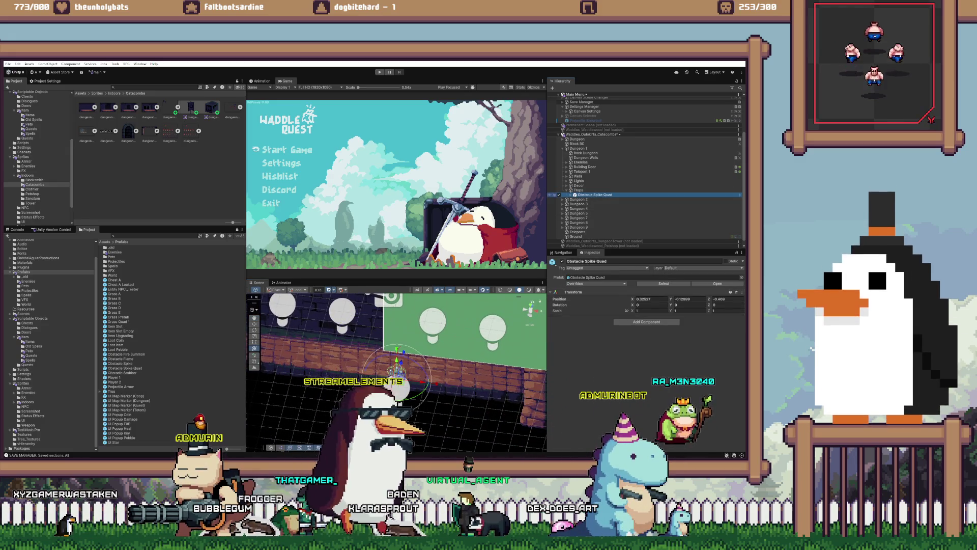
key("Delete")
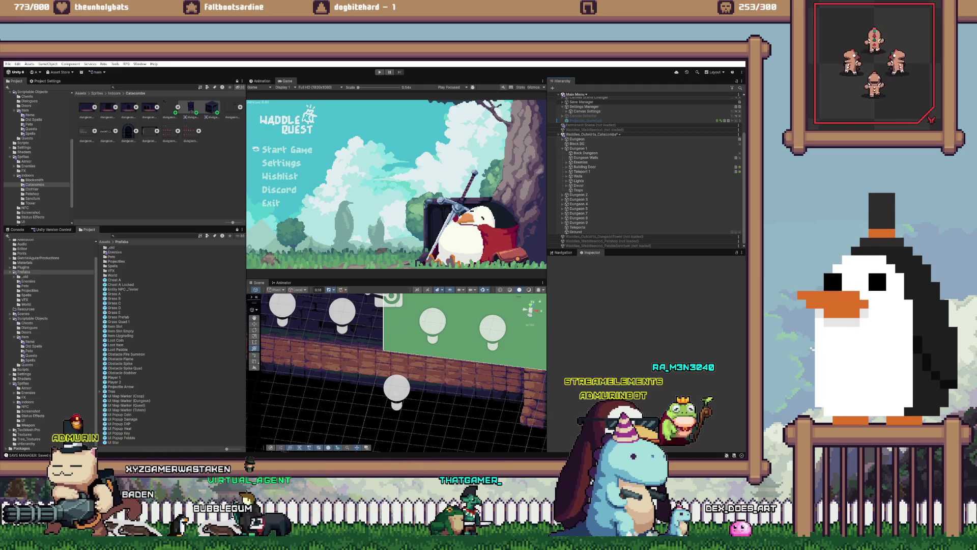
left_click_drag(120, 368, 559, 188)
mouse_move(407, 386)
left_mouse_down()
mouse_move(295, 368)
mouse_move(320, 375)
left_mouse_up()
left_click(579, 186)
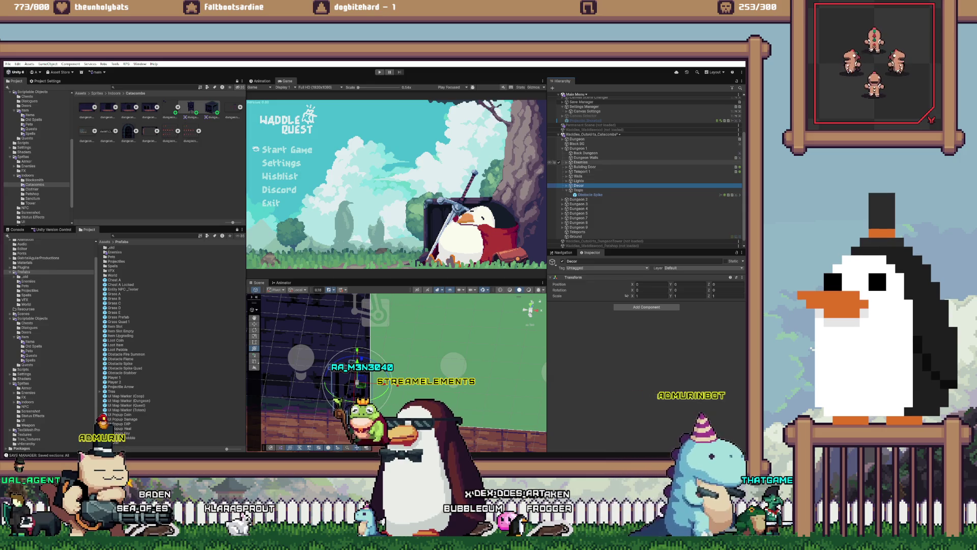
Step: Paste Light Post Dungeon (1)'s position onto the Obstacle Spike, then move it to X -0.333, Y -0.594
left_click(566, 181)
left_click(594, 185)
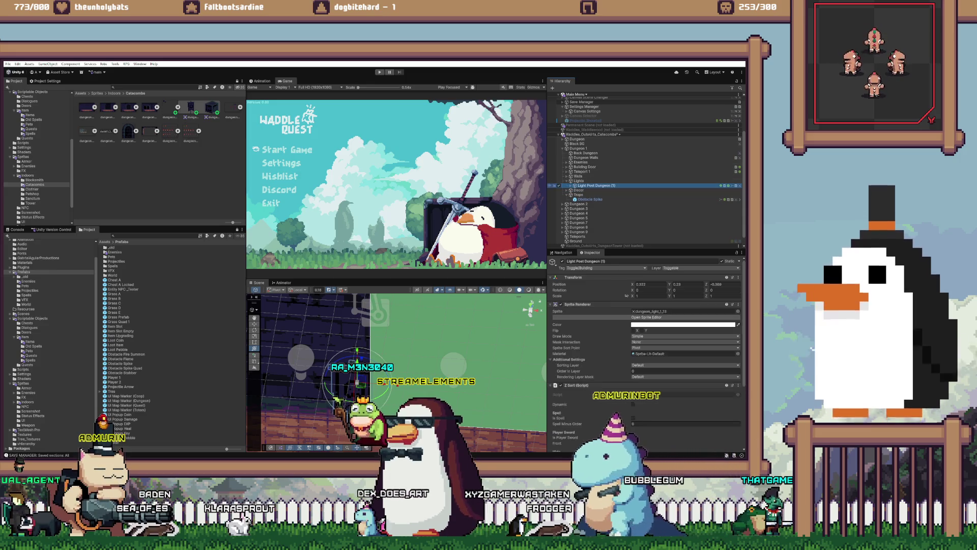
right_click(615, 278)
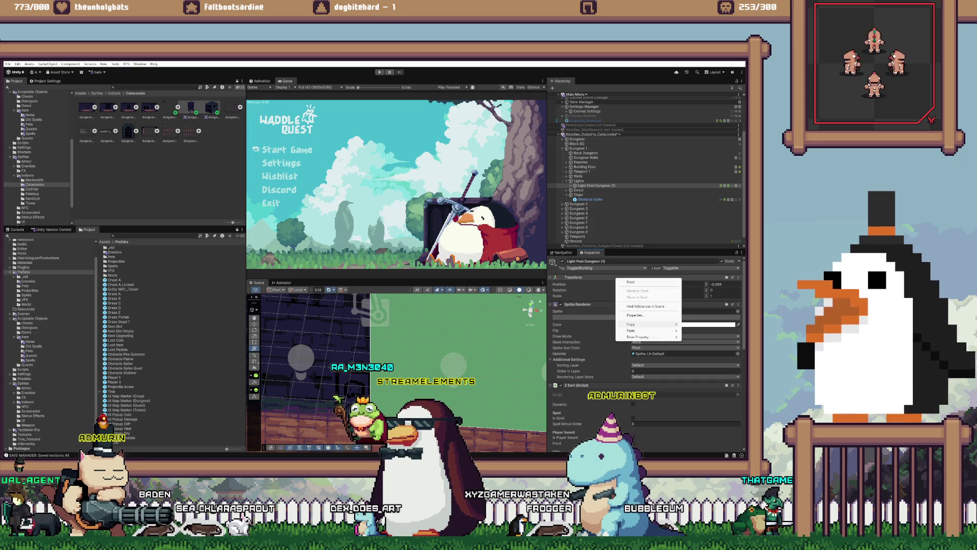
mouse_move(641, 325)
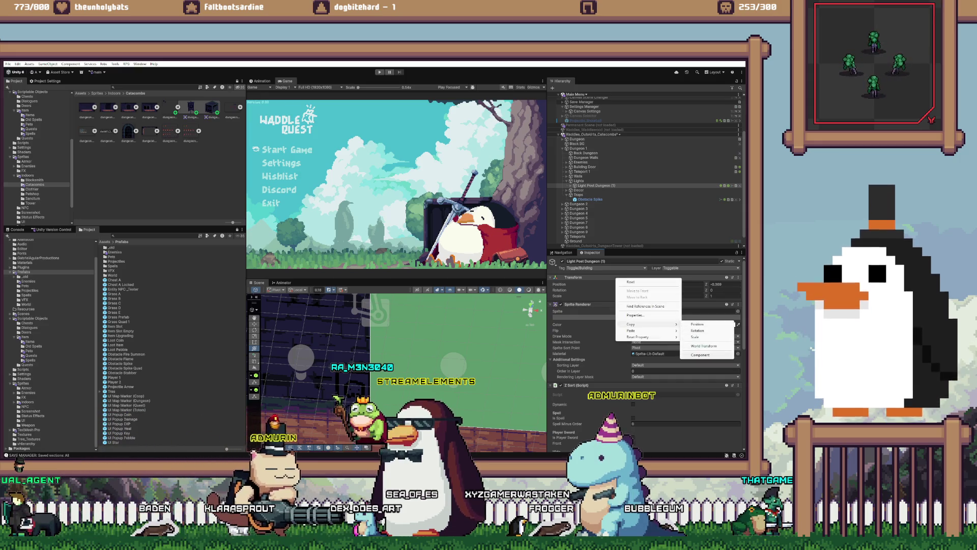
left_click(590, 199)
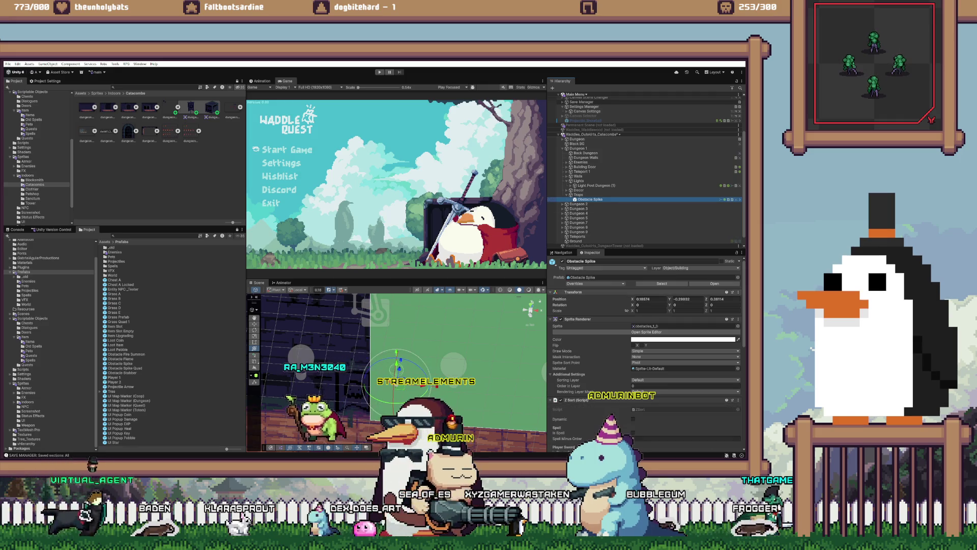
right_click(572, 292)
mouse_move(611, 344)
left_click(667, 356)
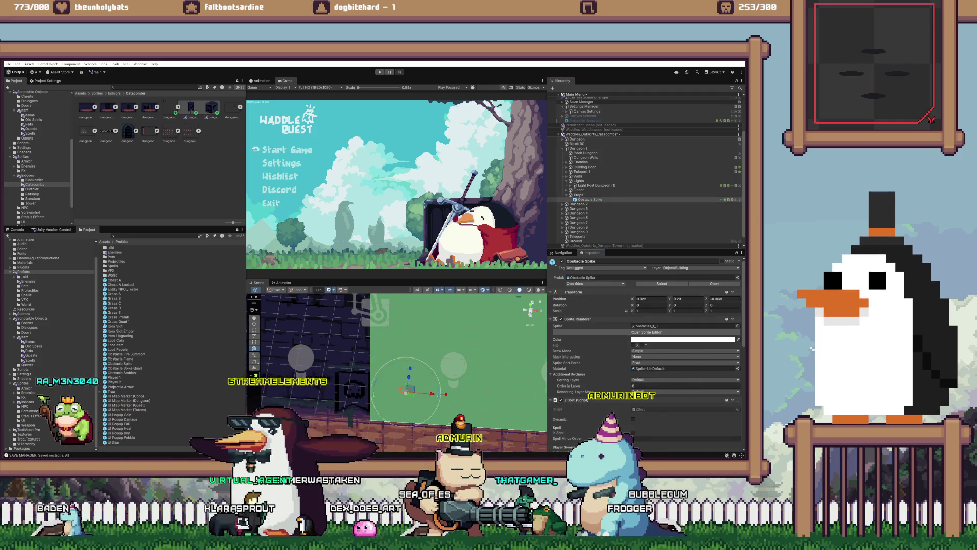
key("f")
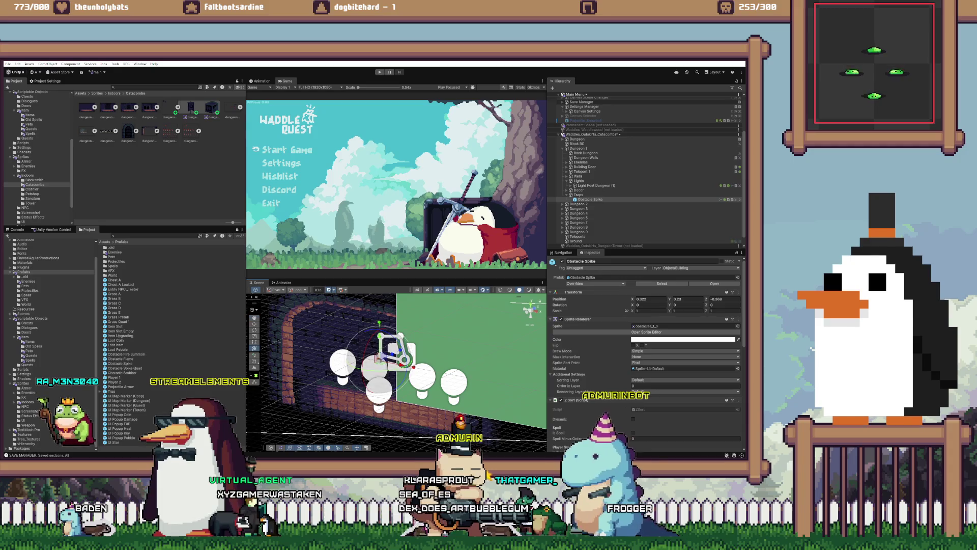
left_click_drag(402, 359, 405, 392)
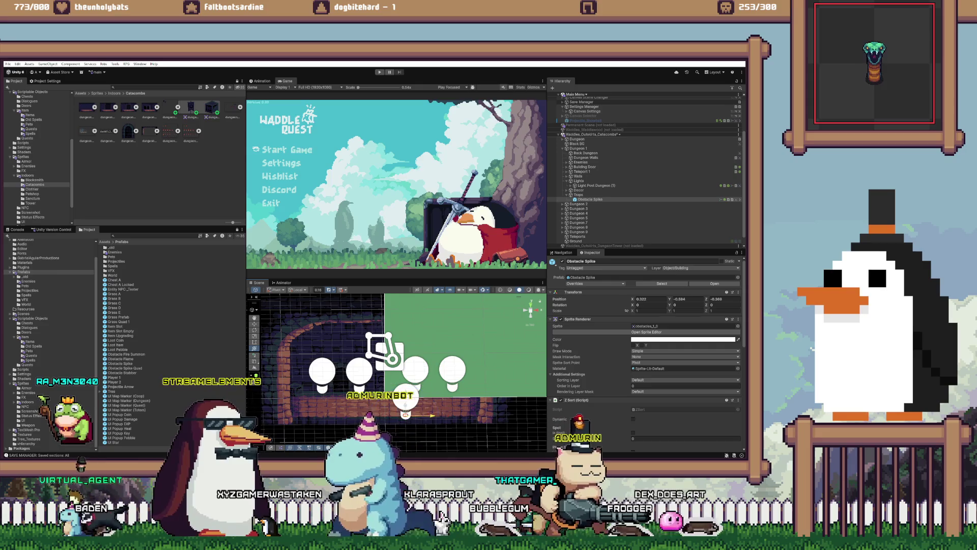
left_click_drag(405, 402, 343, 400)
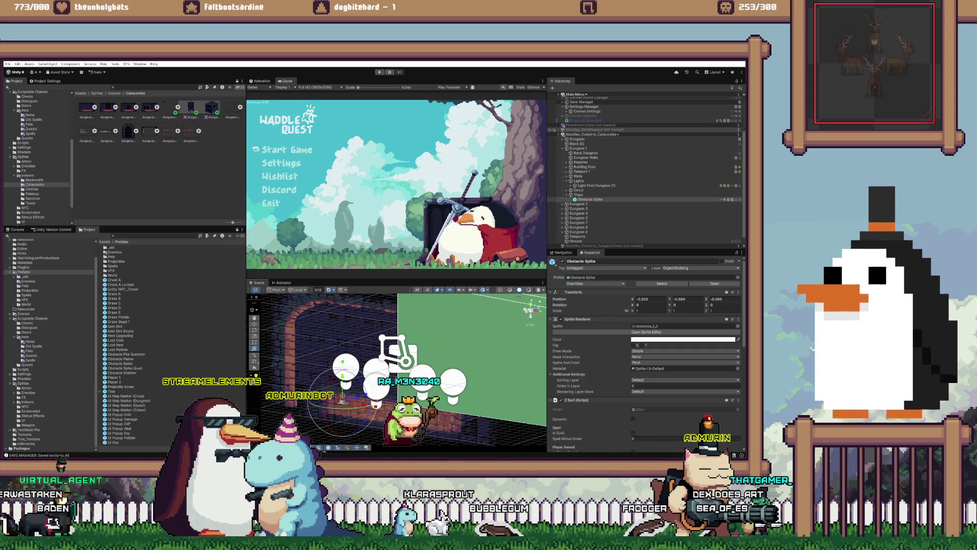
Step: Unload the Catacombs scene and start the game
right_click(631, 134)
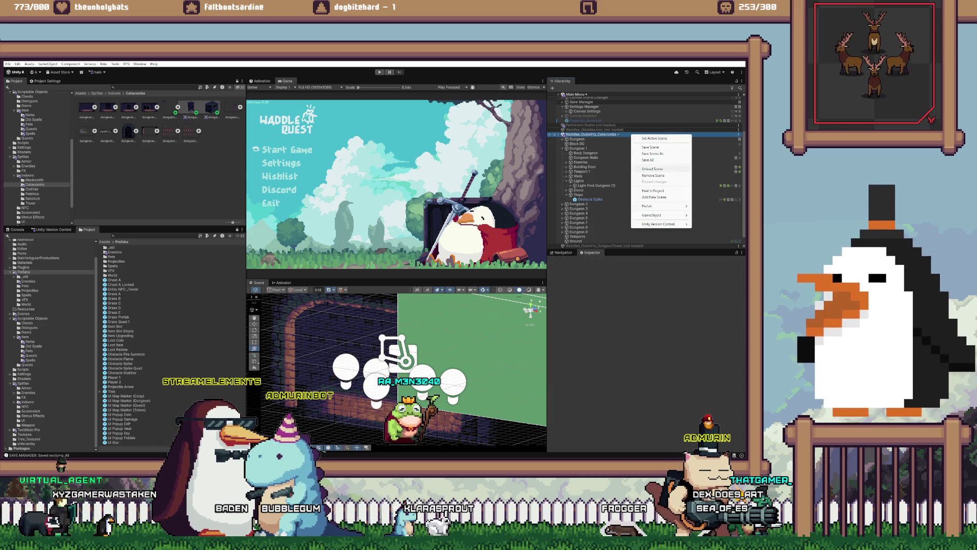
left_click(652, 168)
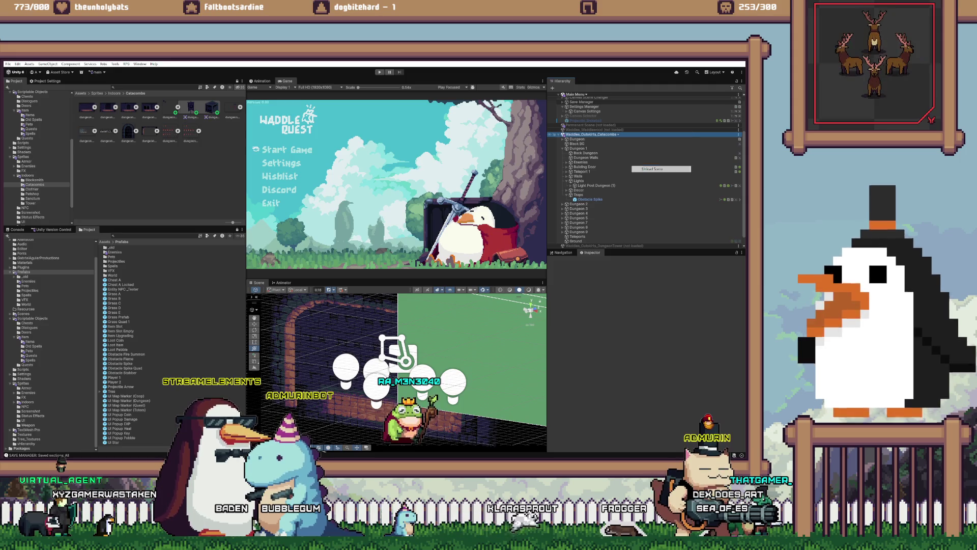
key("ctrl+p")
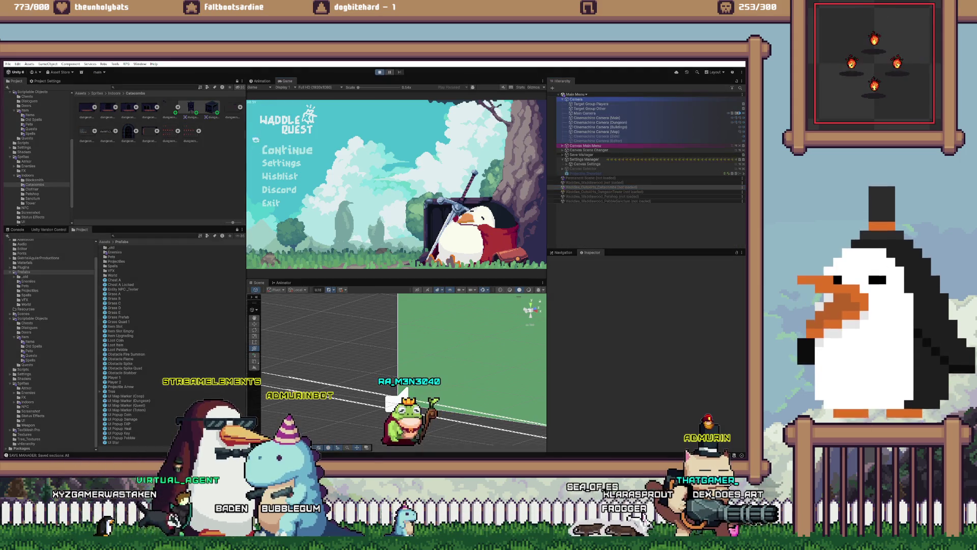
Step: Continue the saved game, swing the sword in the dungeon, then exit Play mode
key("Return")
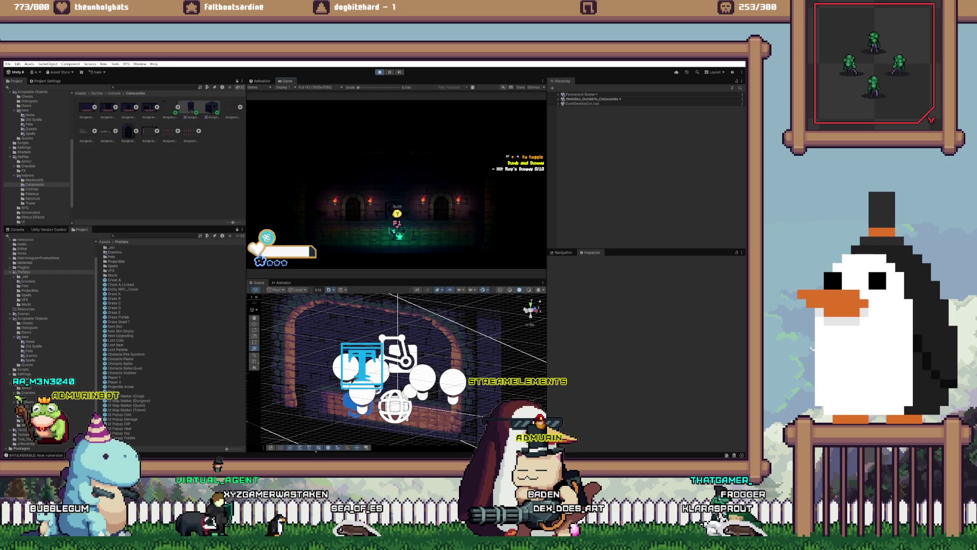
left_click(432, 219)
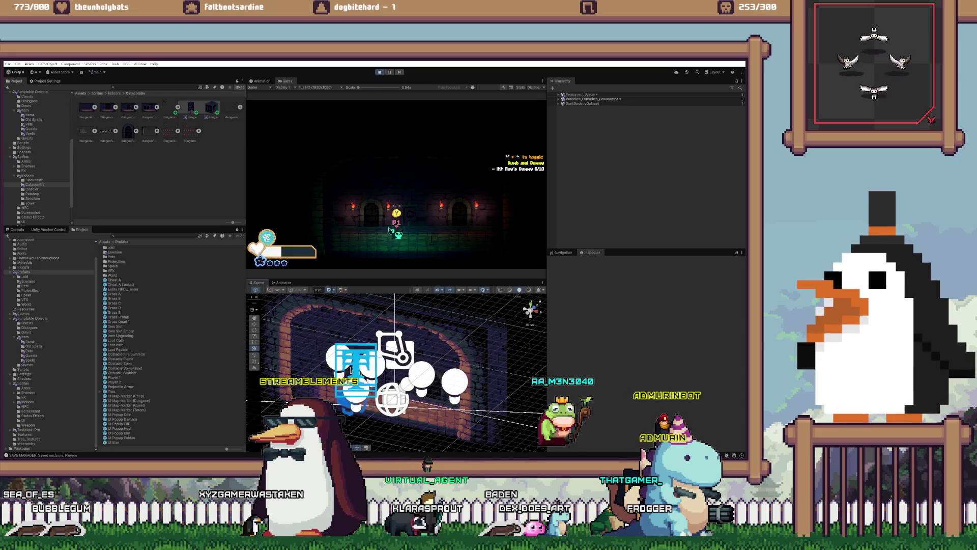
key("ctrl+p")
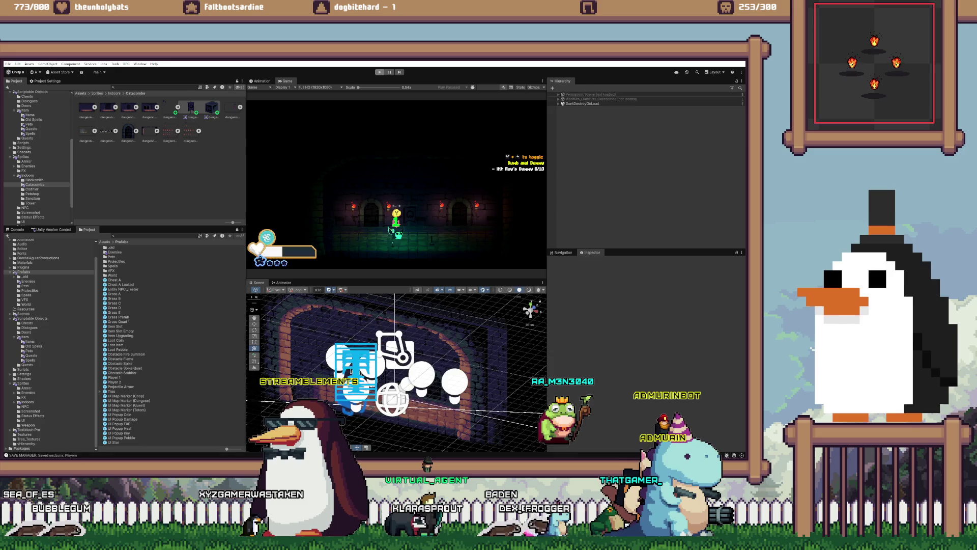
right_click(605, 188)
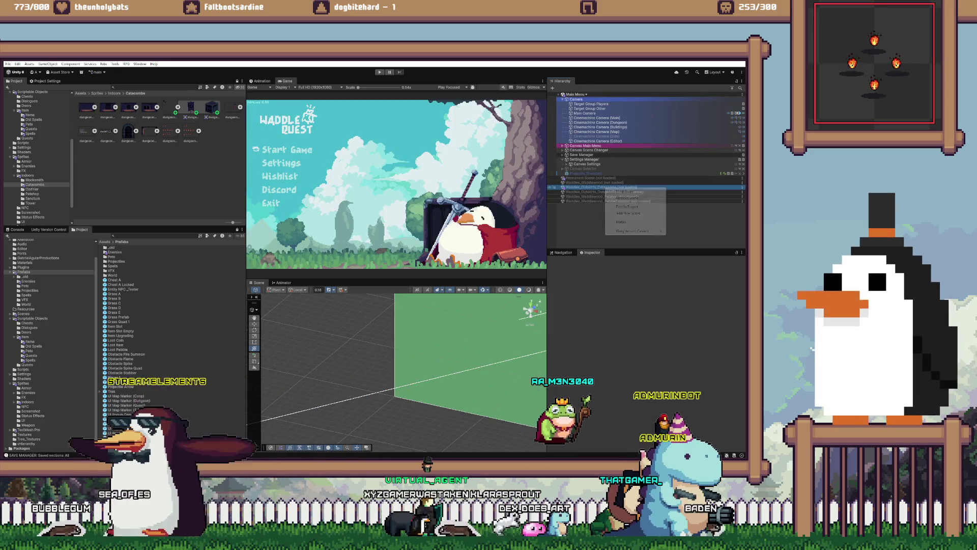
Step: Reload Catacombs, select the Obstacle Spike under Dungeon 1 > Traps, and duplicate it
left_click(629, 197)
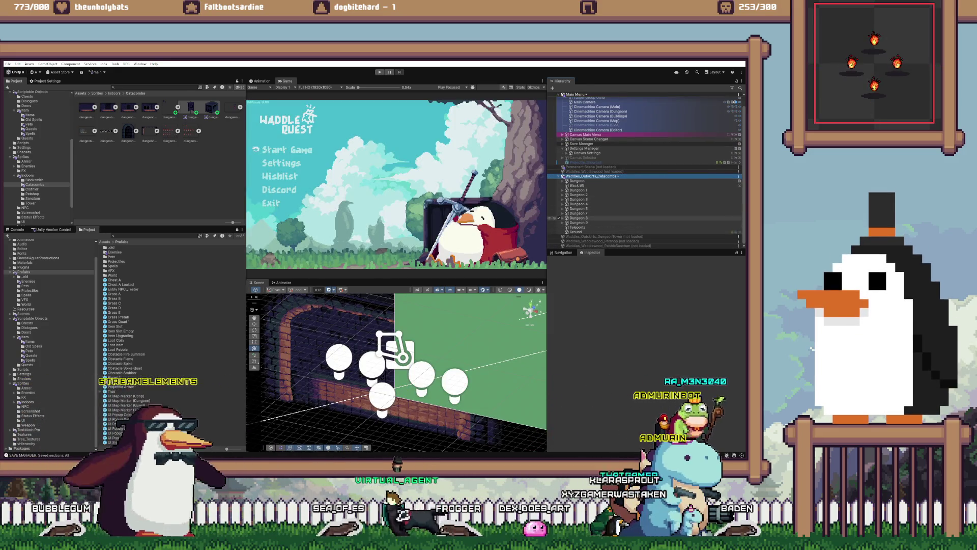
left_click(562, 190)
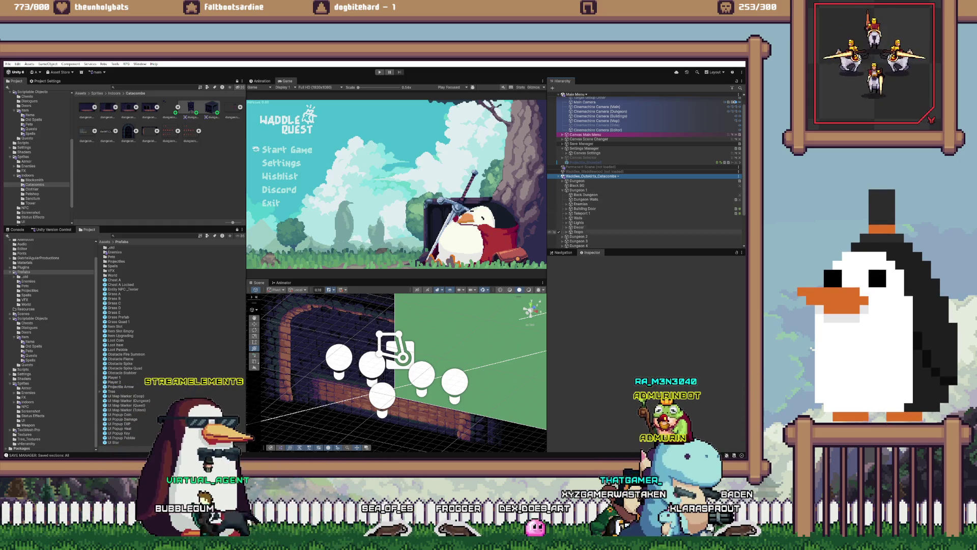
left_click(578, 231)
left_click(591, 236)
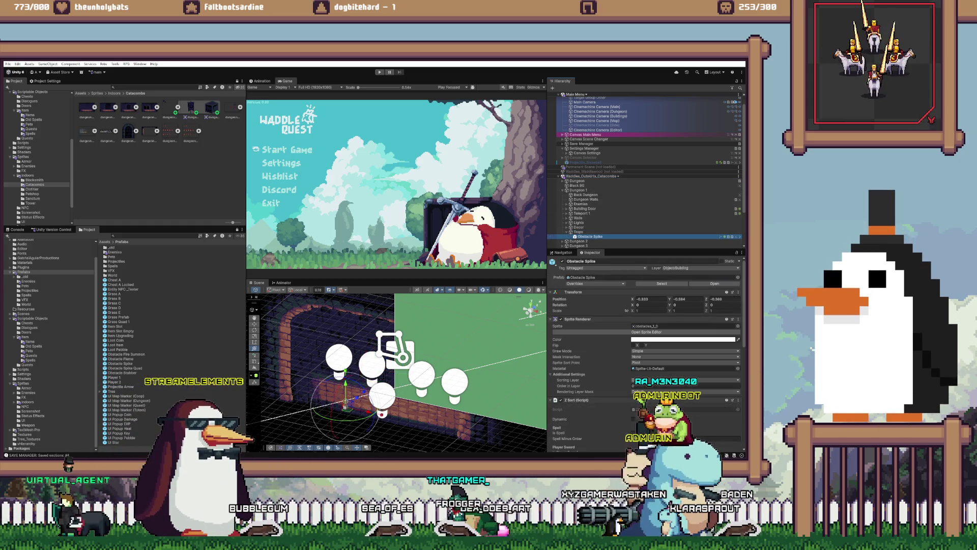
key("f")
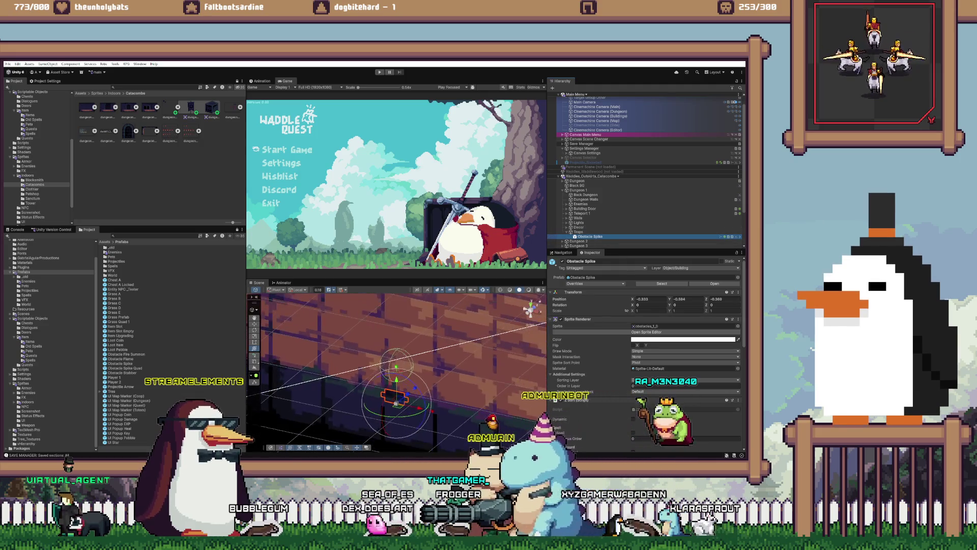
key("ctrl+d")
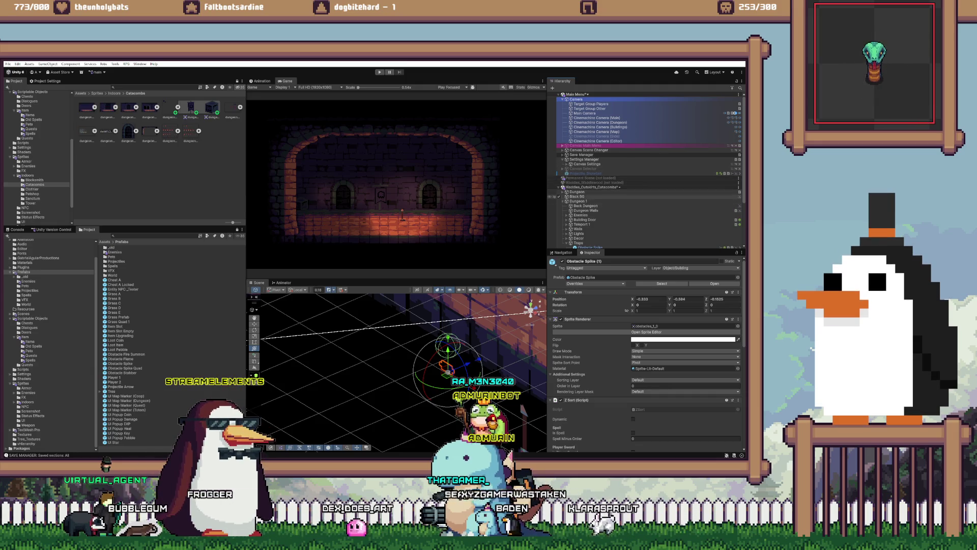
Step: Duplicate Obstacle Spike (1) again and drag the new copy to a different depth
scroll(647, 173, "down", 3)
double_click(590, 213)
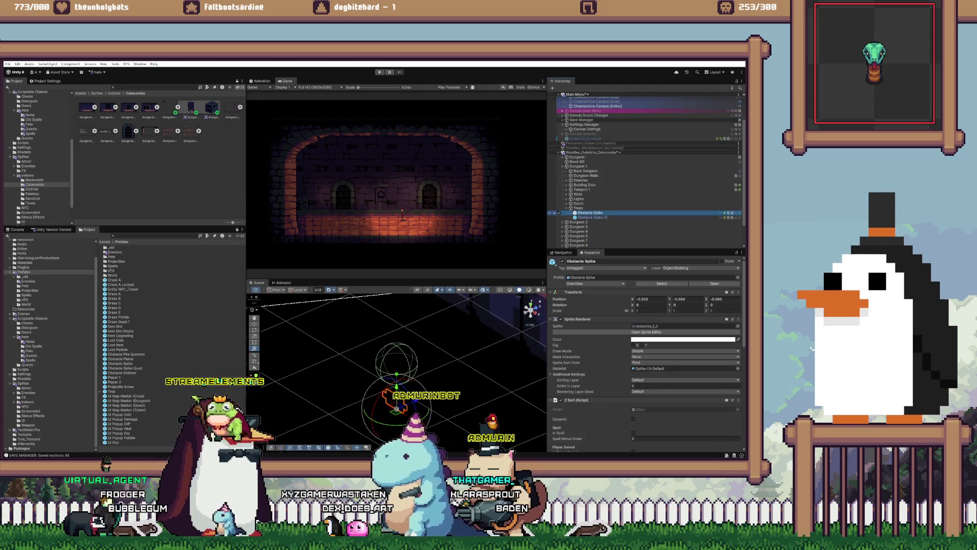
double_click(591, 218)
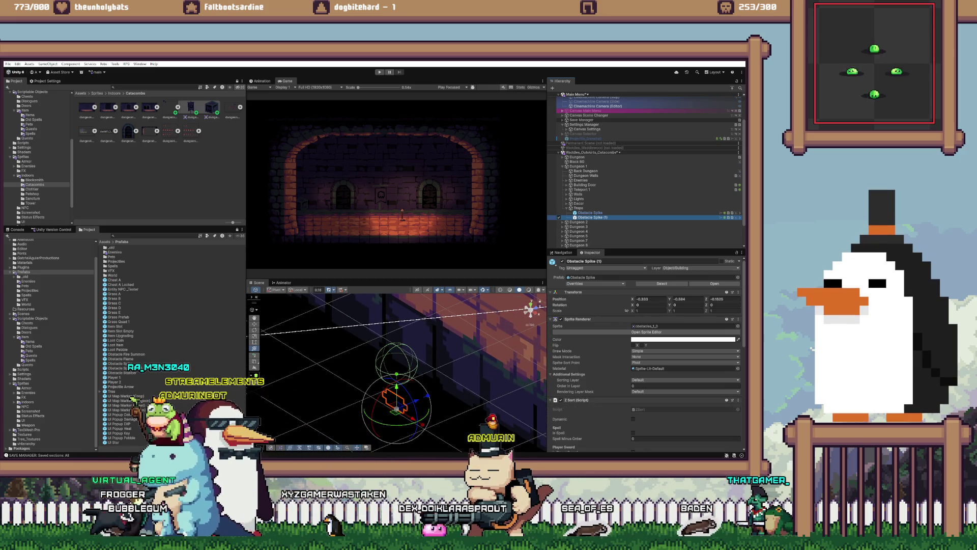
key("ctrl+d")
left_click_drag(428, 395, 486, 371)
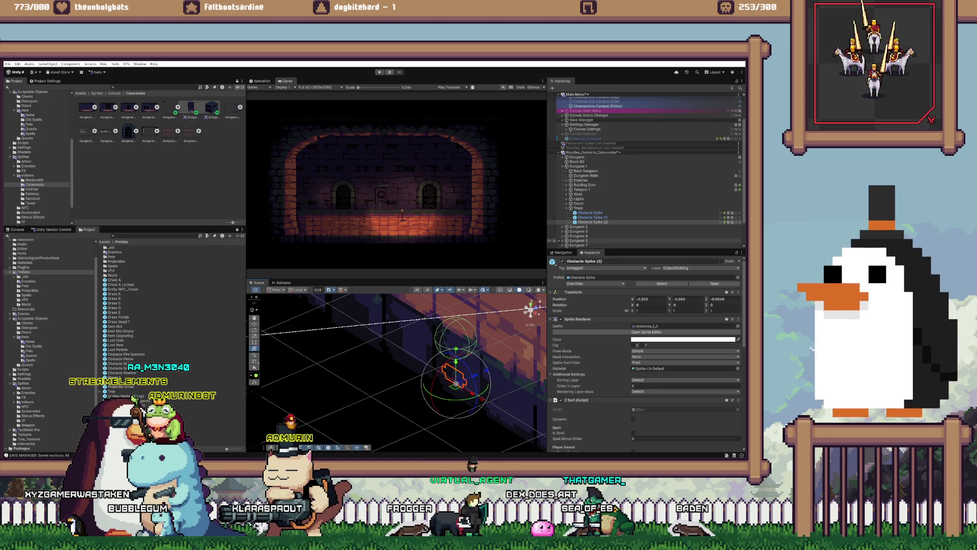
Step: Compare the spikes' depths, trying Z -0.2165 on the original then undoing it
left_click(590, 212)
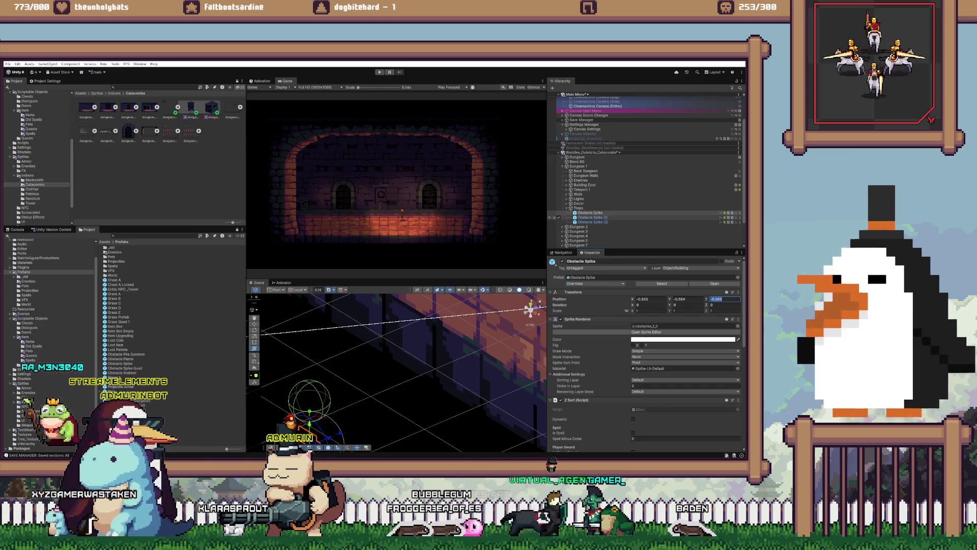
left_click(592, 217)
left_click(590, 213)
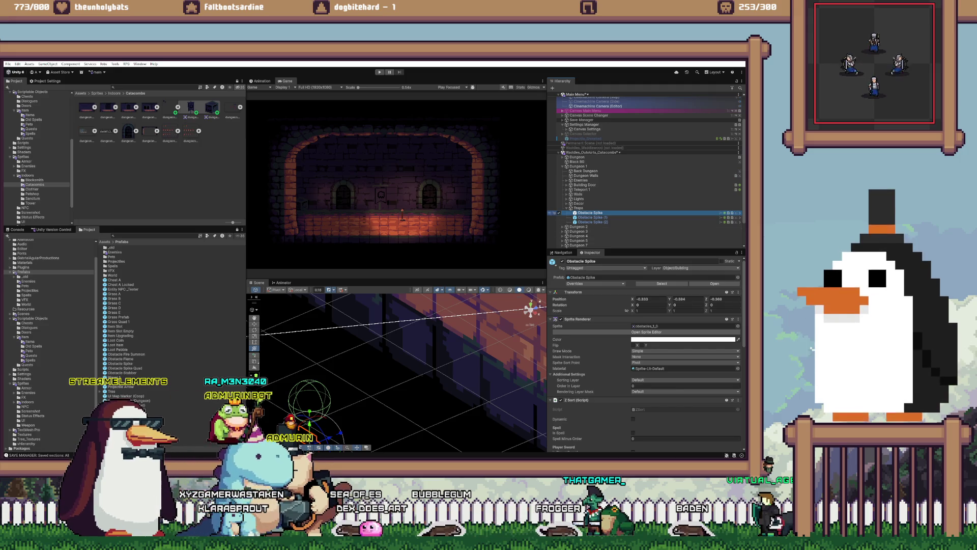
left_click(593, 217)
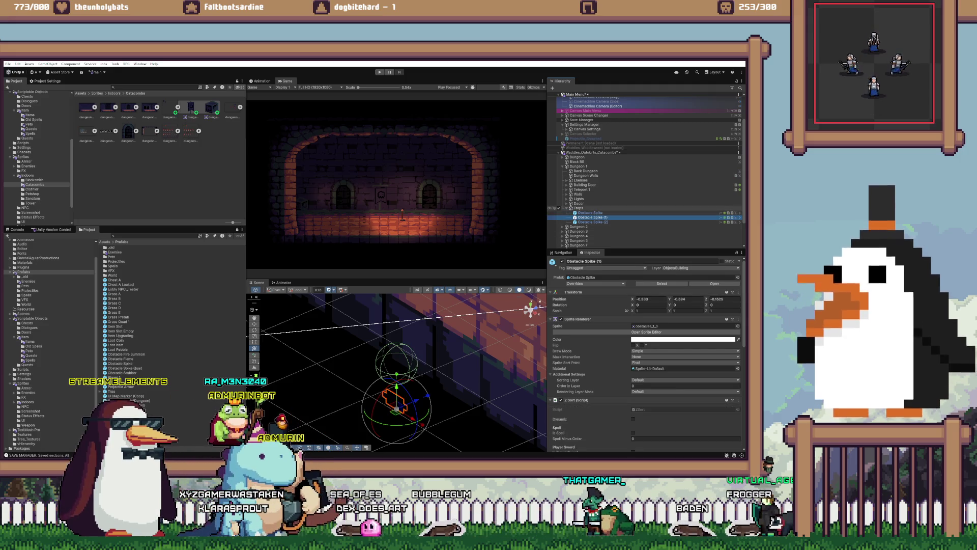
left_click(579, 208)
left_click(590, 213)
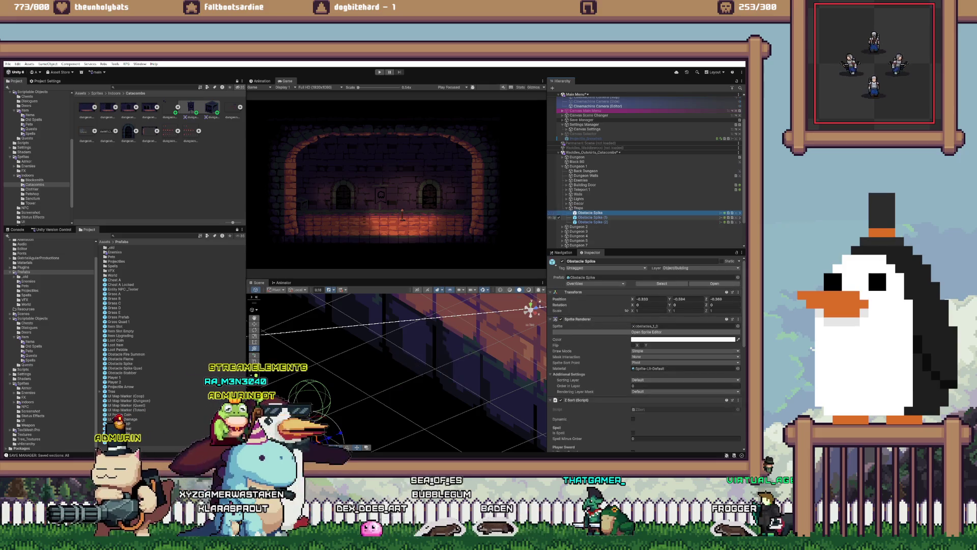
left_click(590, 217)
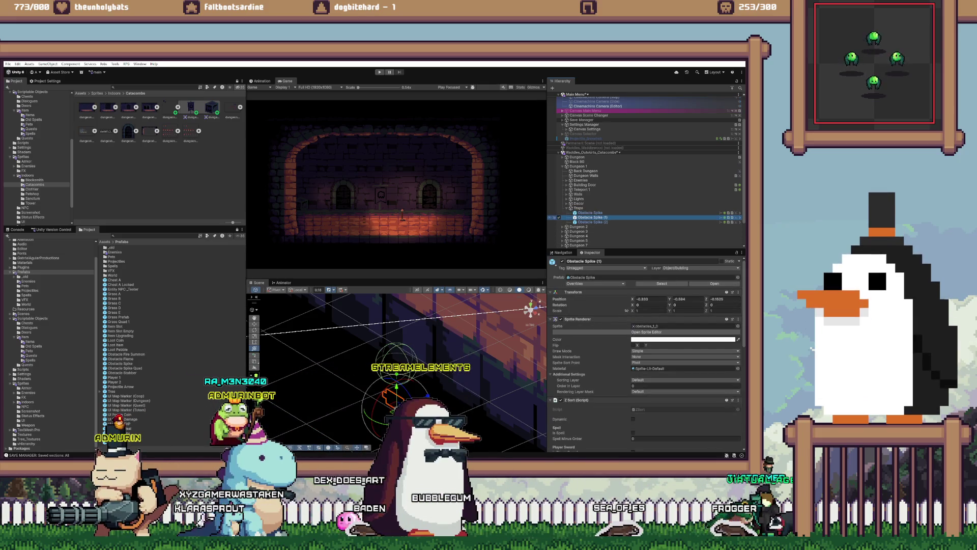
left_click(590, 212)
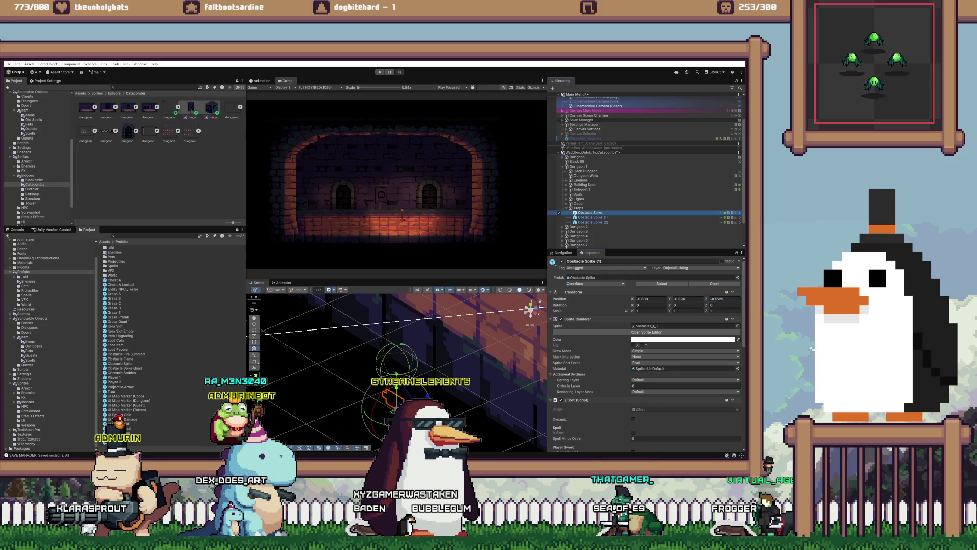
left_click(723, 299)
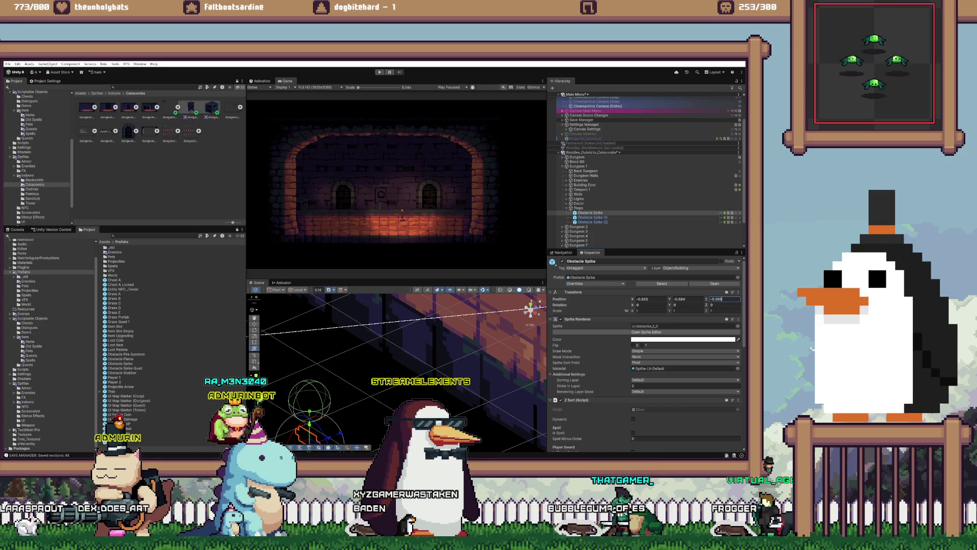
type("-0.2165")
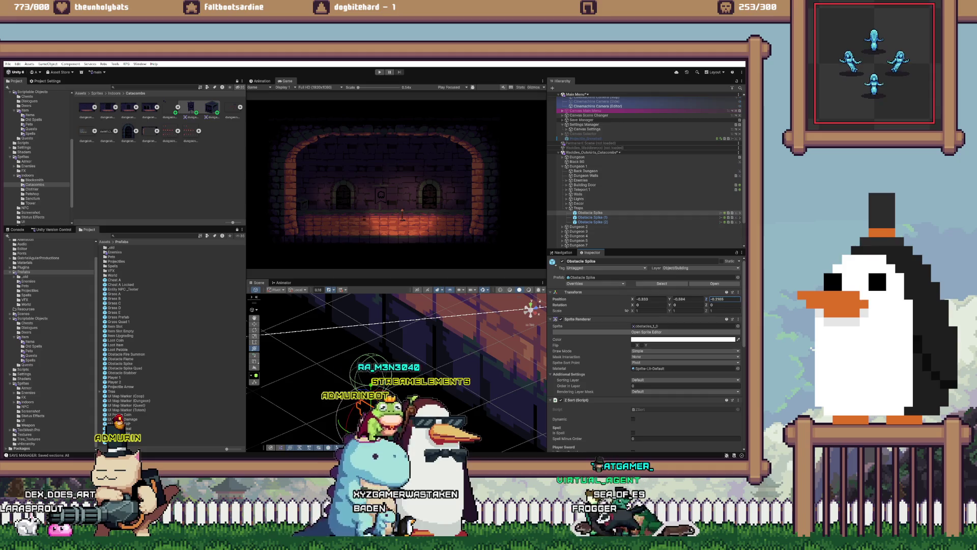
key("ctrl+z")
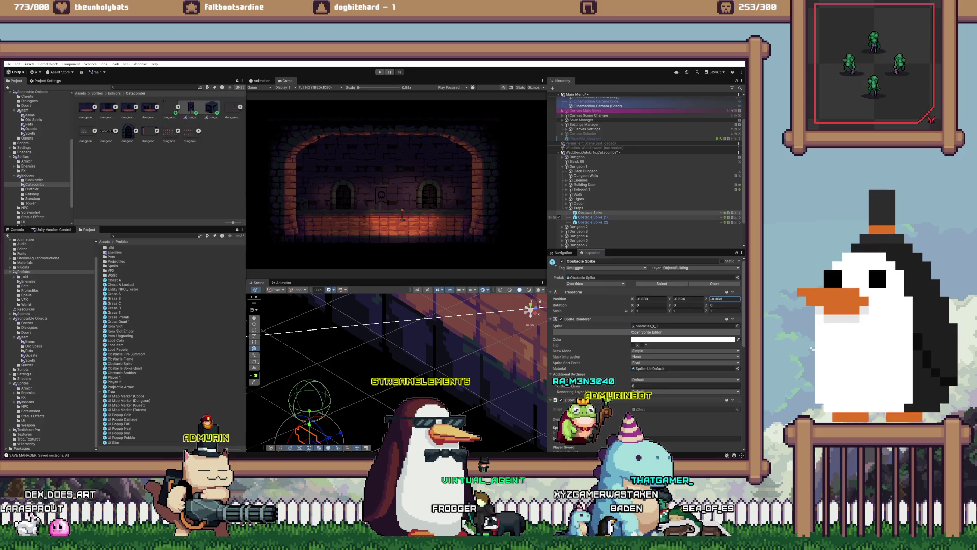
Step: Duplicate Obstacle Spike (1), delete the stray copy, and rename the new one Obstacle Spike (2)
left_click(591, 217)
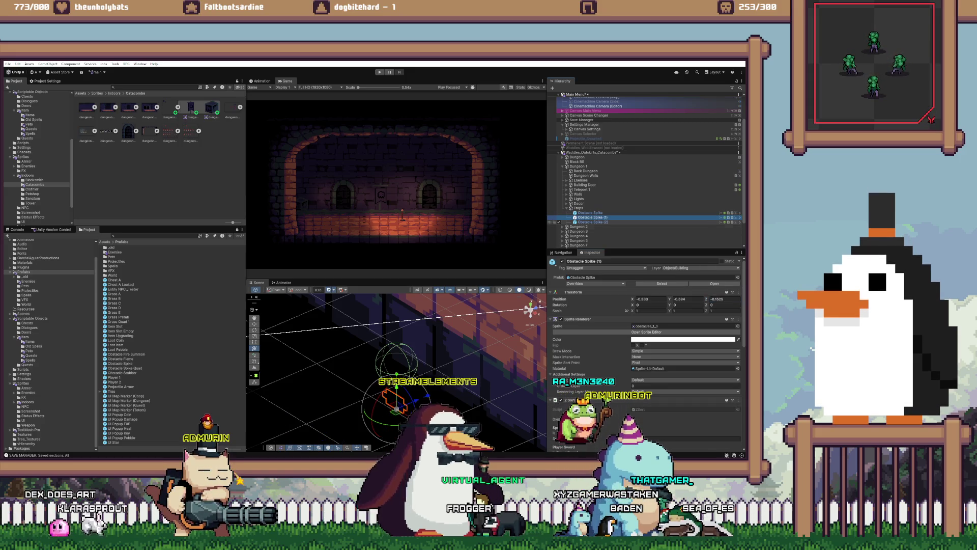
key("ctrl+d")
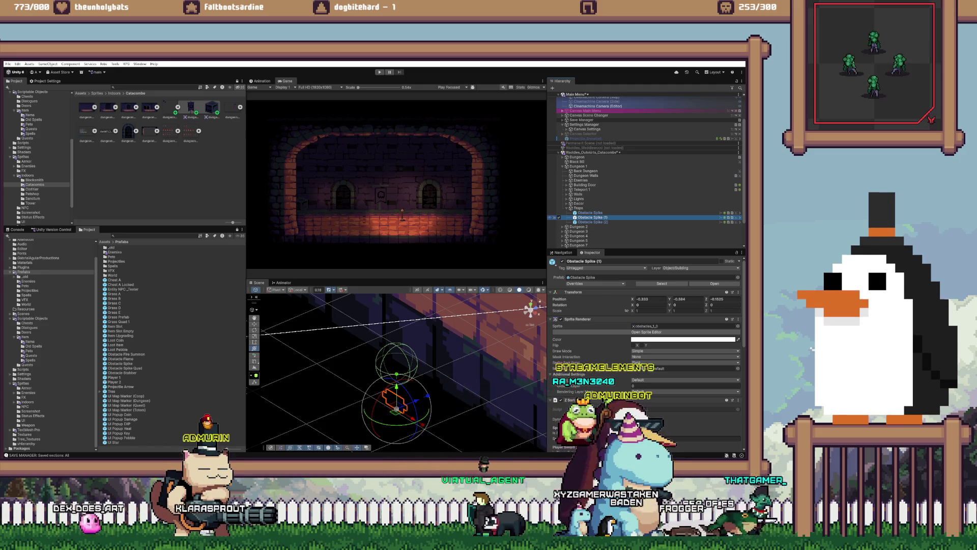
left_click(593, 227)
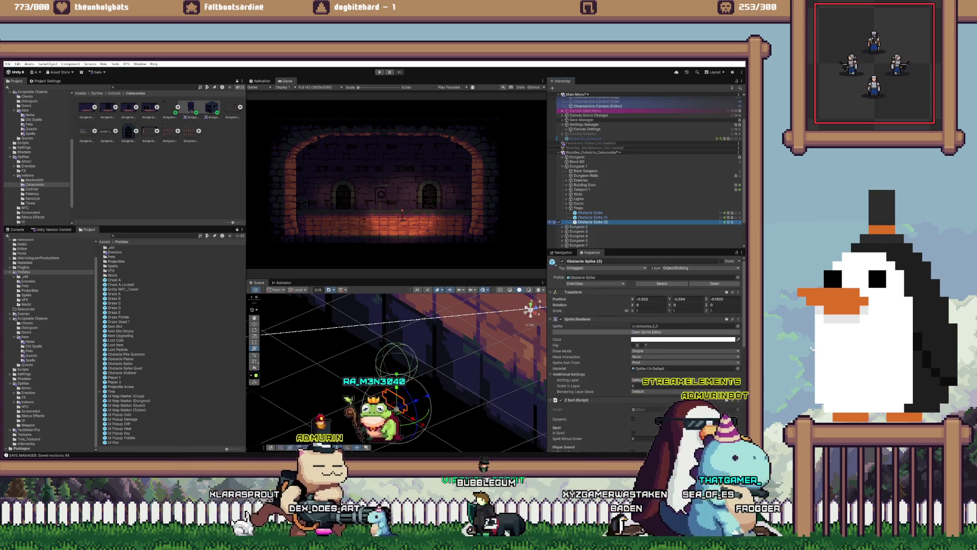
key("Delete")
left_click(590, 221)
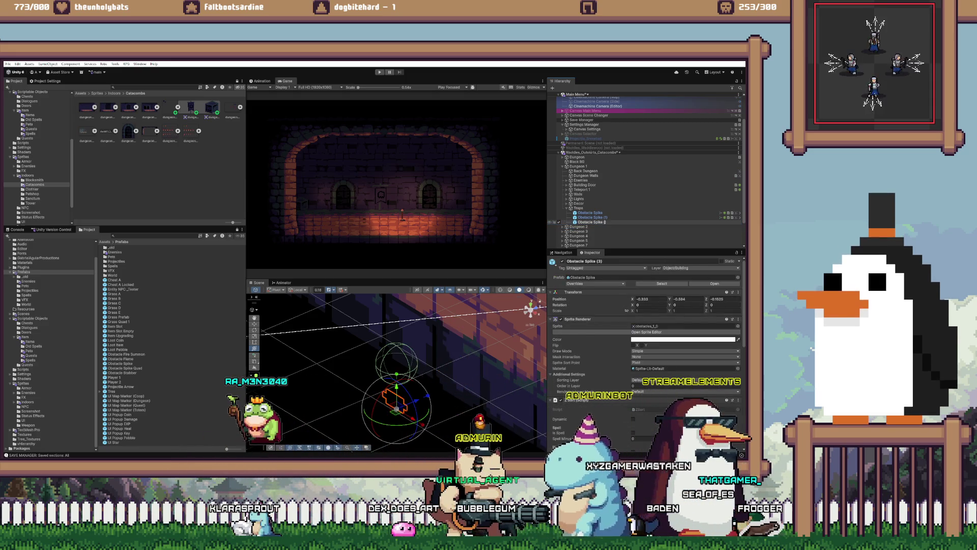
type("2")
key("Return")
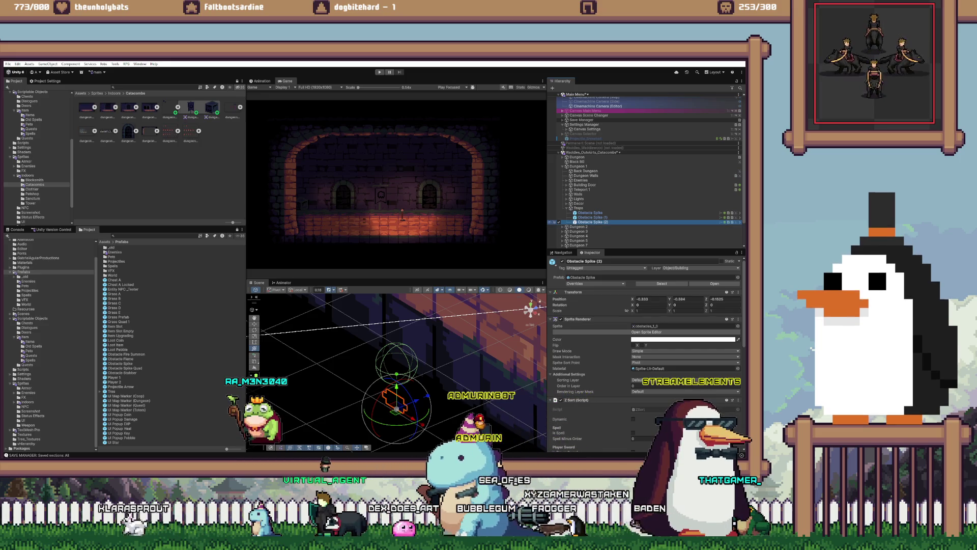
Step: Set Obstacle Spike (2)'s Z position to -0.2168 and frame it in the Scene view
left_click(724, 299)
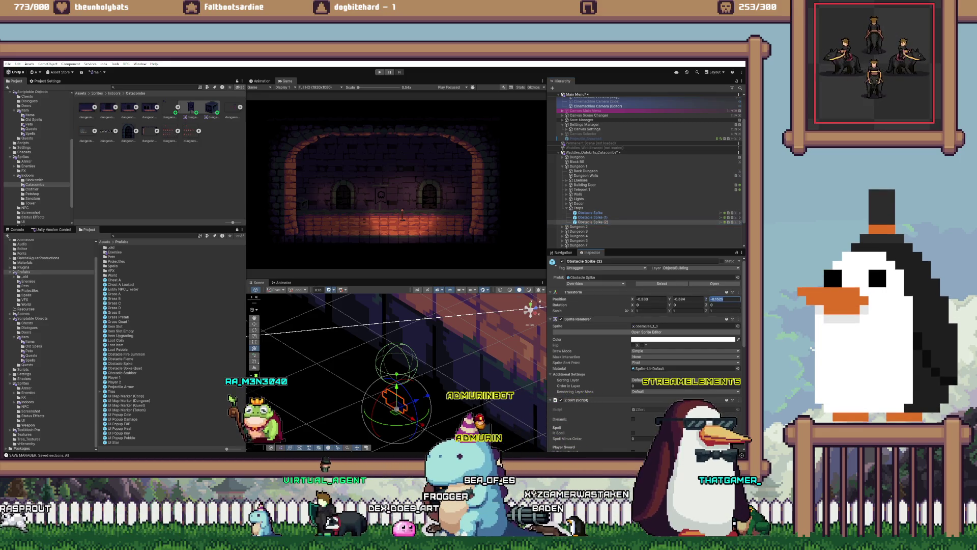
type("-0.2168")
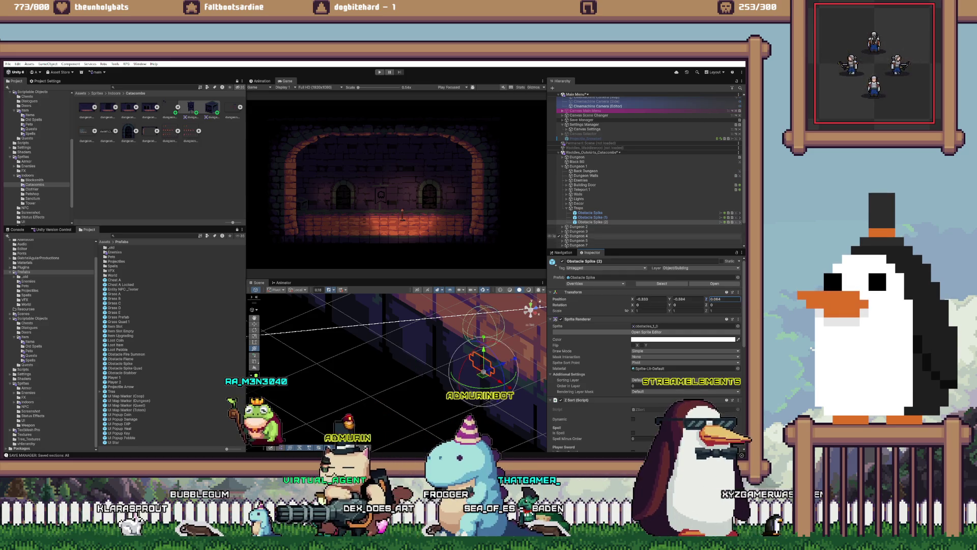
left_click(592, 222)
key("f")
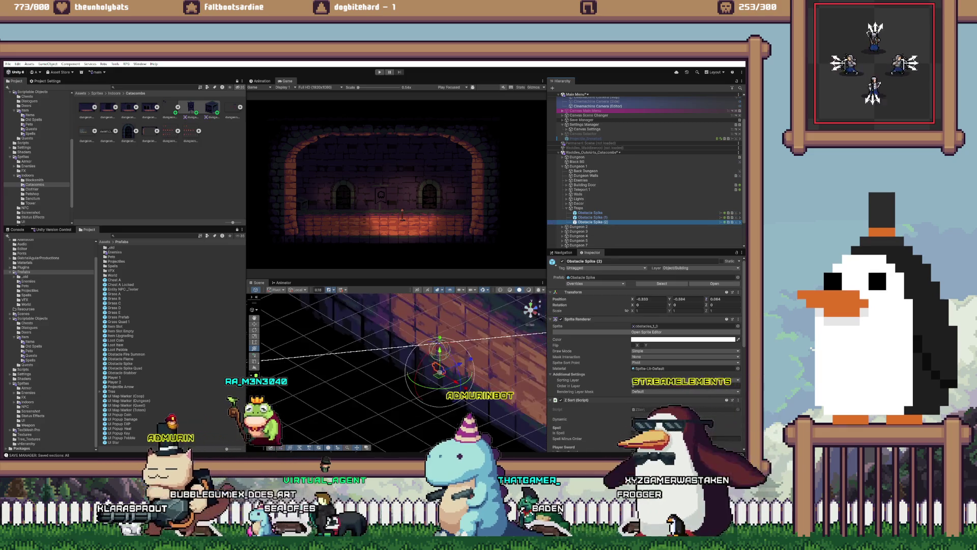
left_click_drag(397, 356, 440, 359)
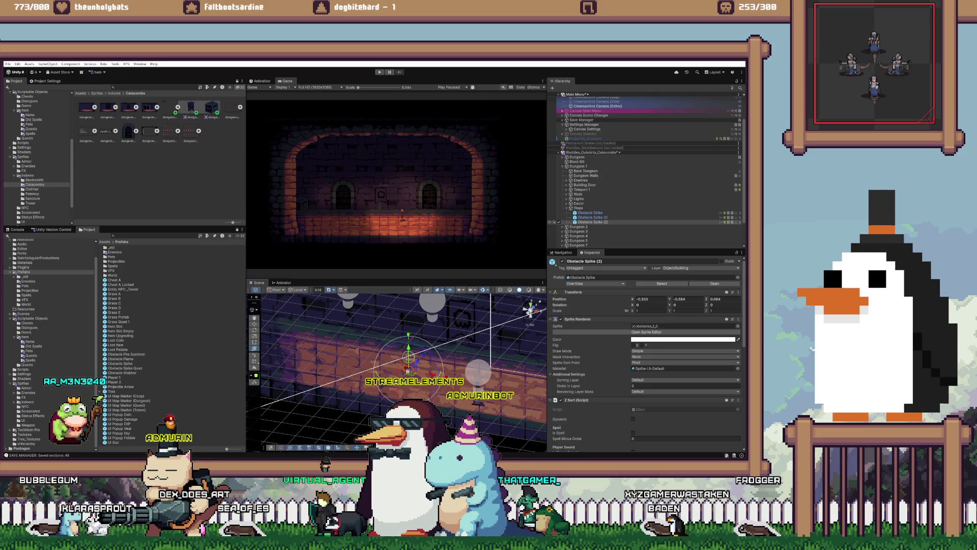
Step: Duplicate a spike into Obstacle Spike (3), set its Z to -0.2165, and compare it with the others
key("ctrl+d")
left_click(573, 291)
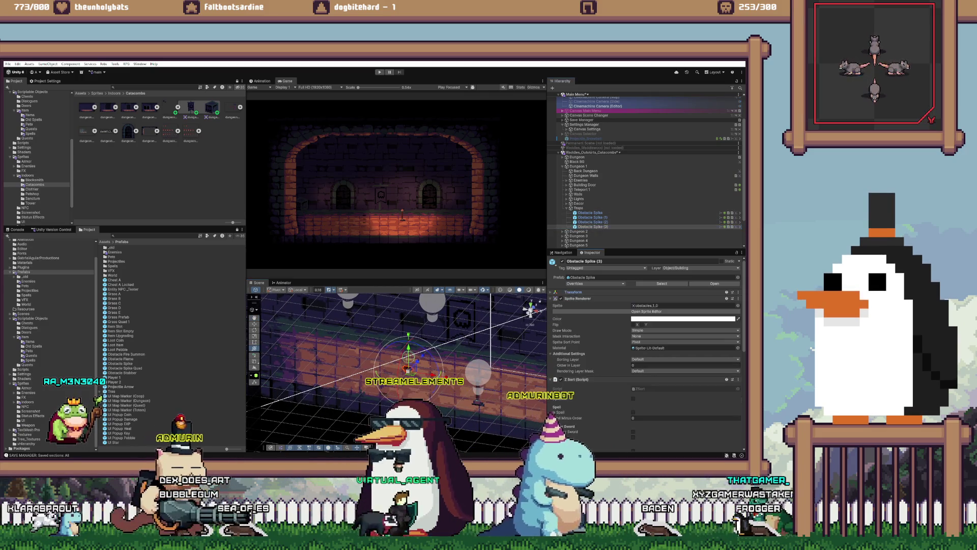
left_click(573, 291)
left_click(723, 298)
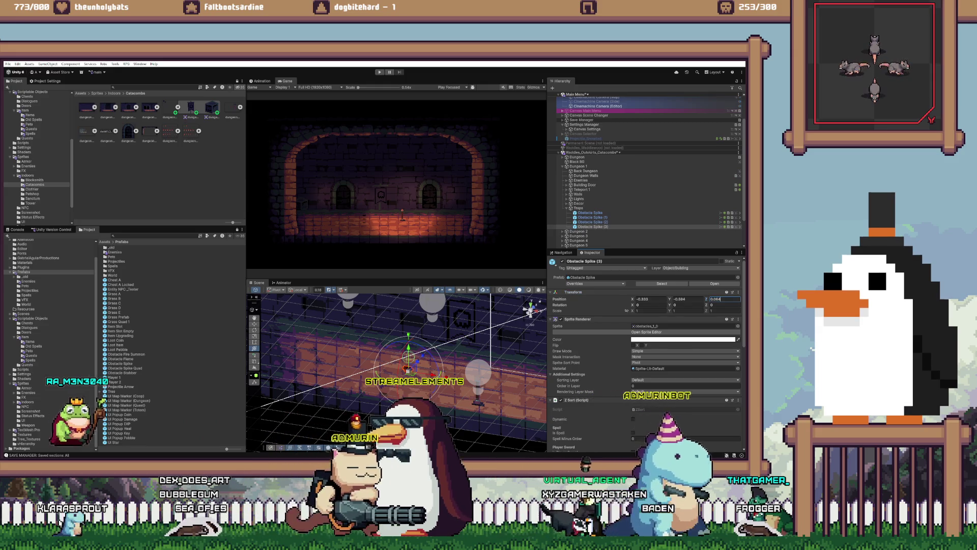
type("-0.2165")
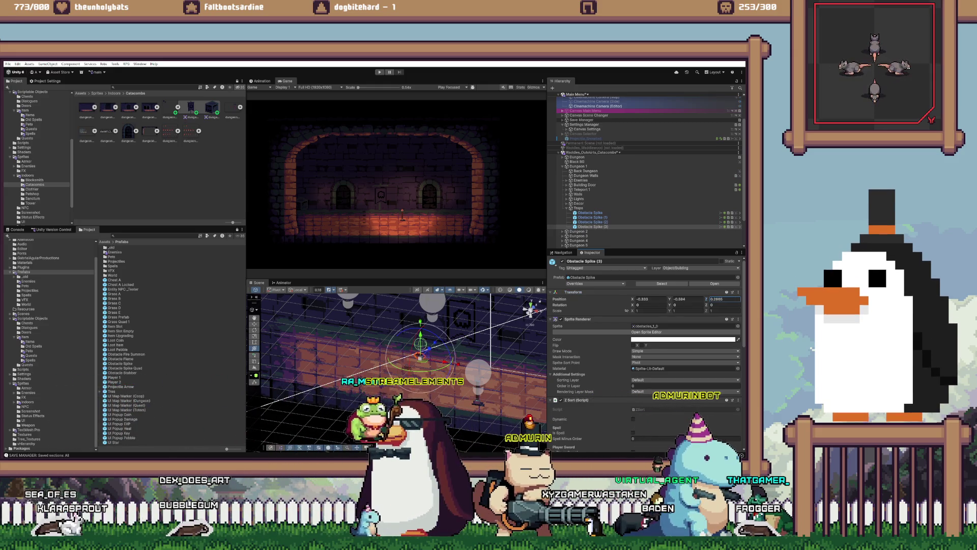
left_click(590, 212)
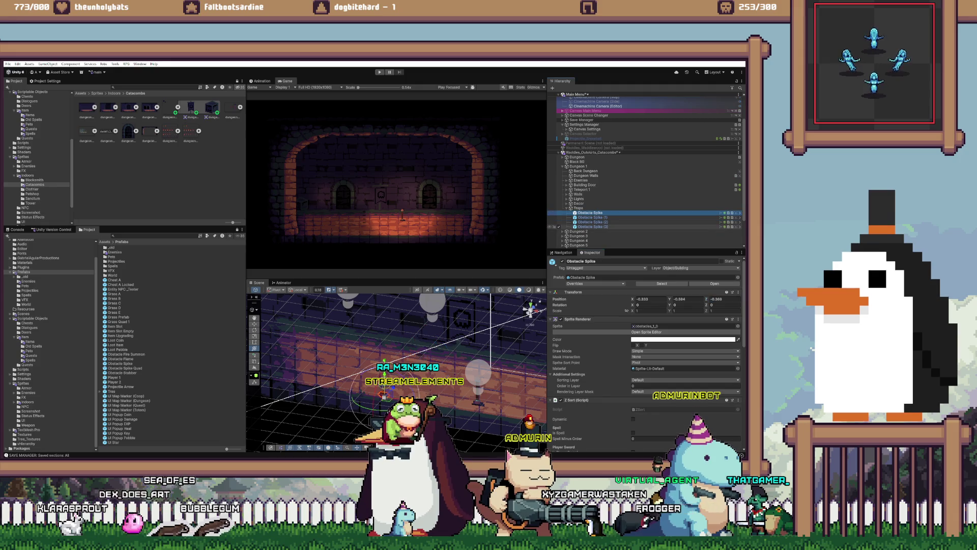
left_click(590, 227, "shift")
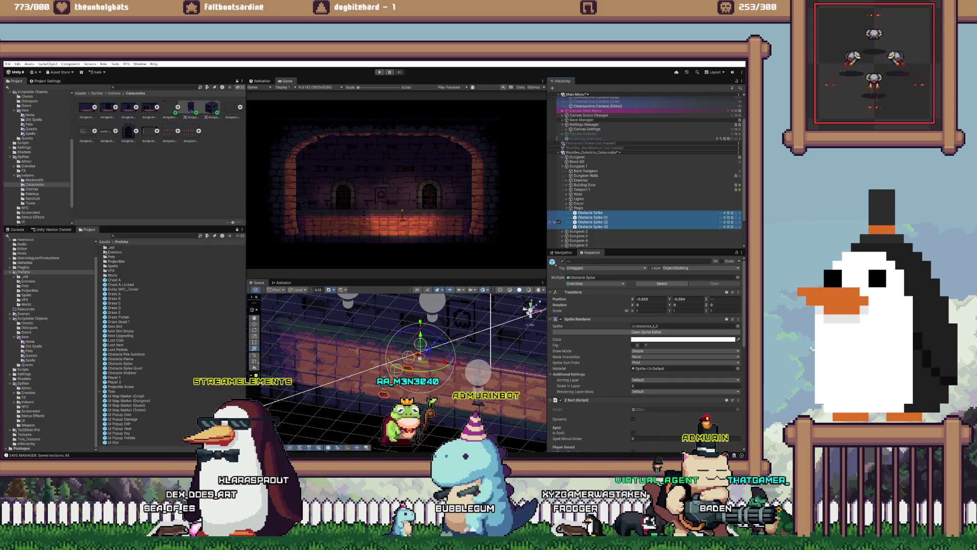
left_click(557, 226)
left_click(555, 212)
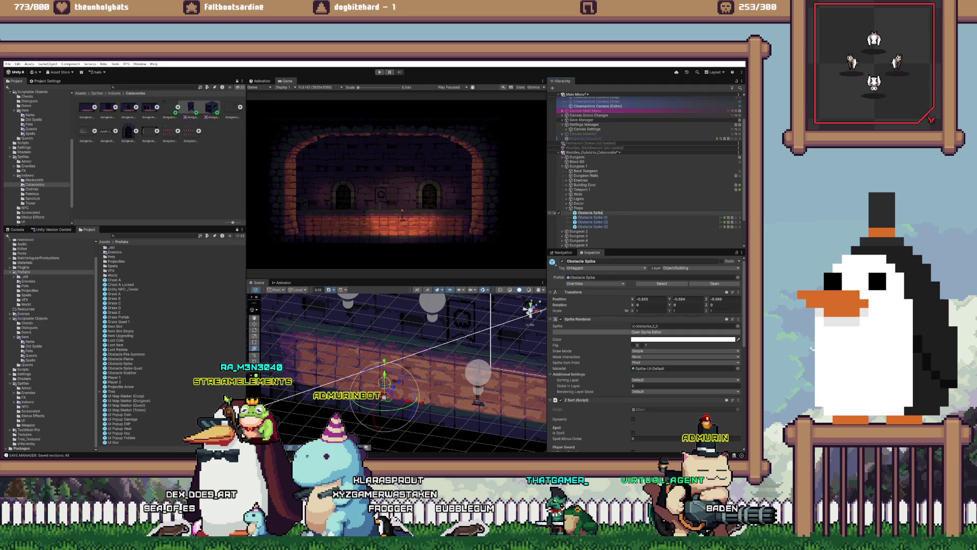
left_click(555, 213)
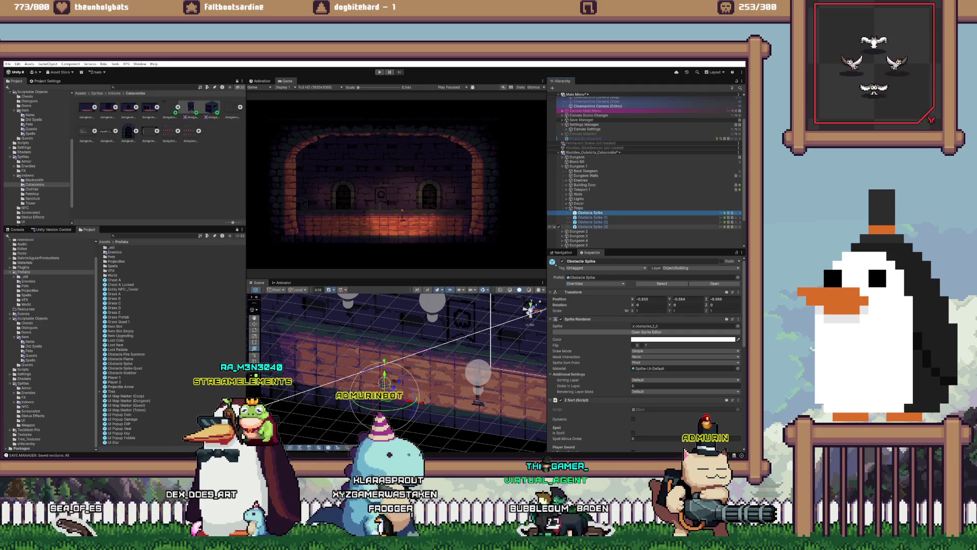
Step: Add Obstacle Spike (4) at the end of Traps, up and right, with Z -0.2165, and frame all five
key("ctrl+d")
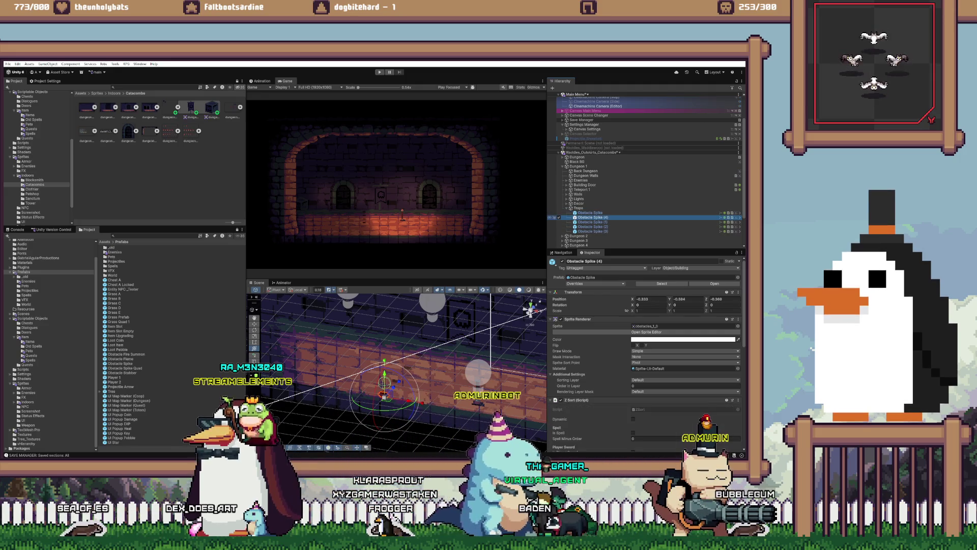
left_click_drag(591, 217, 591, 233)
left_click_drag(398, 382, 433, 336)
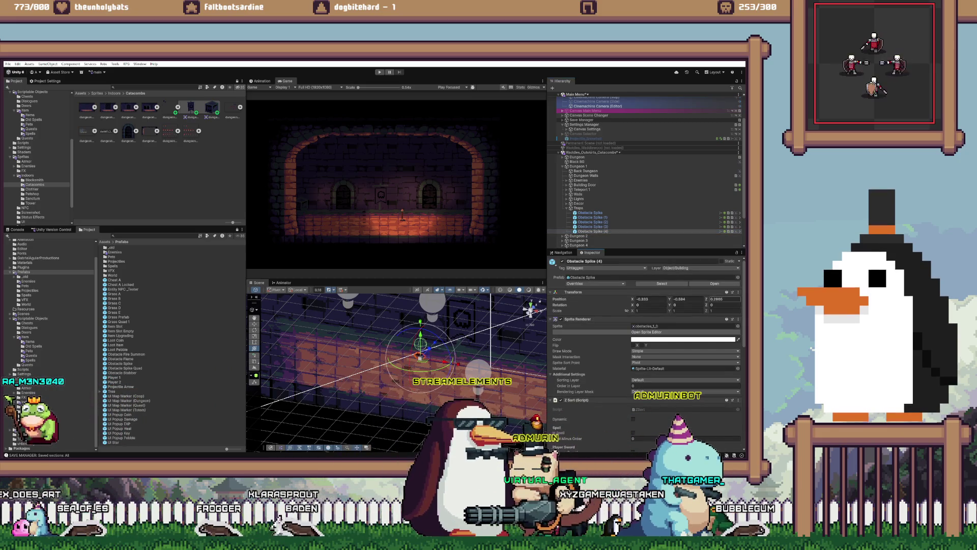
left_click(723, 299)
type("-0.2165")
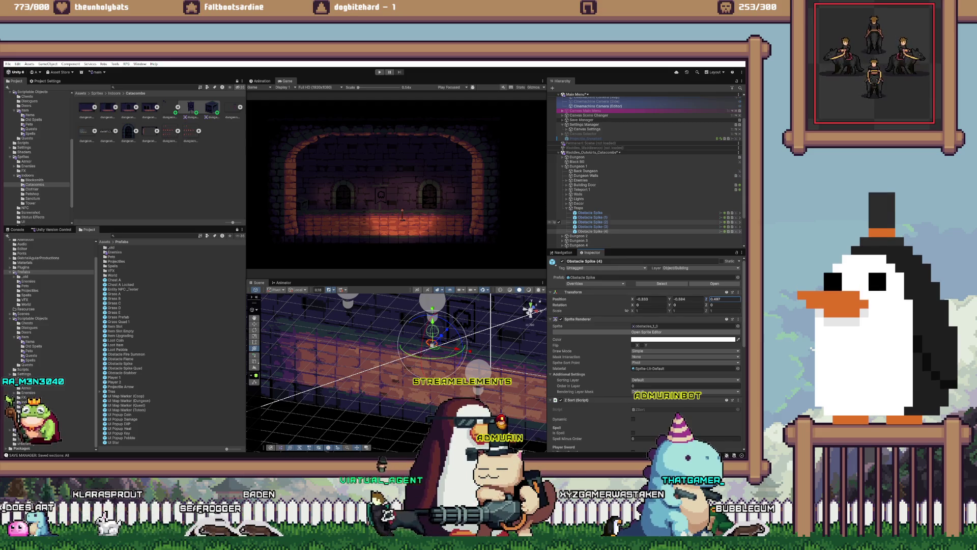
left_click(590, 213, "shift")
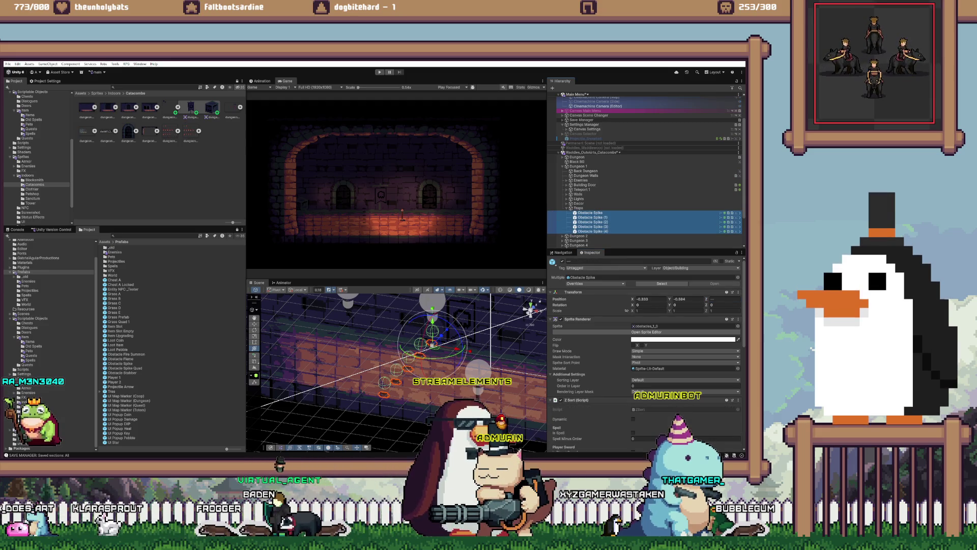
key("f")
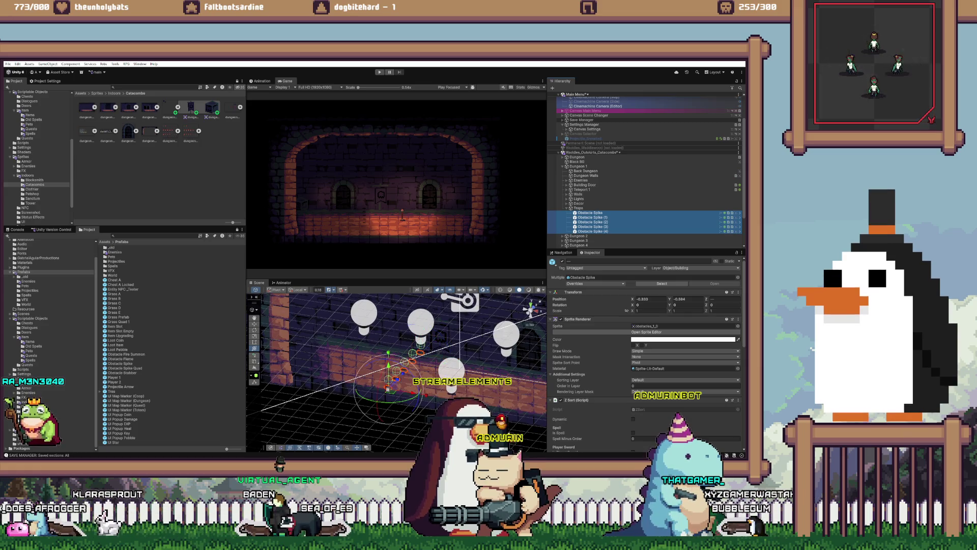
Step: Unload Catacombs, start Play, continue from the title menu, and enter the catacombs level
right_click(626, 153)
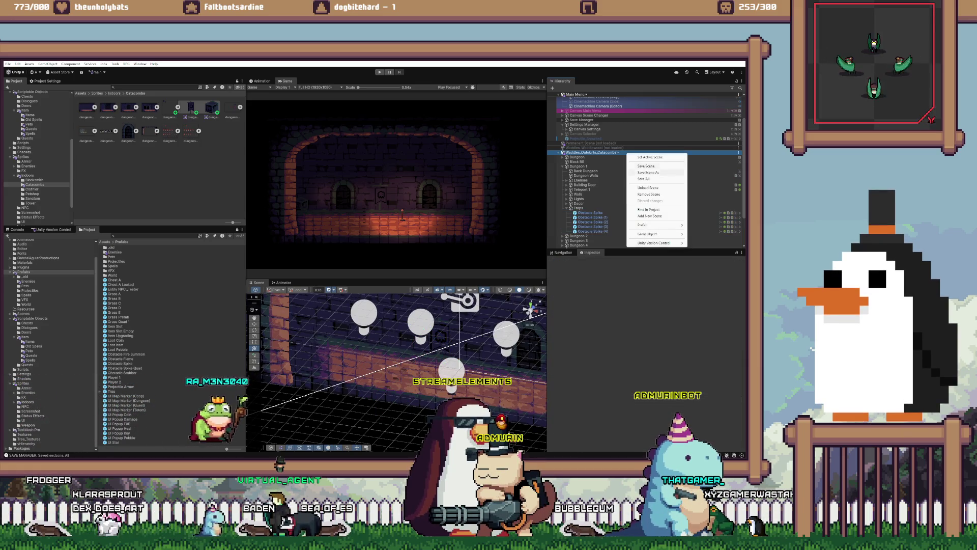
left_click(648, 188)
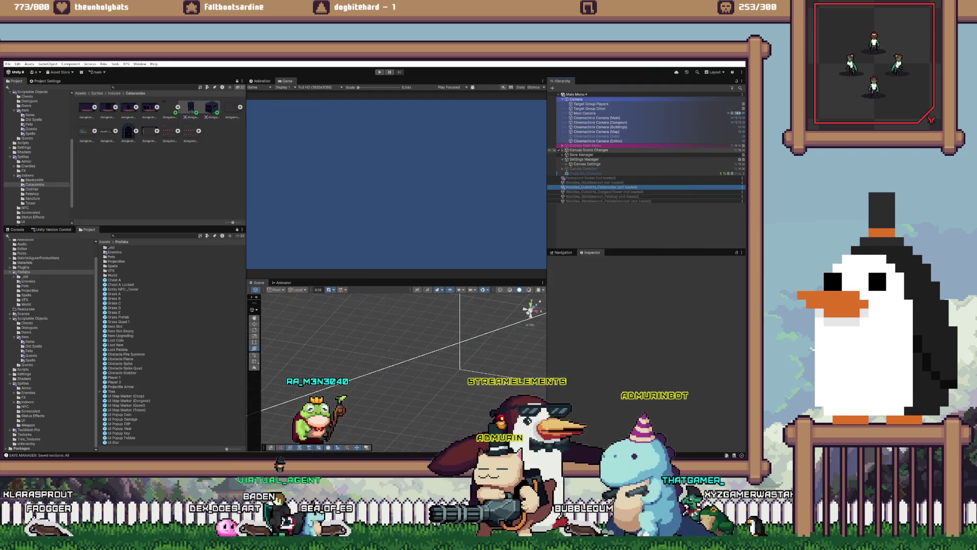
key("ctrl+p")
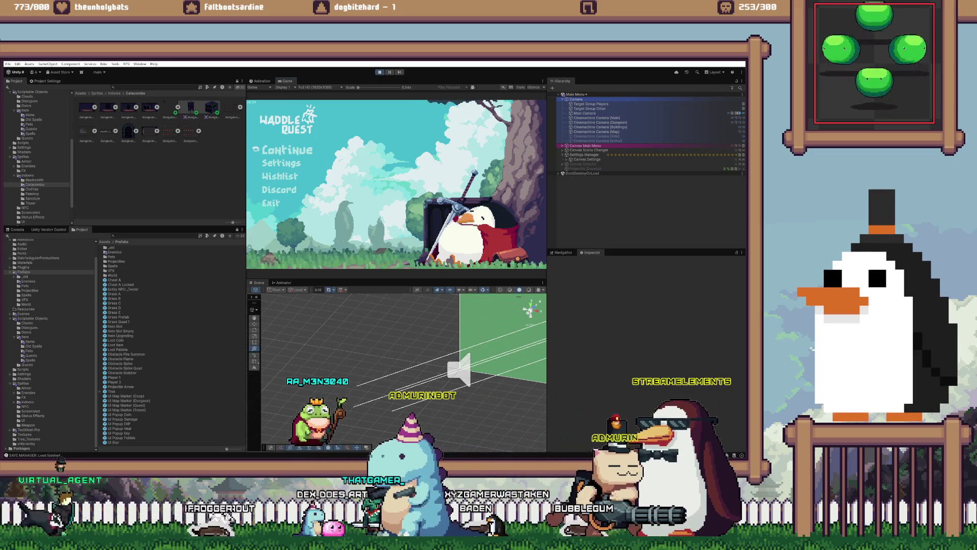
key("Return")
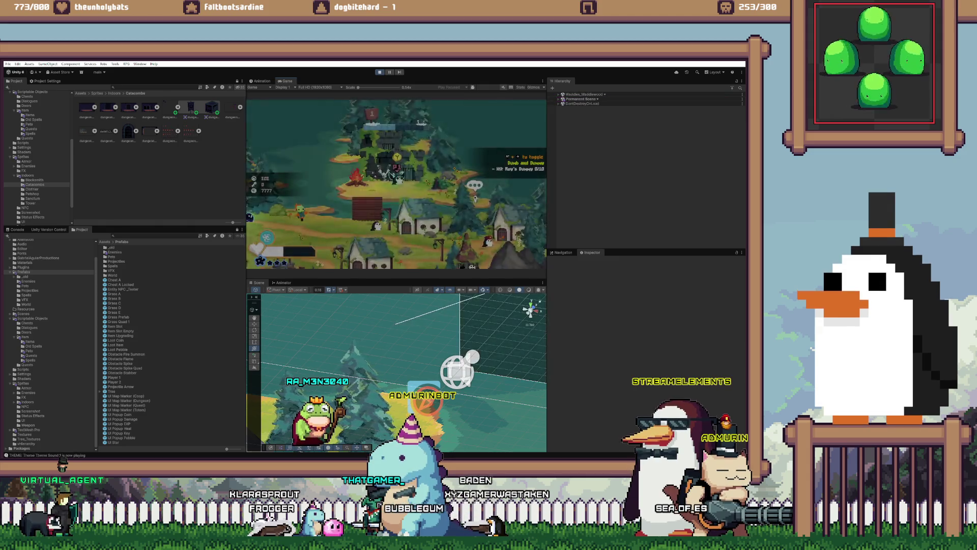
key("e")
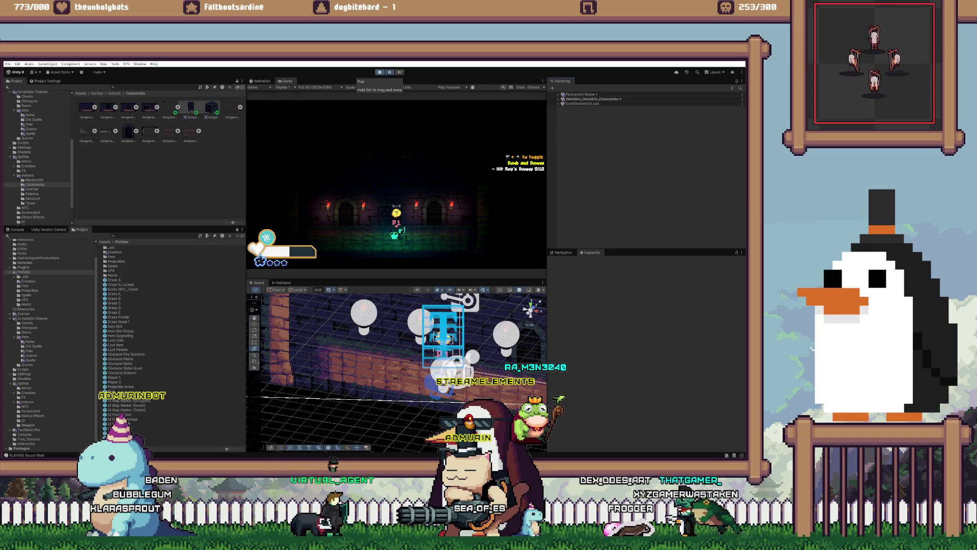
Step: Stop the game, reload Catacombs, select all five spikes in Traps, and expand their Z Sort settings
left_click(379, 72)
right_click(606, 188)
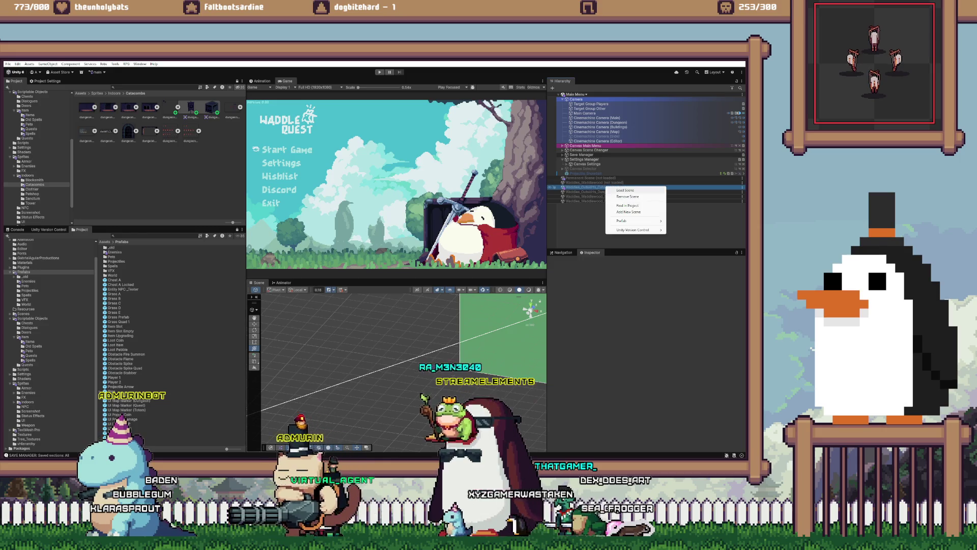
left_click(625, 190)
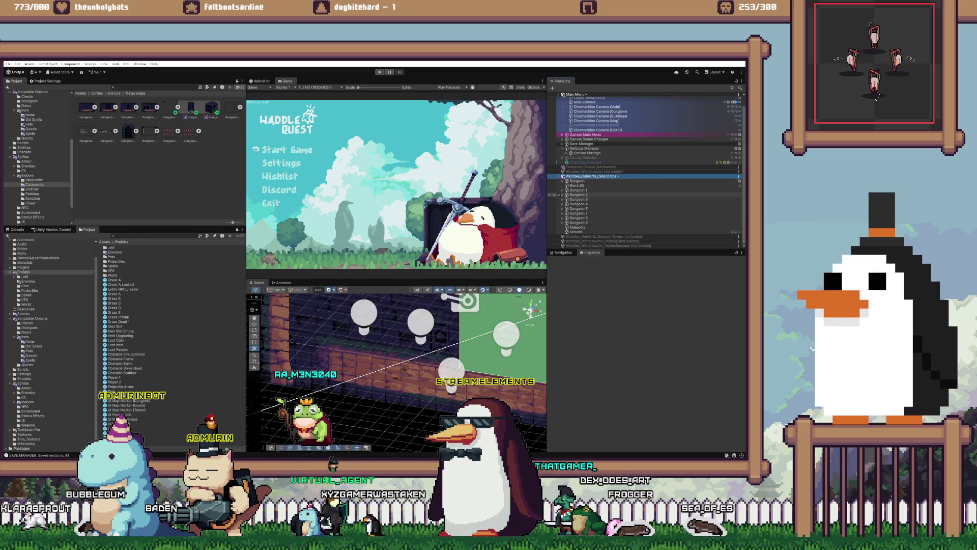
left_click(562, 190)
left_click(567, 232)
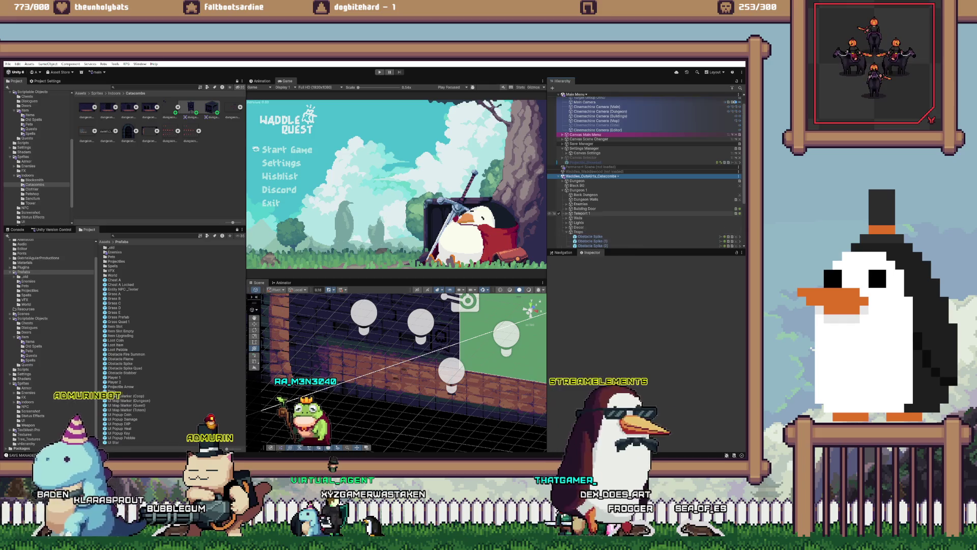
scroll(611, 204, "down", 3)
left_click(591, 202)
left_click(591, 184, "shift")
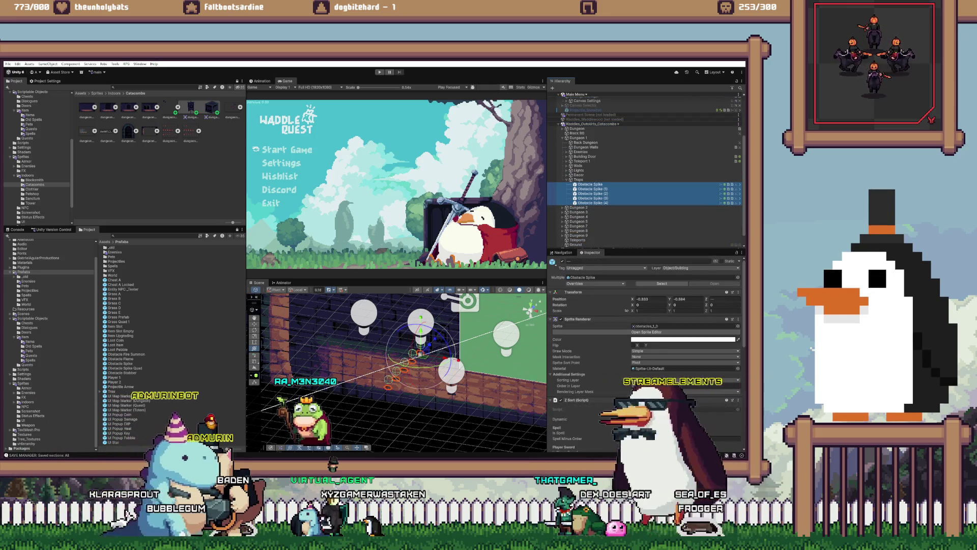
left_click(552, 399)
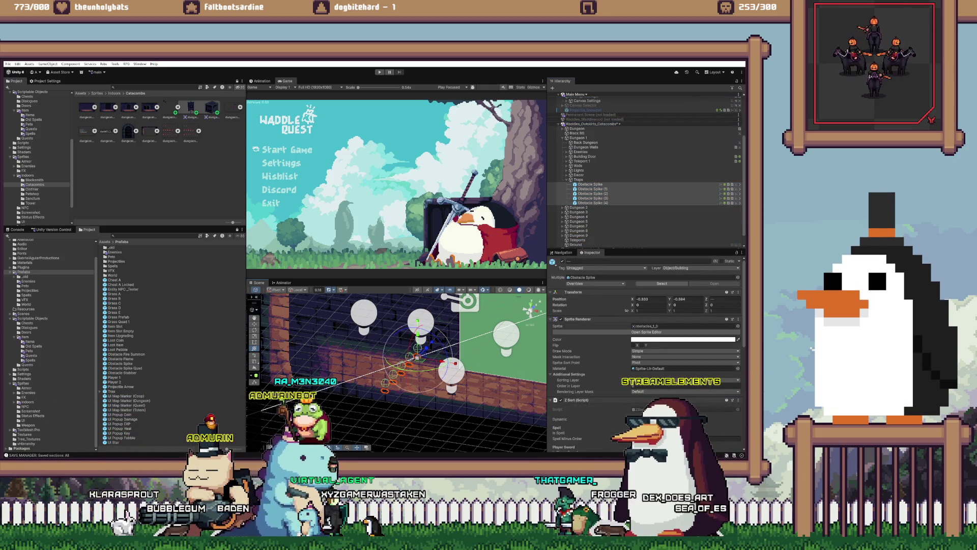
Step: Unload Catacombs and playtest, walking left and right and attacking near the spikes, then stop
right_click(628, 123)
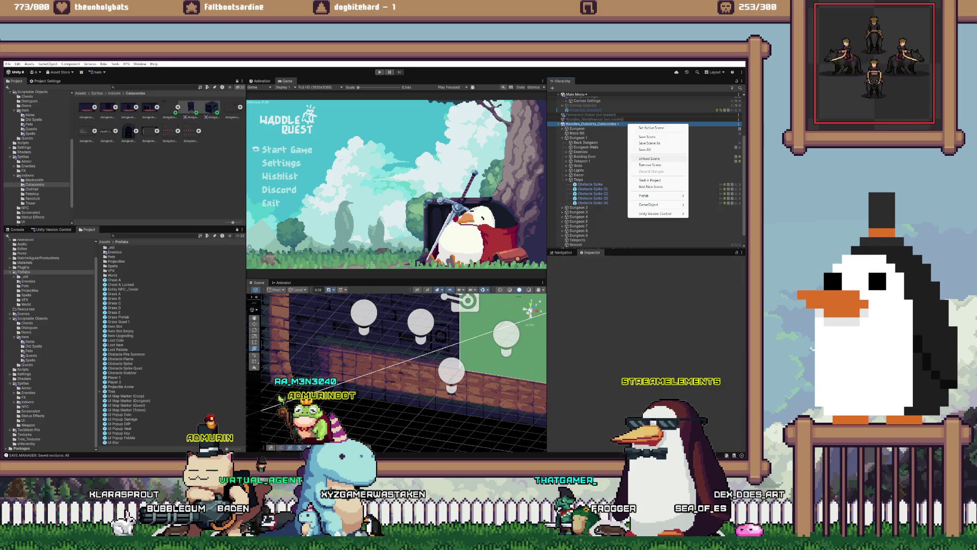
left_click(658, 159)
key("ctrl+p")
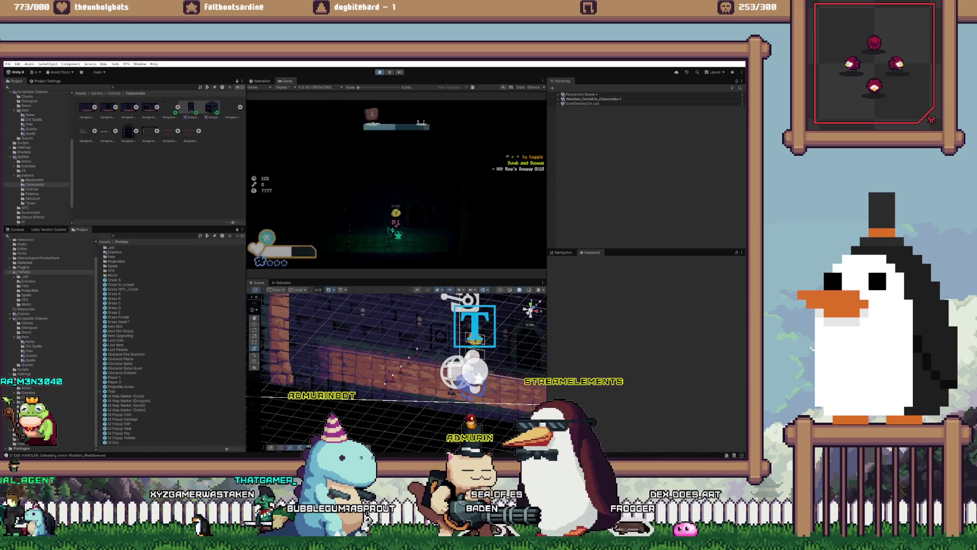
key("Left")
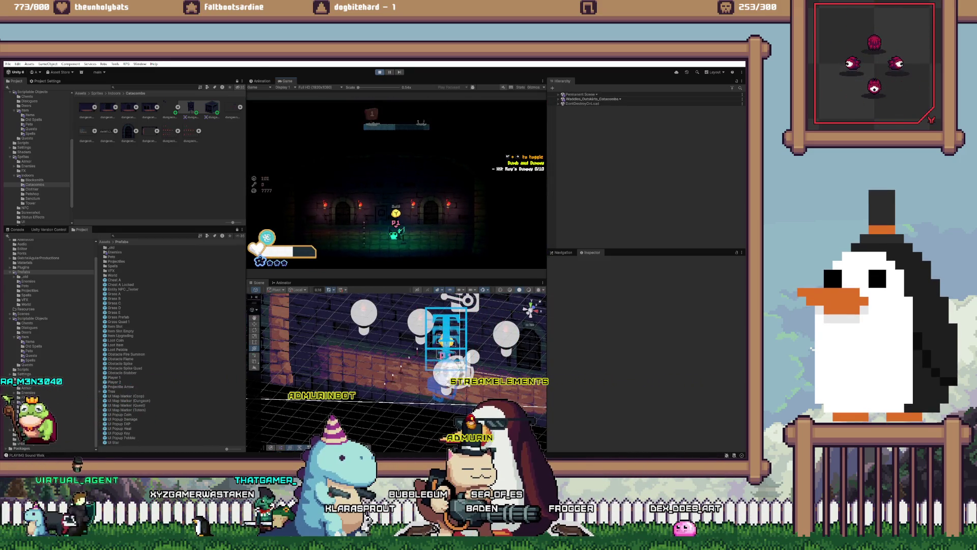
key("Right")
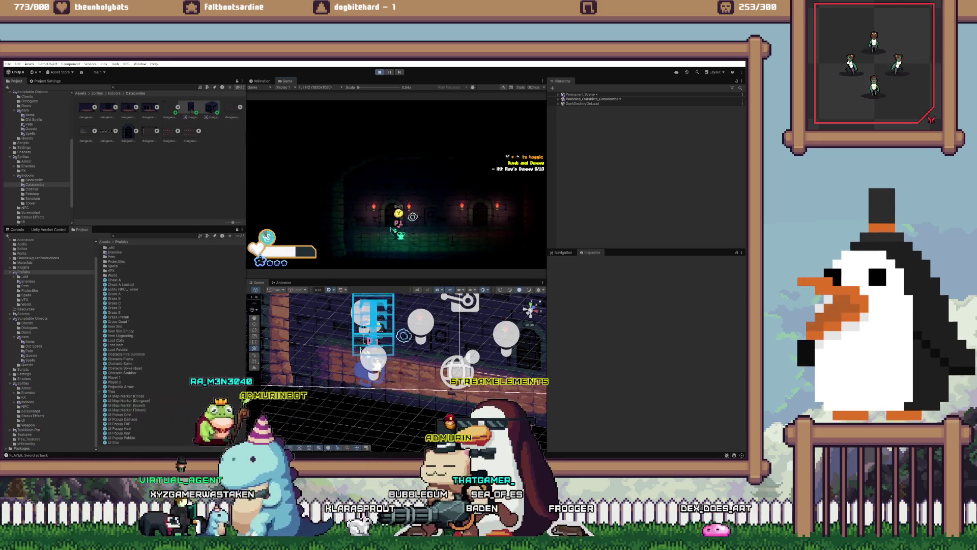
left_click(427, 210)
key("Left")
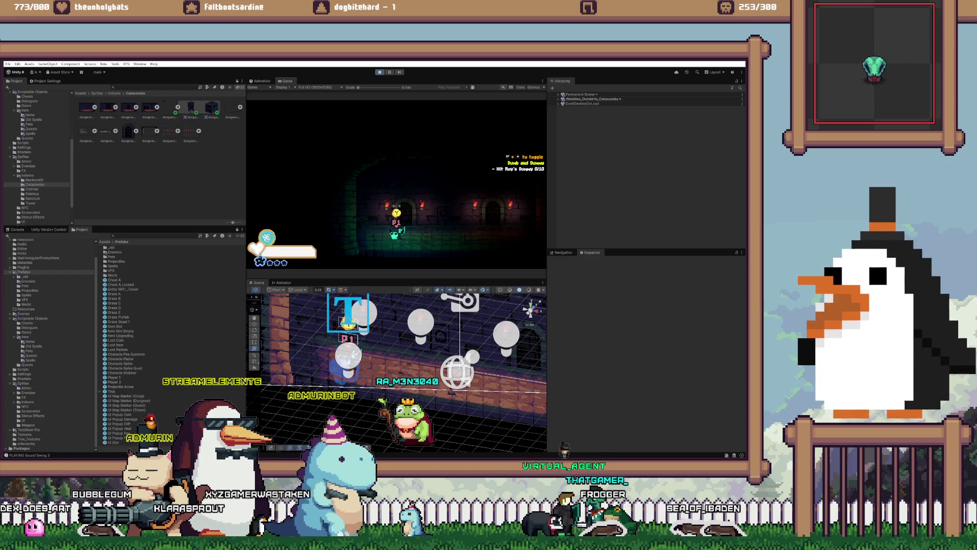
key("ctrl+p")
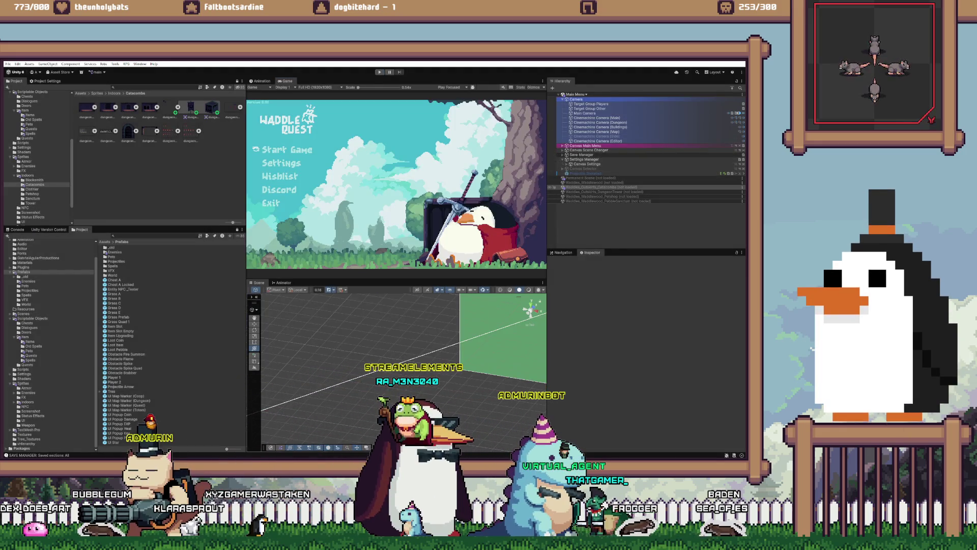
Step: Reload Catacombs, frame the Obstacle Spike in Dungeon 1 > Traps, and orbit toward a top-down view
right_click(617, 187)
left_click(637, 204)
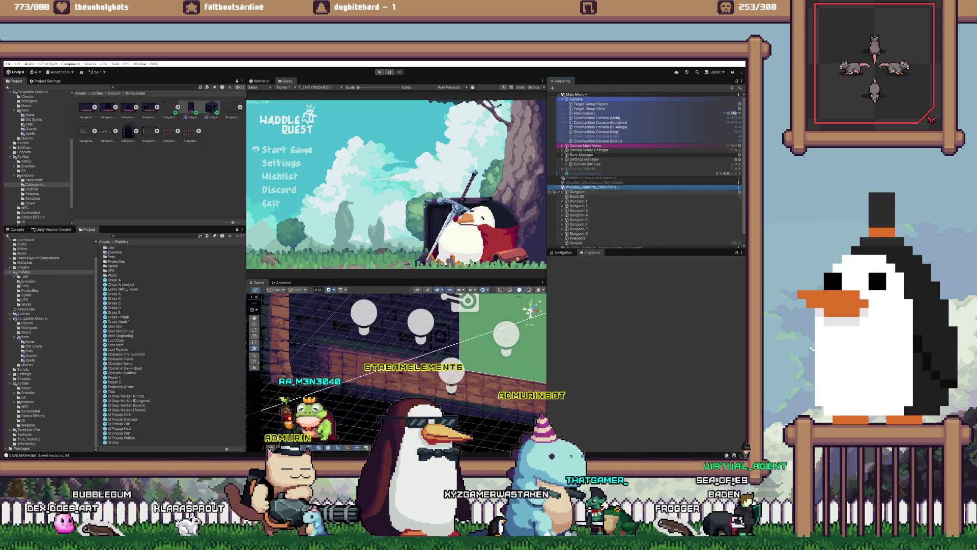
left_click(563, 201)
scroll(570, 219, "down", 1)
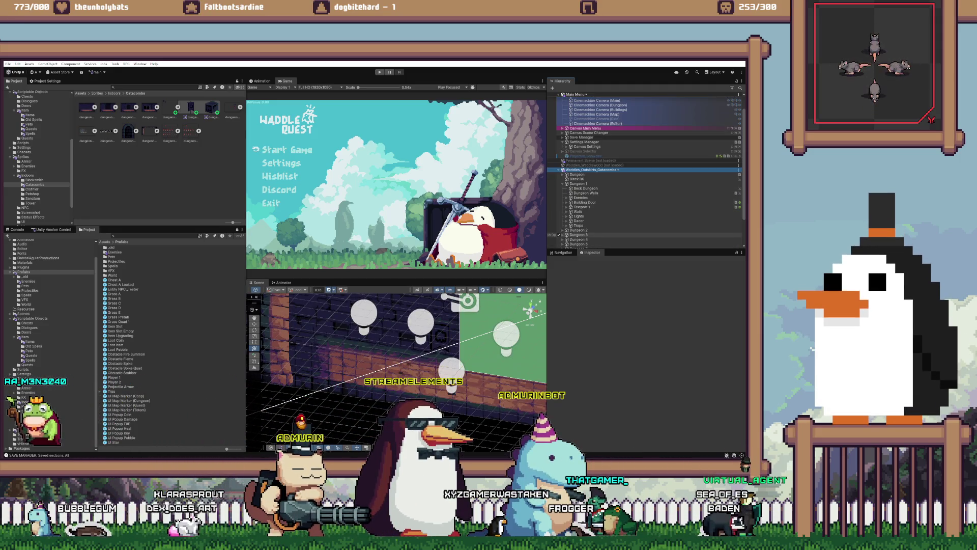
left_click(566, 226)
scroll(585, 214, "down", 3)
double_click(589, 195)
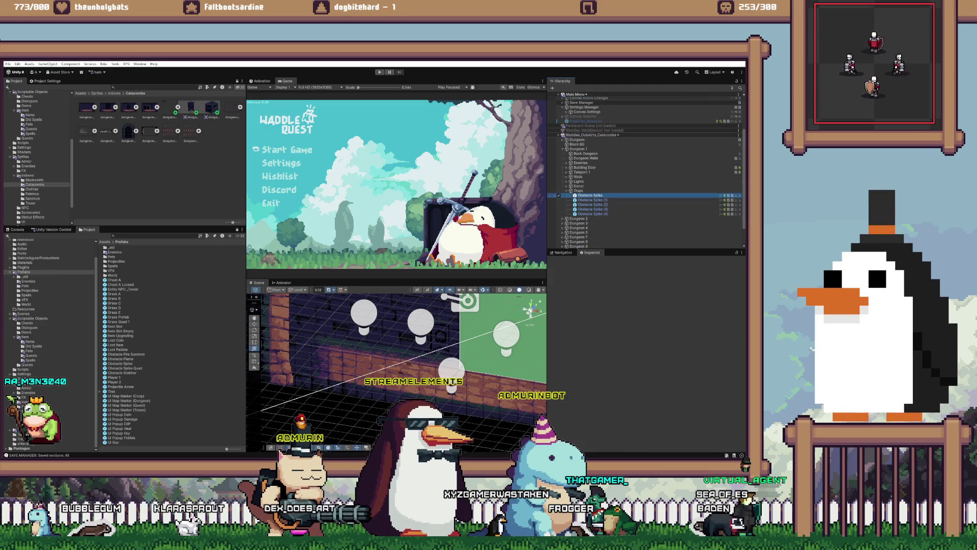
left_click_drag(397, 331, 397, 412)
scroll(611, 141, "up", 3)
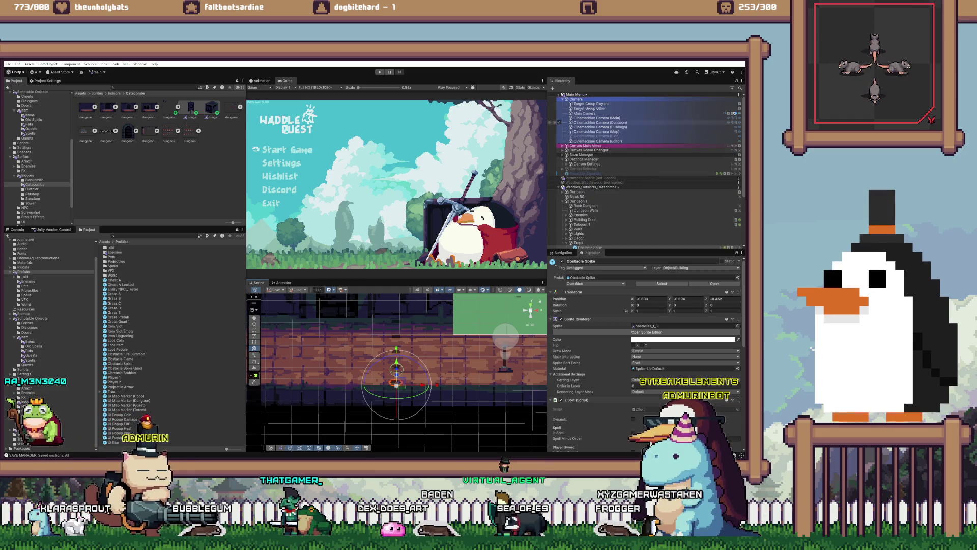
Step: Deactivate Canvas Main Menu so the dungeon shows, then select Obstacle Spike (1)
left_click(559, 145)
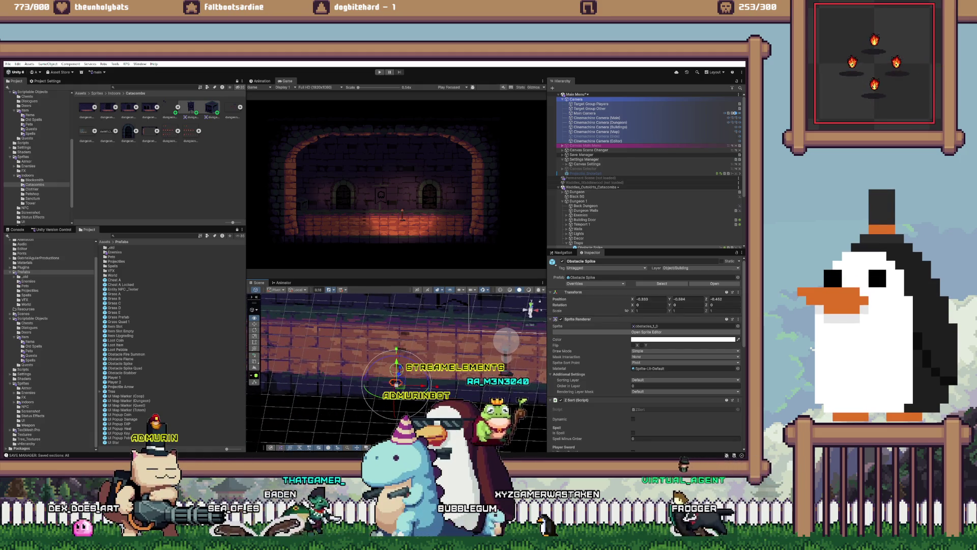
scroll(644, 173, "down", 5)
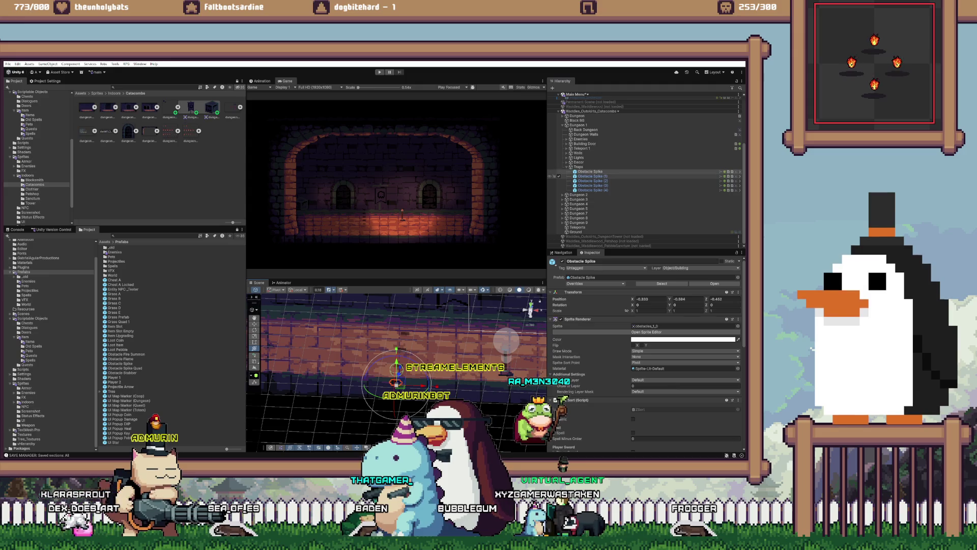
left_click(591, 176)
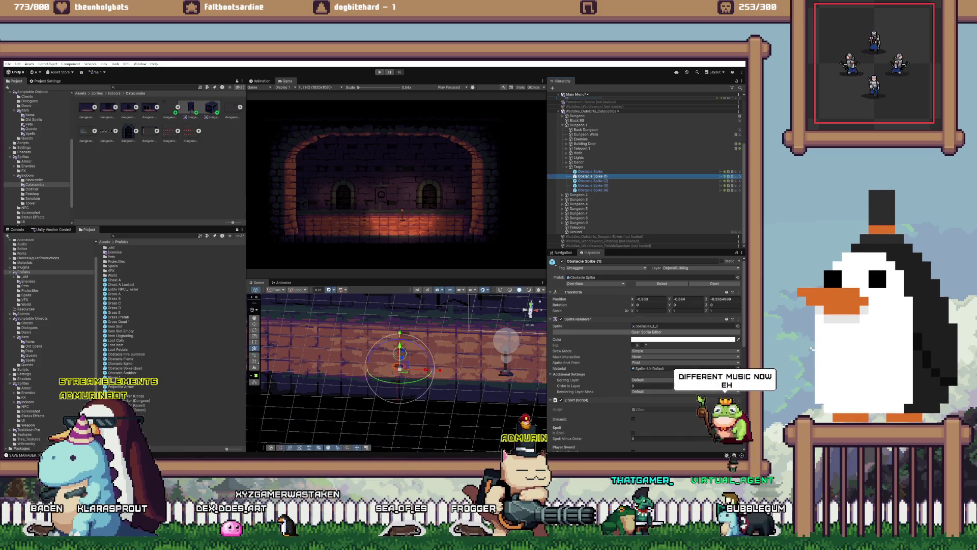
Step: Cycle past Aseprite, the avatar window and the desktop until the Unity Editor with the catacomb room is in front
key("alt+Tab")
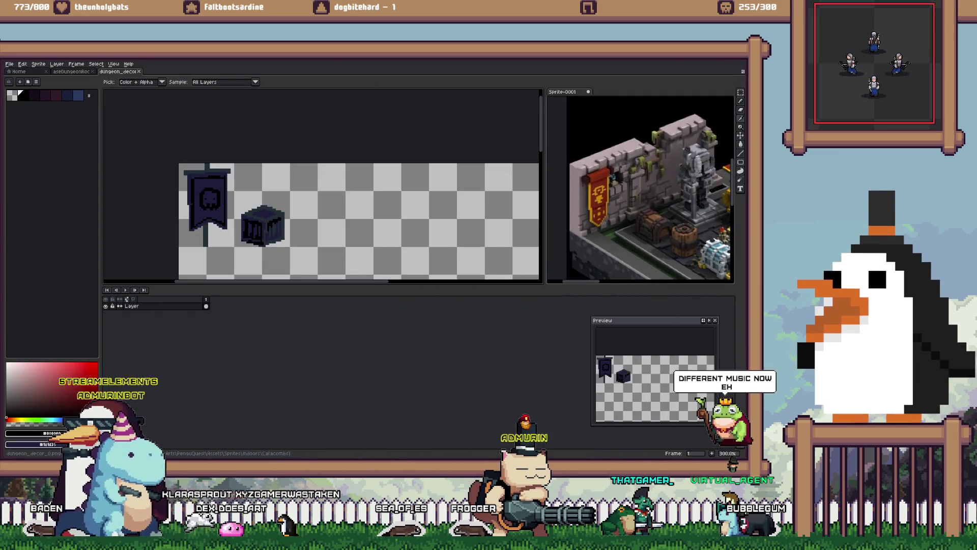
key("alt+Tab")
key("alt+Tab")
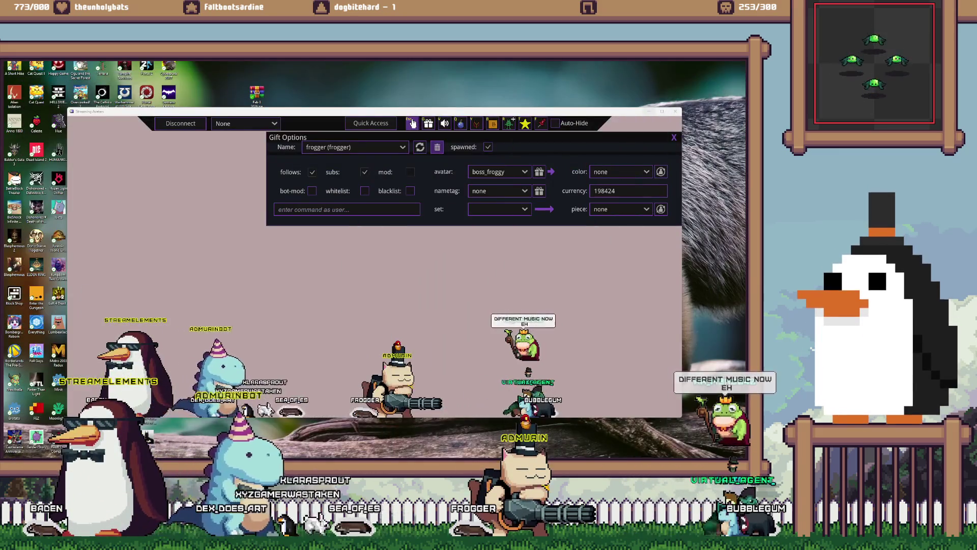
key("alt+Tab")
key("super+d")
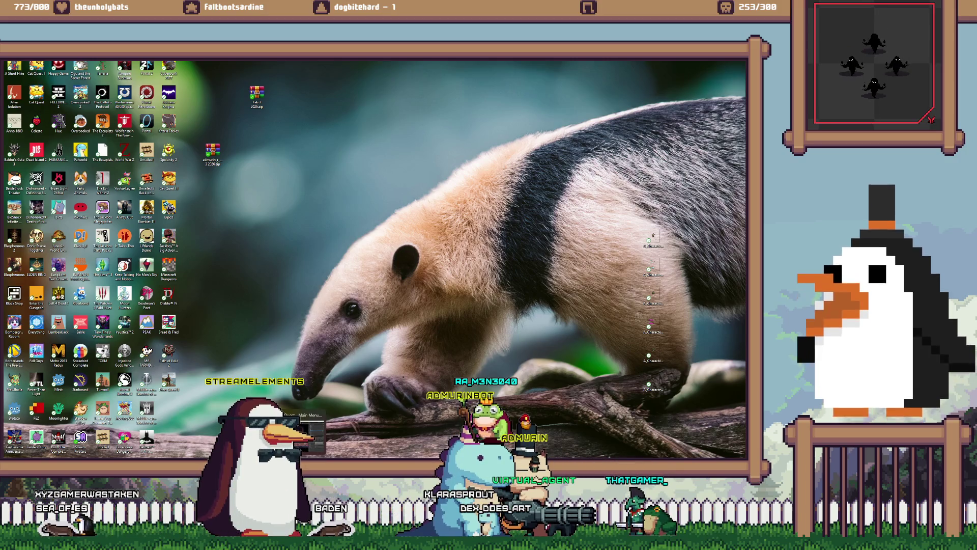
key("alt+Tab")
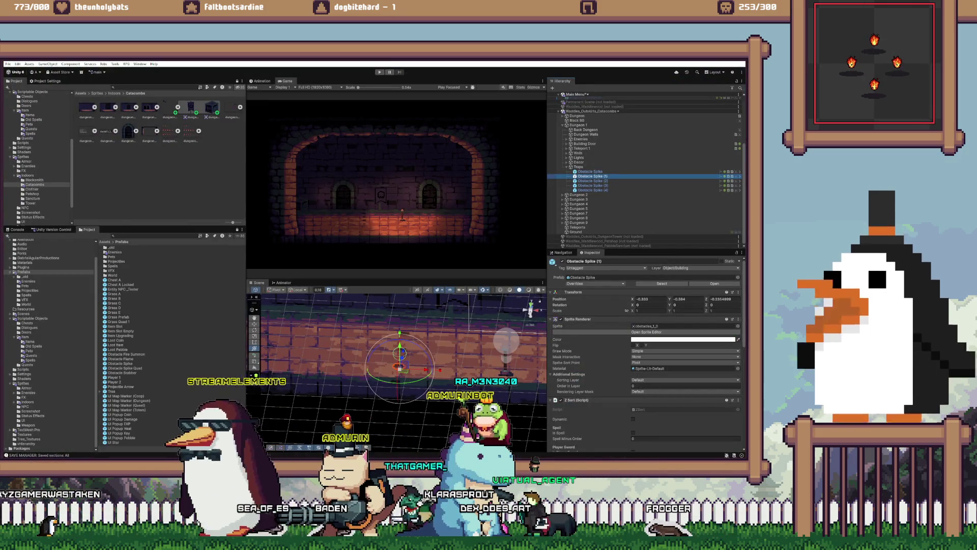
mouse_move(173, 455)
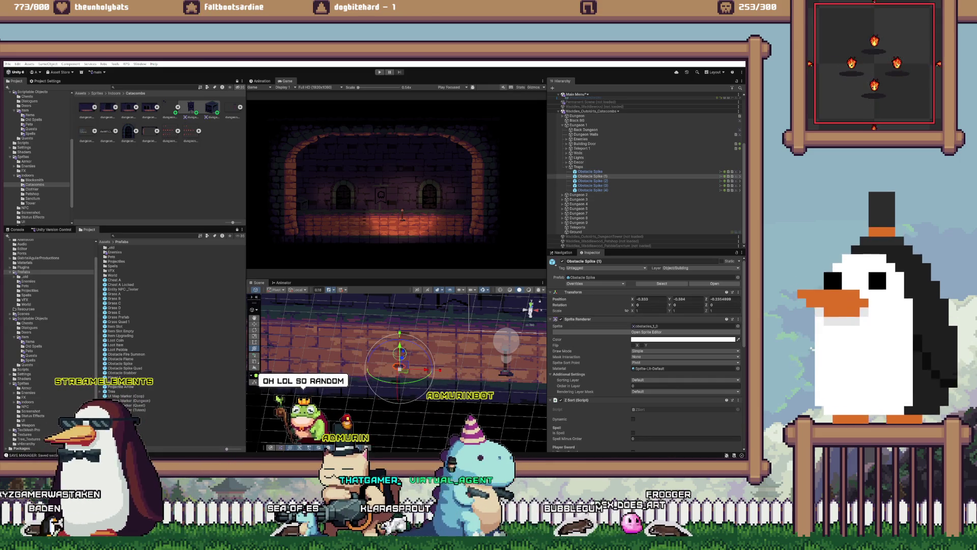
key("alt+Tab")
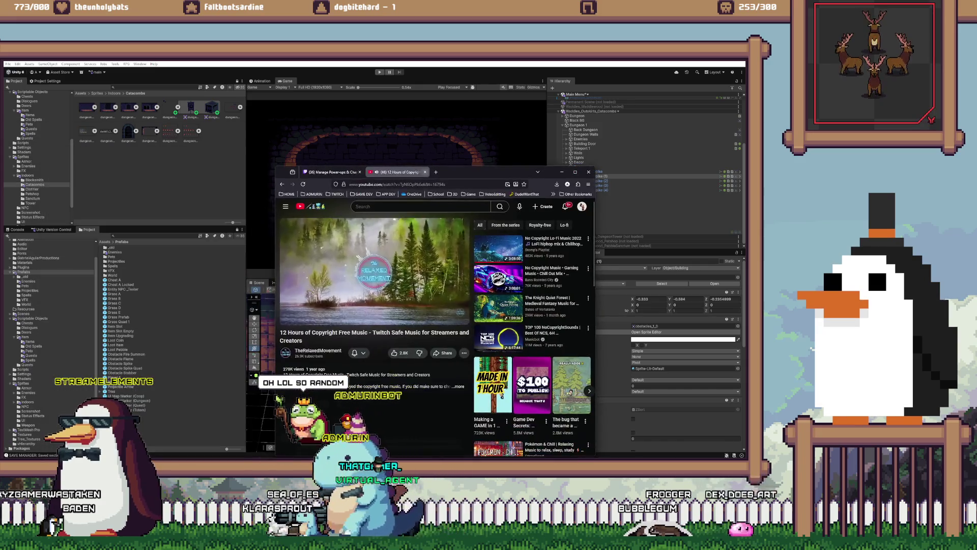
key("super+Up")
key("t")
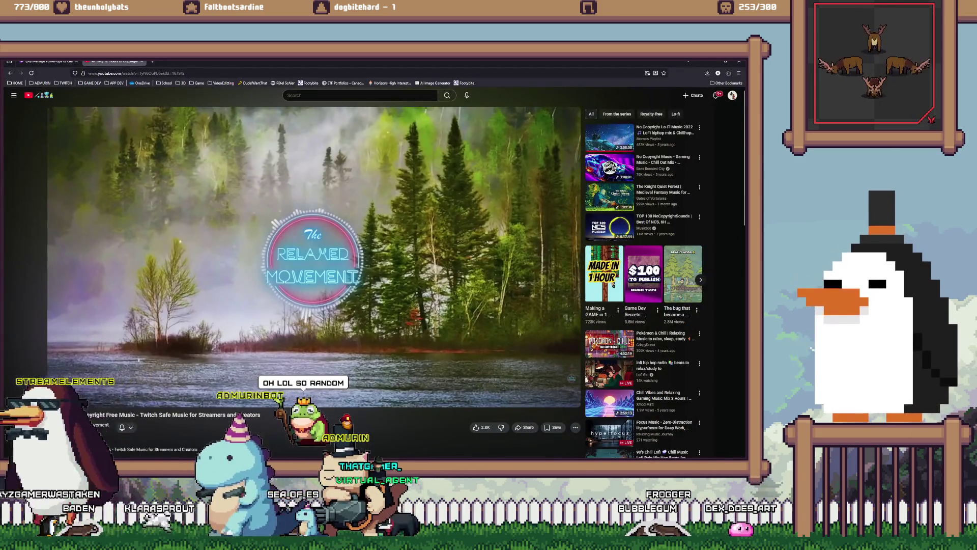
key("alt+Tab")
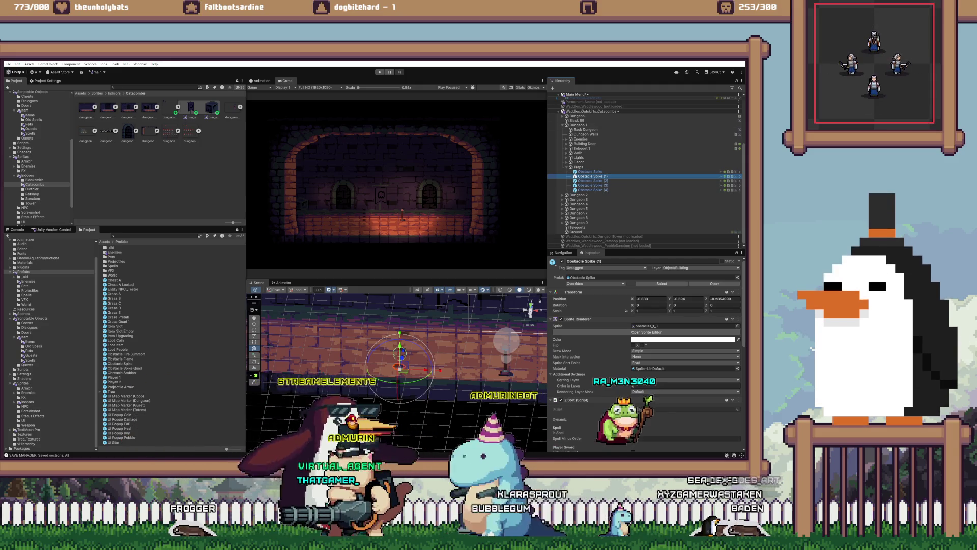
Step: Unload the catacombs scene, enter Play mode, continue past the main menu and walk the player left
left_click(379, 72)
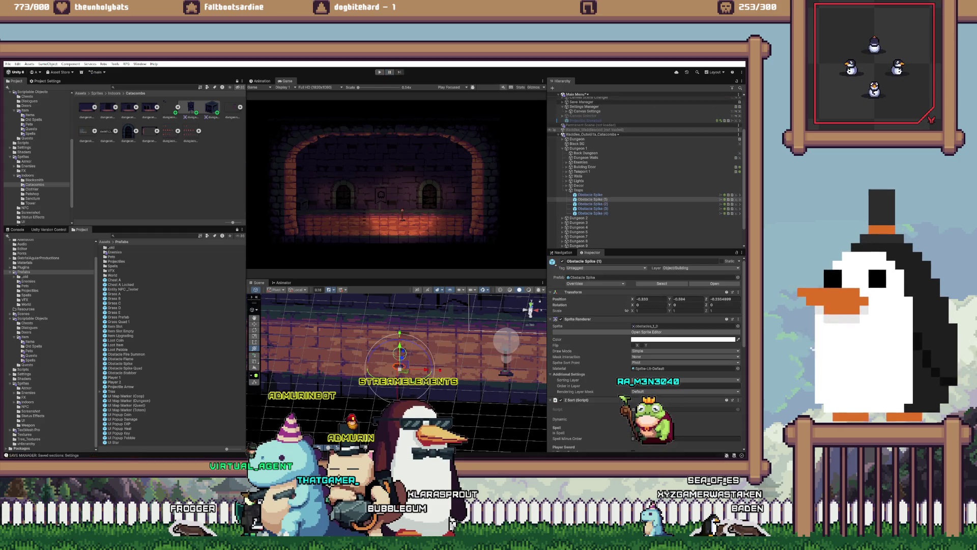
right_click(624, 134)
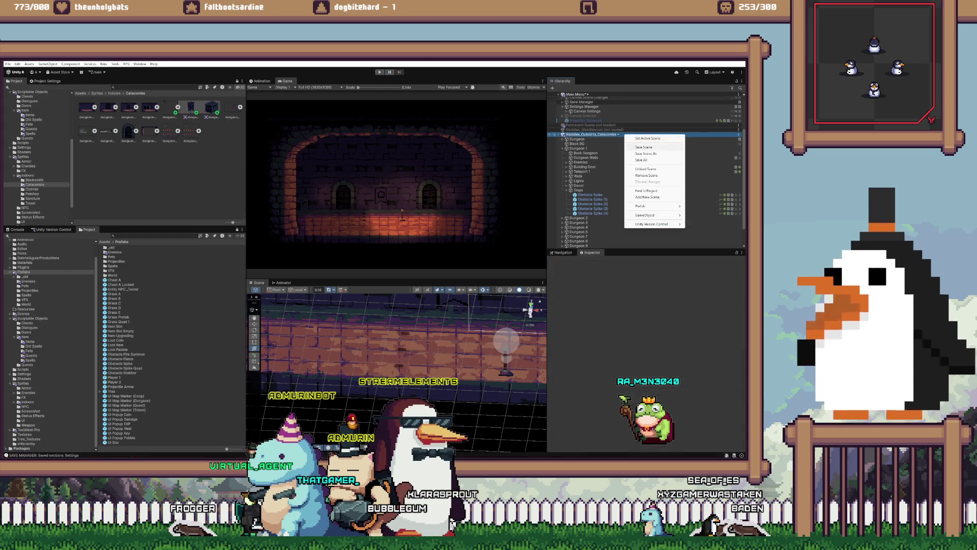
left_click(652, 168)
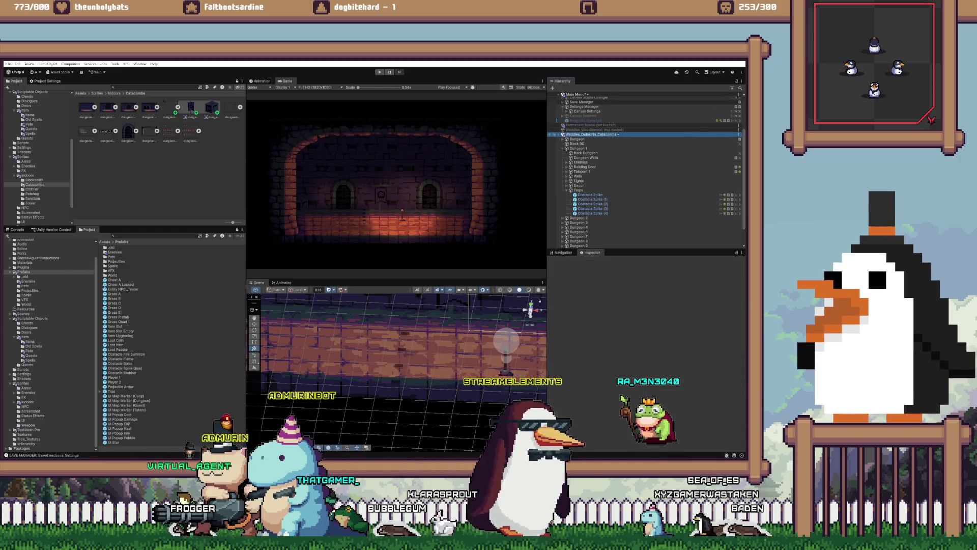
key("ctrl+p")
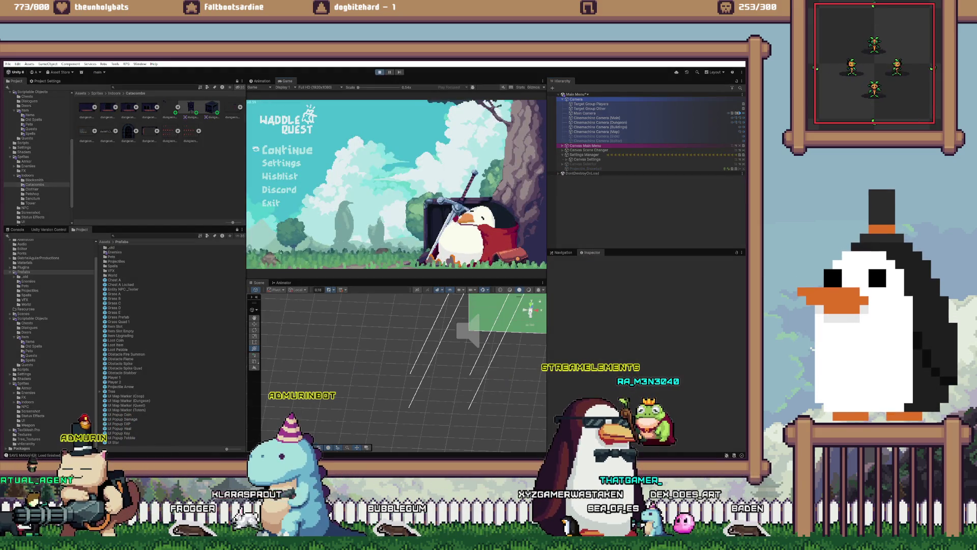
key("Return")
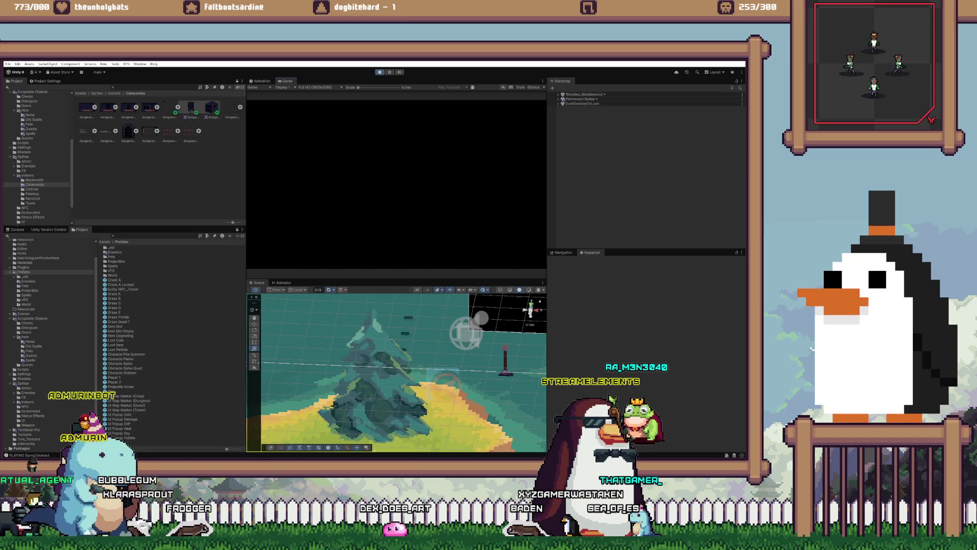
key("a")
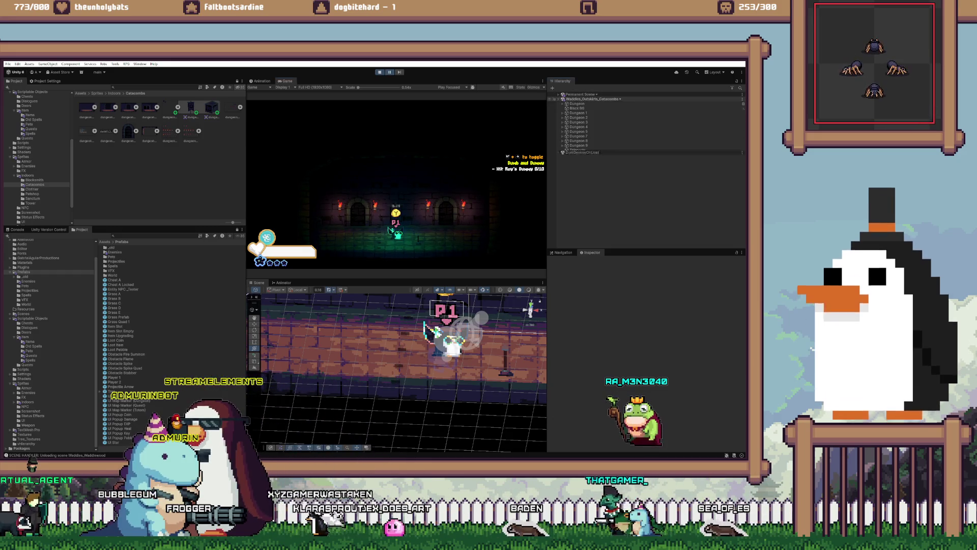
Step: Expand Dungeon 1 > Traps, frame the first Obstacle Spike and zoom the Game view in
left_click(578, 113)
left_click(562, 113)
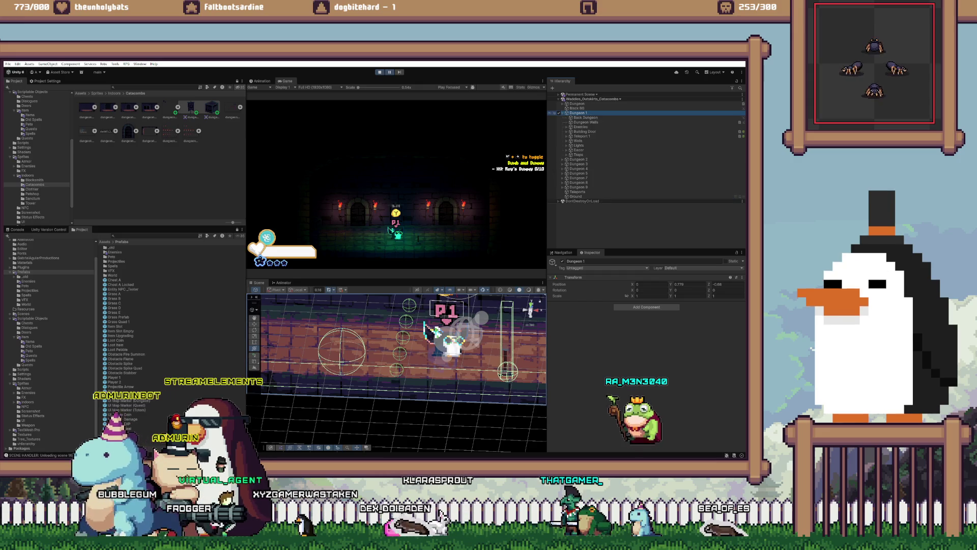
left_click(567, 155)
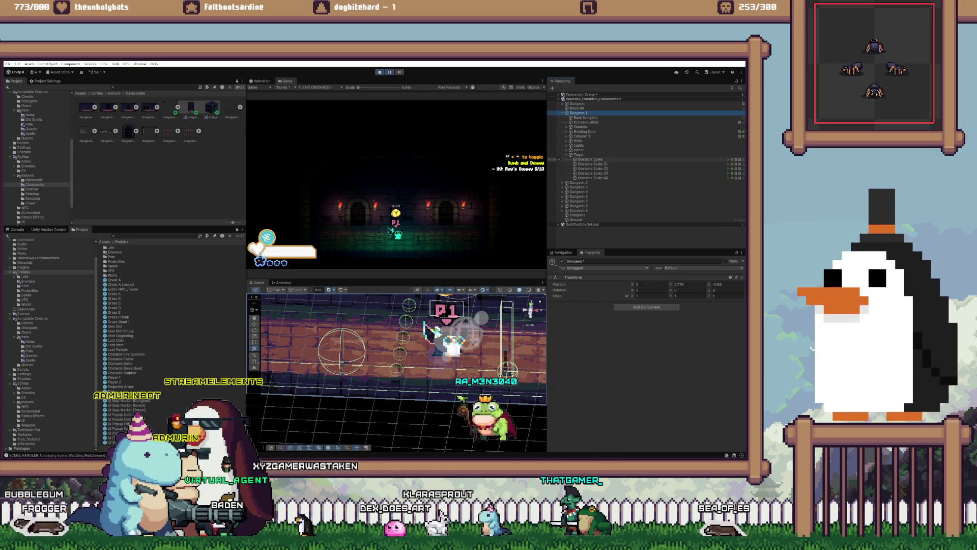
double_click(590, 159)
scroll(396, 178, "up", 6)
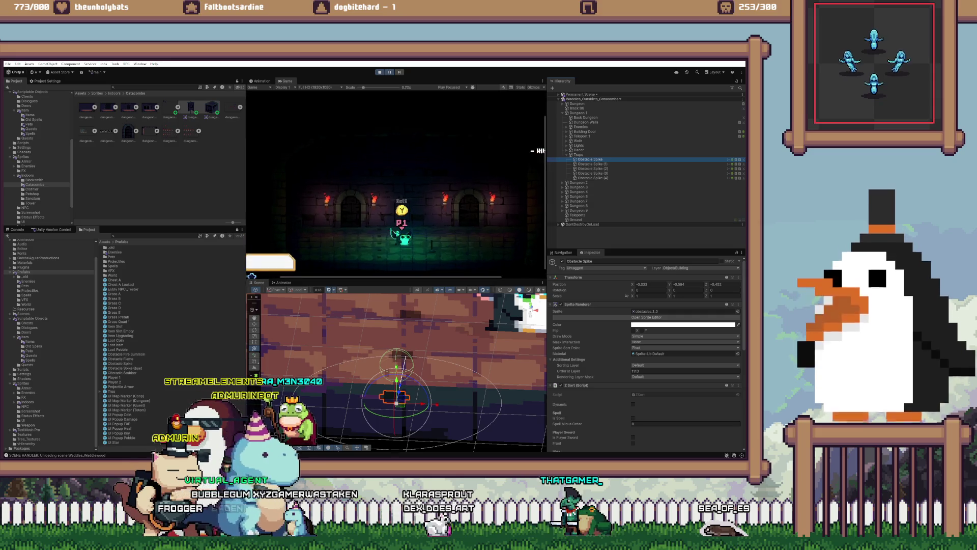
scroll(396, 178, "up", 3)
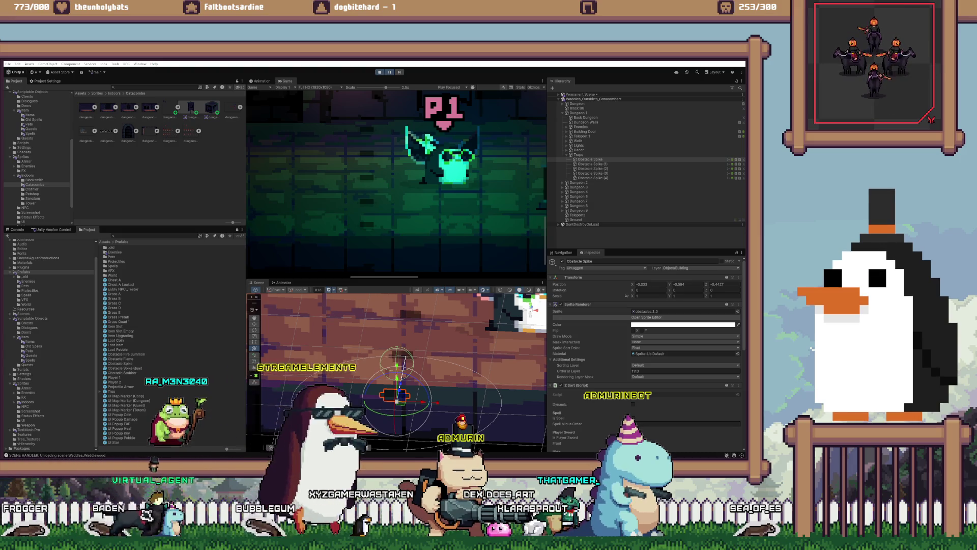
Step: Maximize the VS Code notes window and scroll to the end of the notes
key("alt+Tab")
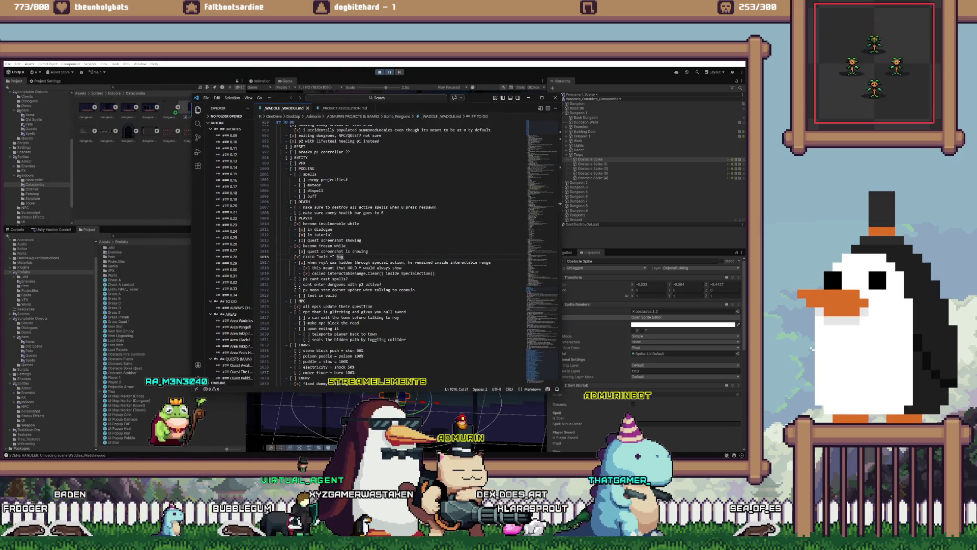
key("super+Up")
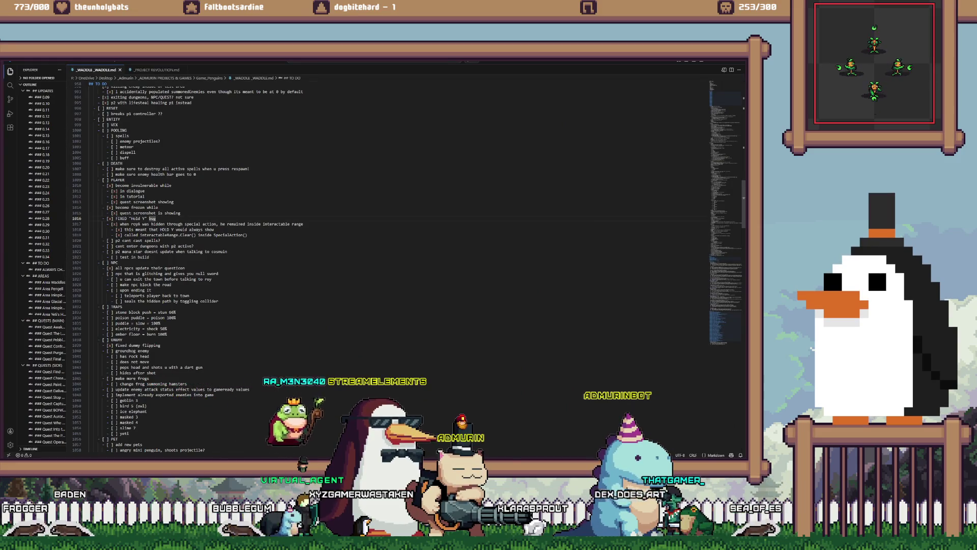
scroll(356, 264, "down", 15)
scroll(397, 265, "down", 20)
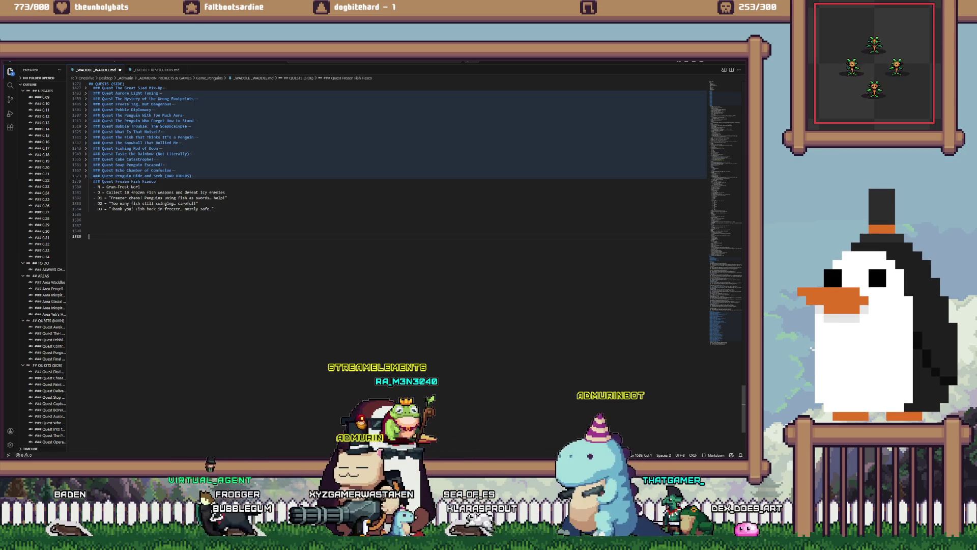
Step: Record the Position Z values of Obstacle Spikes (1) and (2) in the notes
key("alt+Tab")
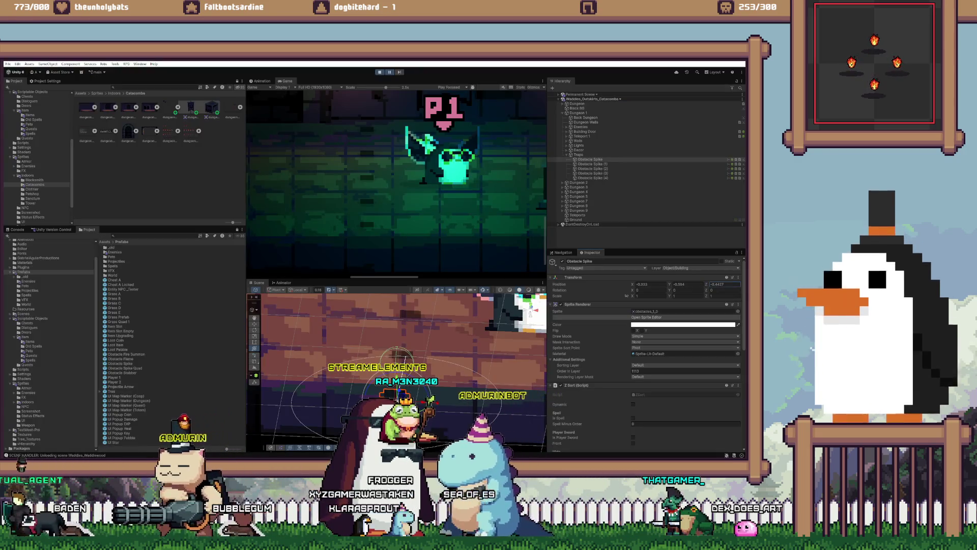
left_click(560, 164)
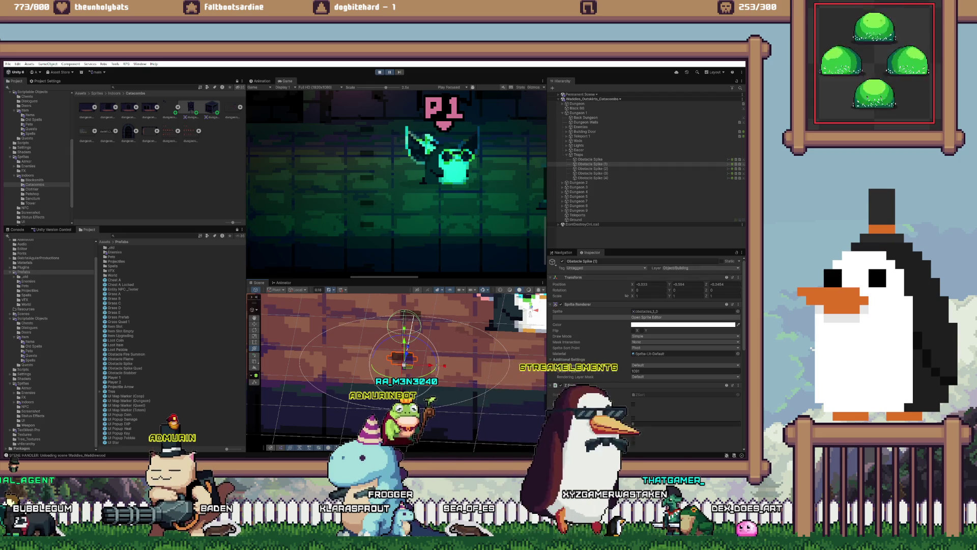
key("alt+Tab")
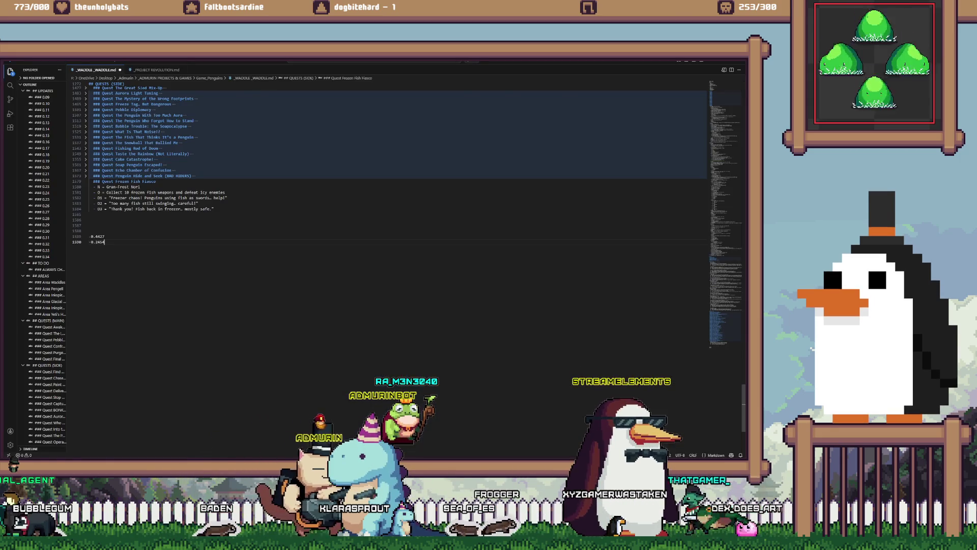
key("alt+Tab")
left_click(591, 168)
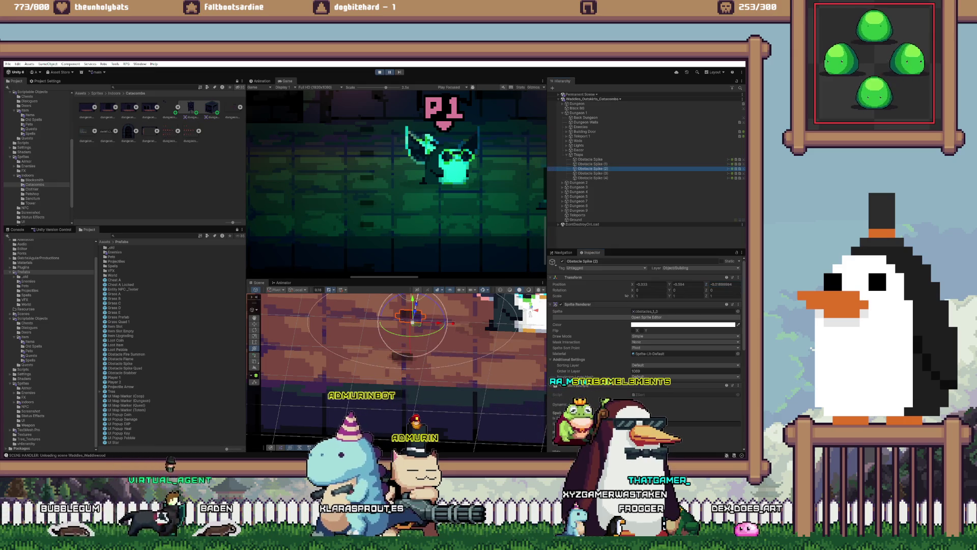
left_click(688, 284)
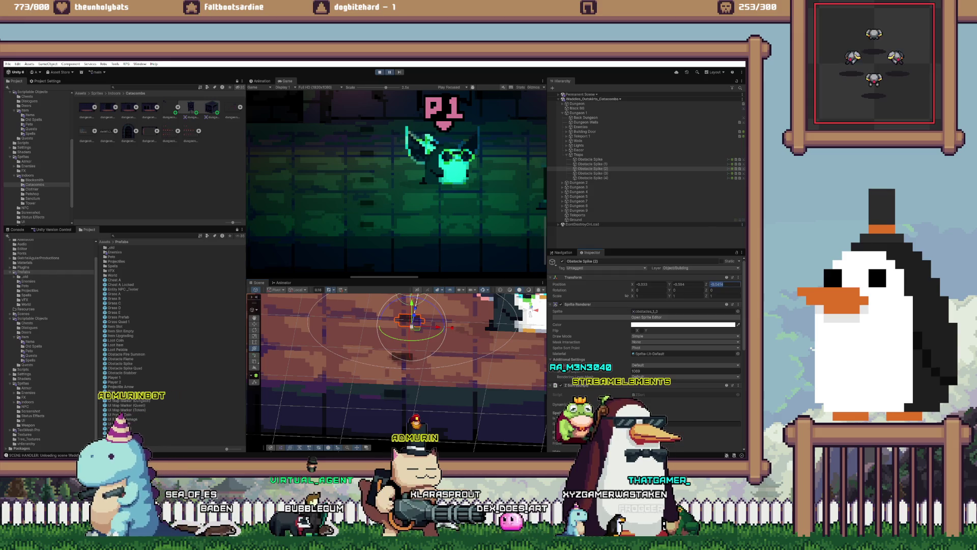
key("alt+Tab")
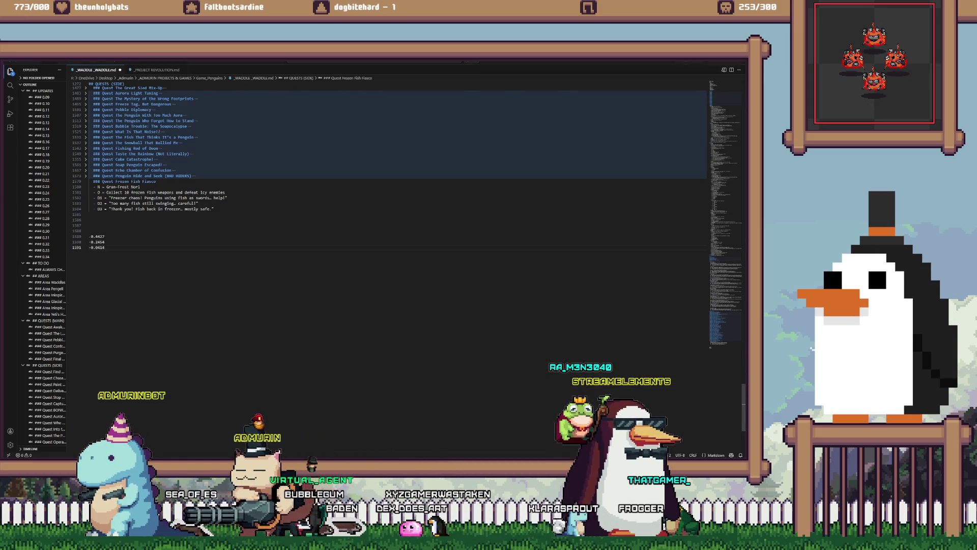
key("alt+Tab")
Step: Paste Obstacle Spike (3)'s Z value into the notes, then inspect spikes (4) and (3)
left_click(591, 173)
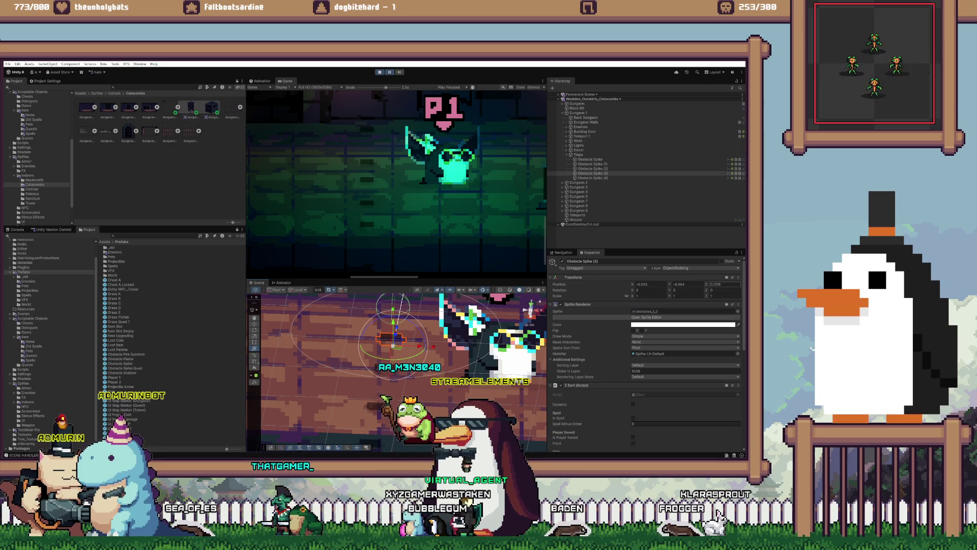
key("alt+Tab")
key("ctrl+v")
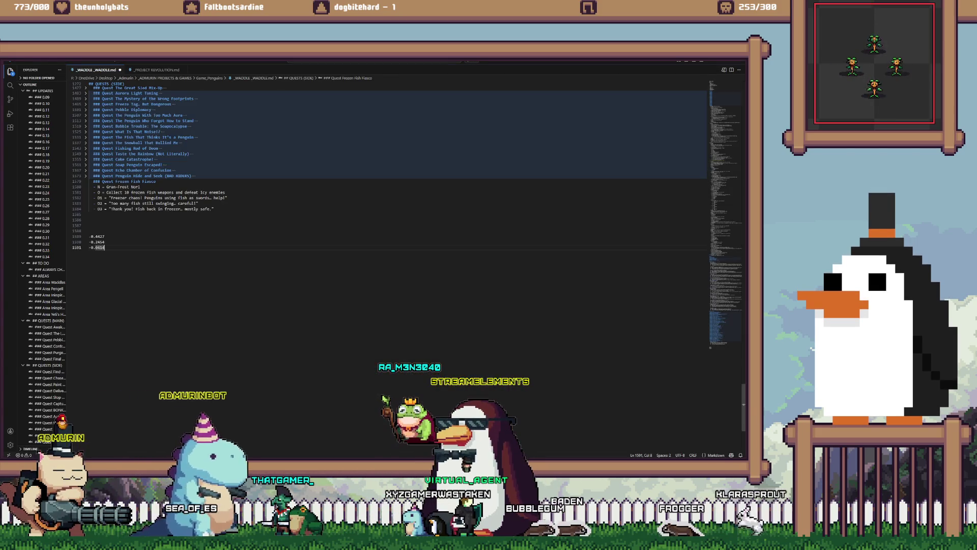
key("alt+Tab")
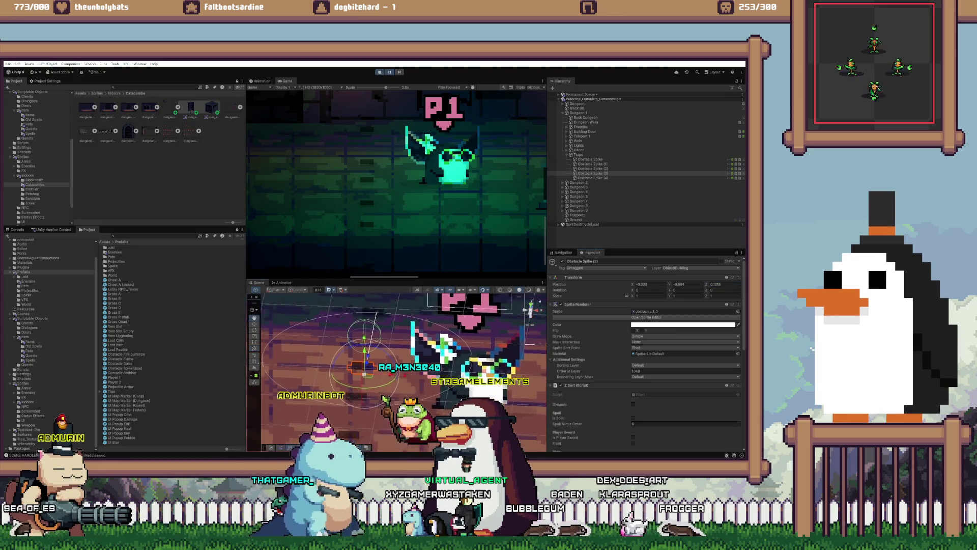
left_click(591, 178)
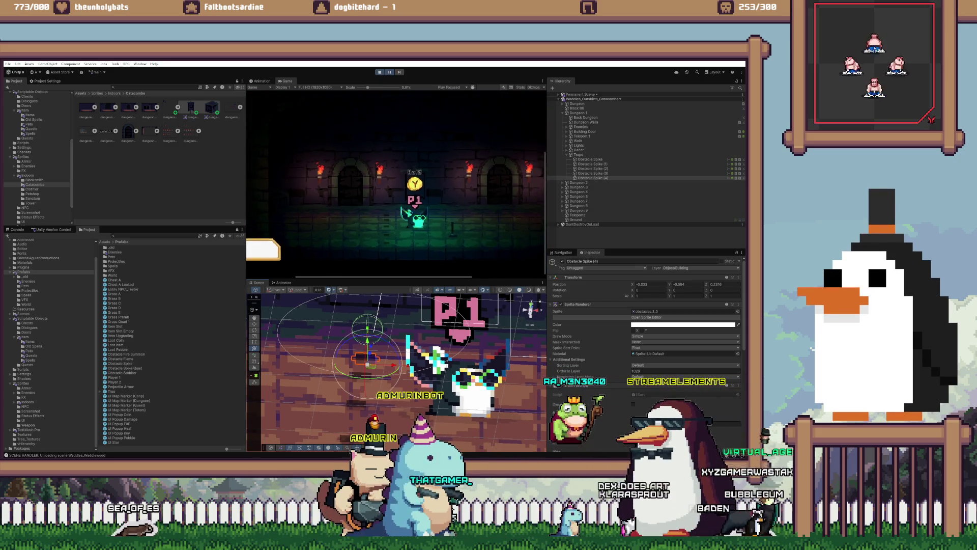
scroll(397, 371, "up", 5)
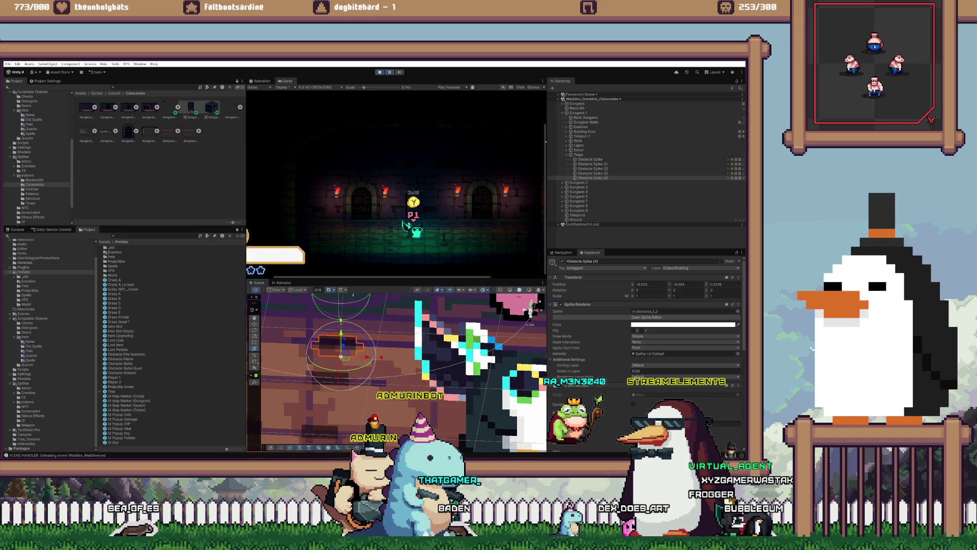
key("t")
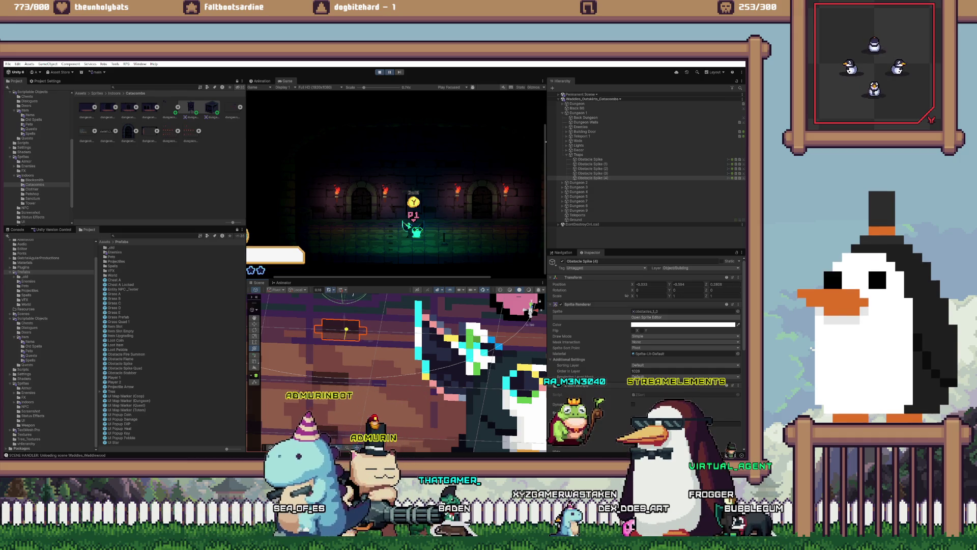
key("y")
left_click(591, 173)
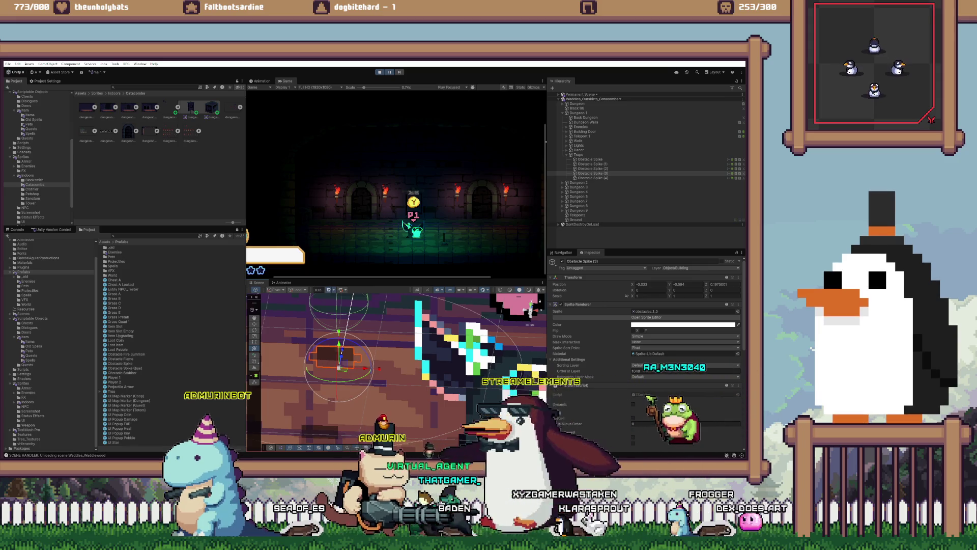
key("t")
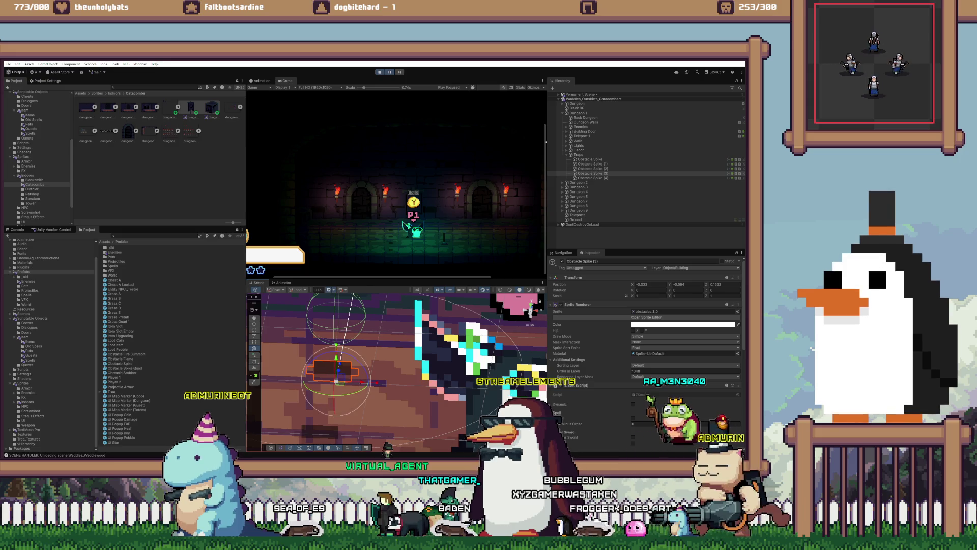
key("alt+Tab")
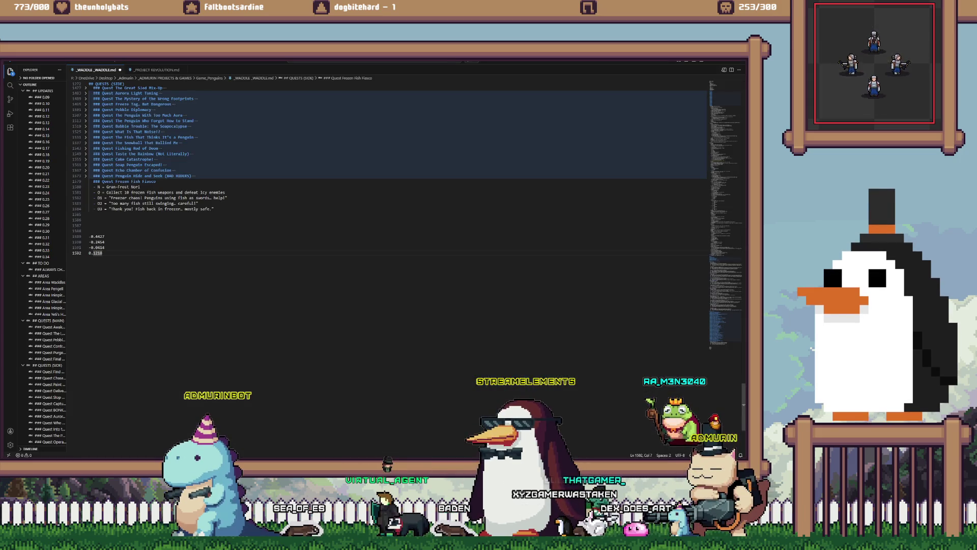
key("alt+Tab")
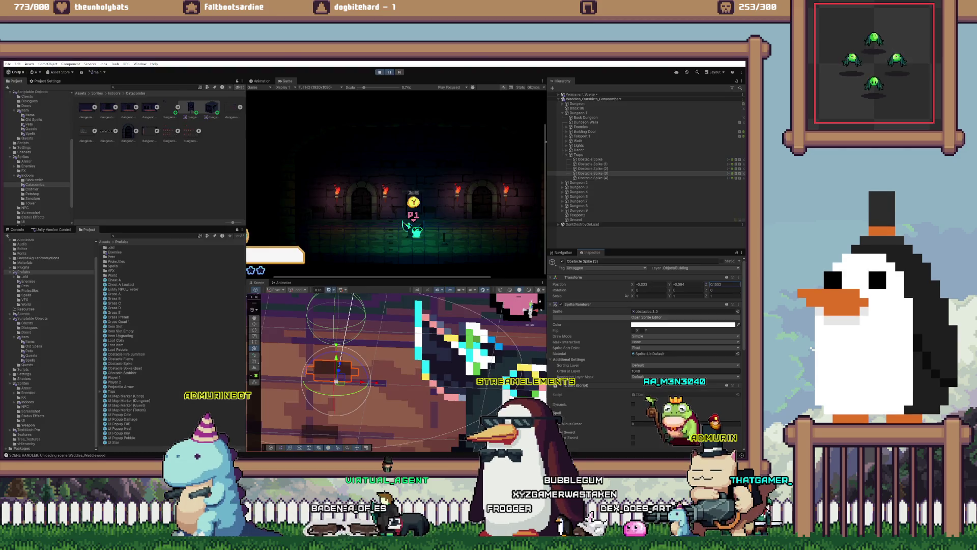
Step: Shift Obstacle Spike (4) along Z, note its value, and stop Play mode
left_click(591, 178)
key("f")
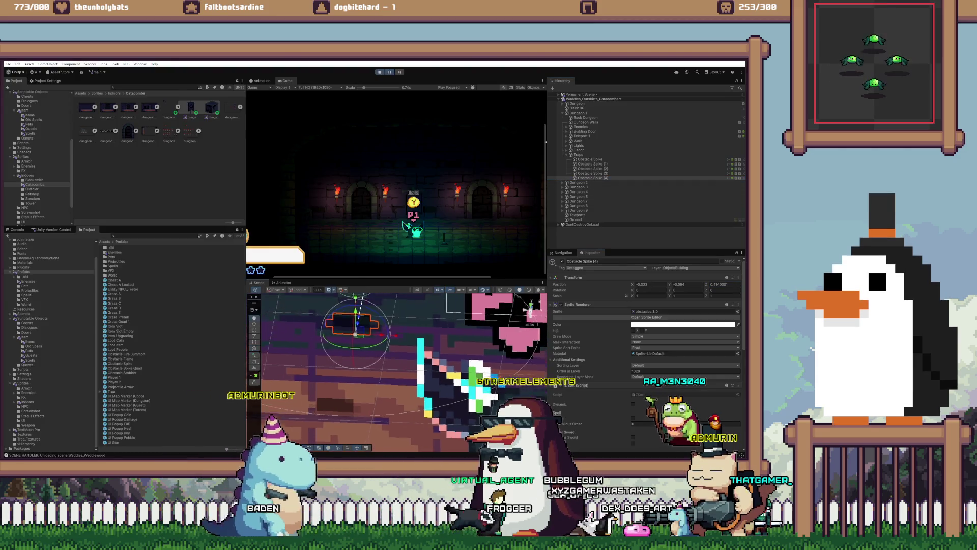
left_click_drag(706, 284, 723, 284)
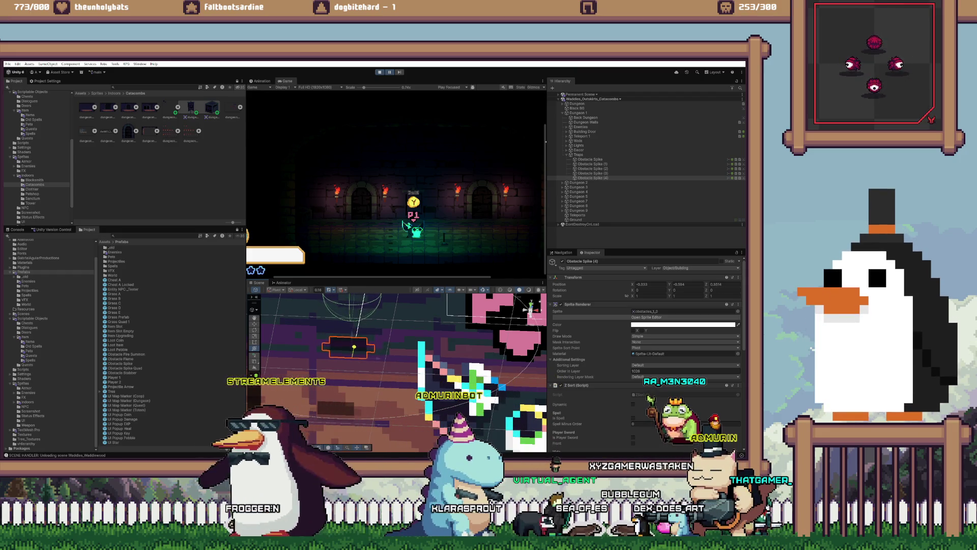
key("alt+Tab")
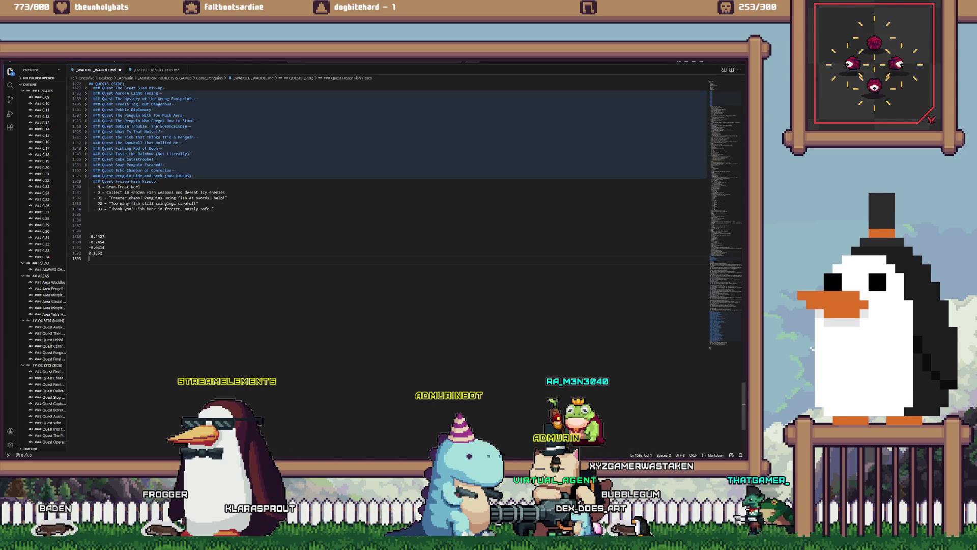
key("alt+Tab")
key("ctrl+p")
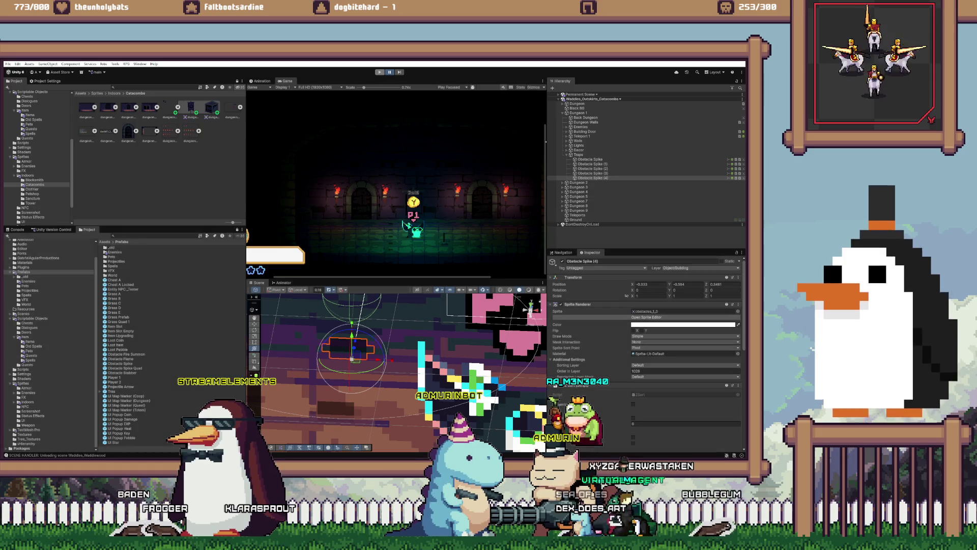
right_click(600, 187)
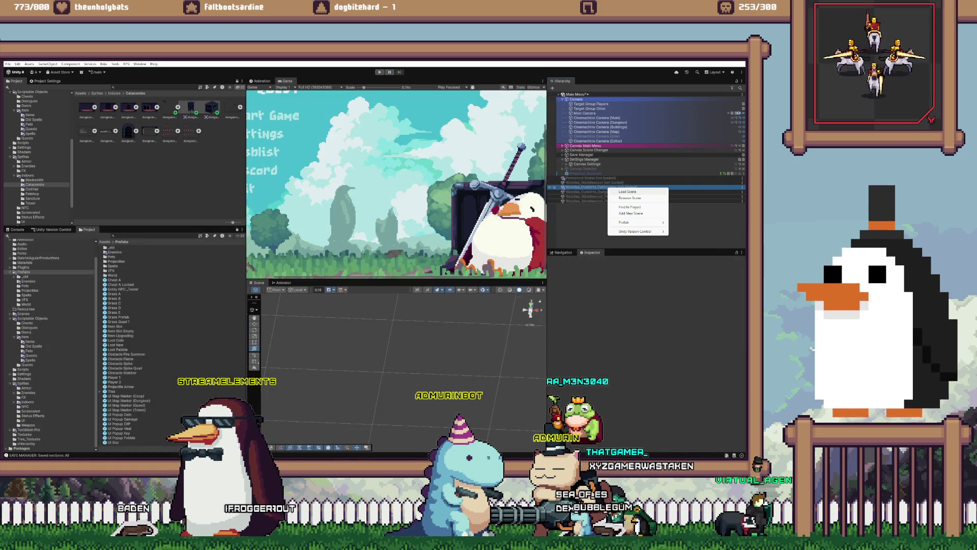
Step: Load Waddles_Outskirts_Catacombs and select the five obstacle spikes under Traps
left_click(626, 209)
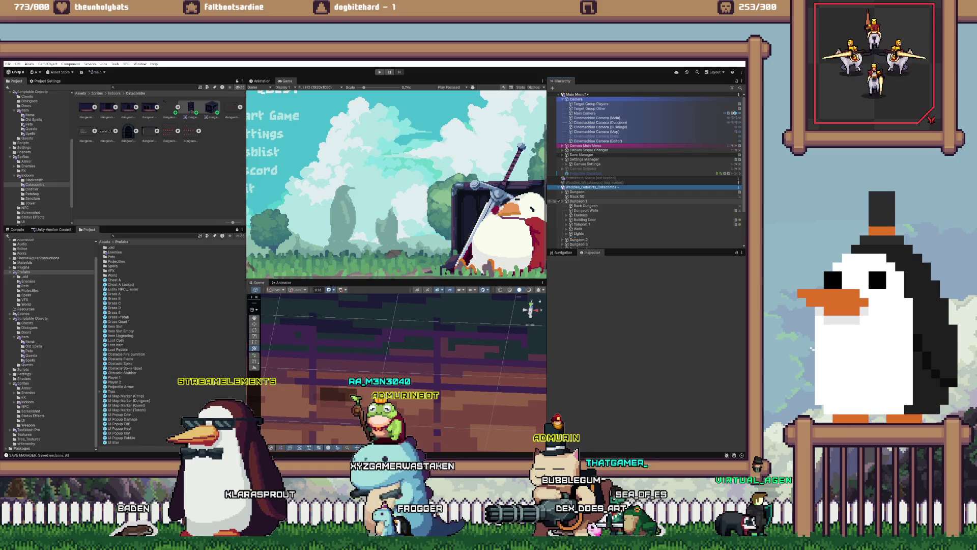
scroll(647, 168, "down", 3)
left_click(566, 208)
left_click(590, 213)
left_click(593, 231, "shift")
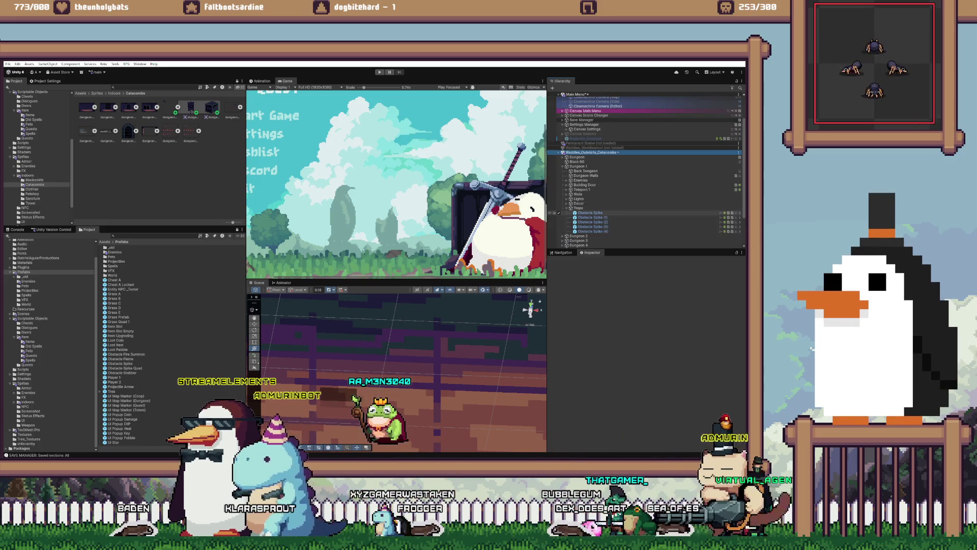
Step: Transfer the noted Z values, including -0.0414, into the spikes' Position Z fields
key("alt+Tab")
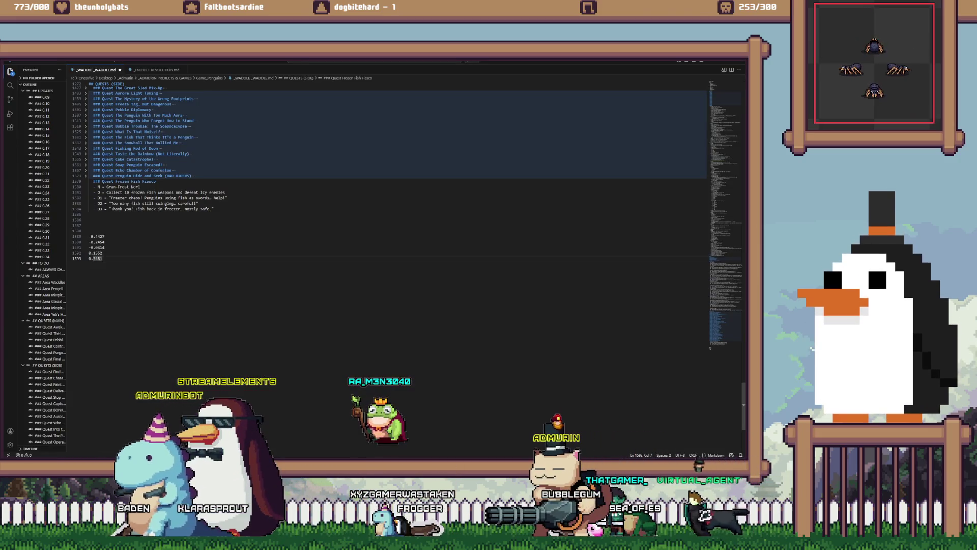
key("alt+Tab")
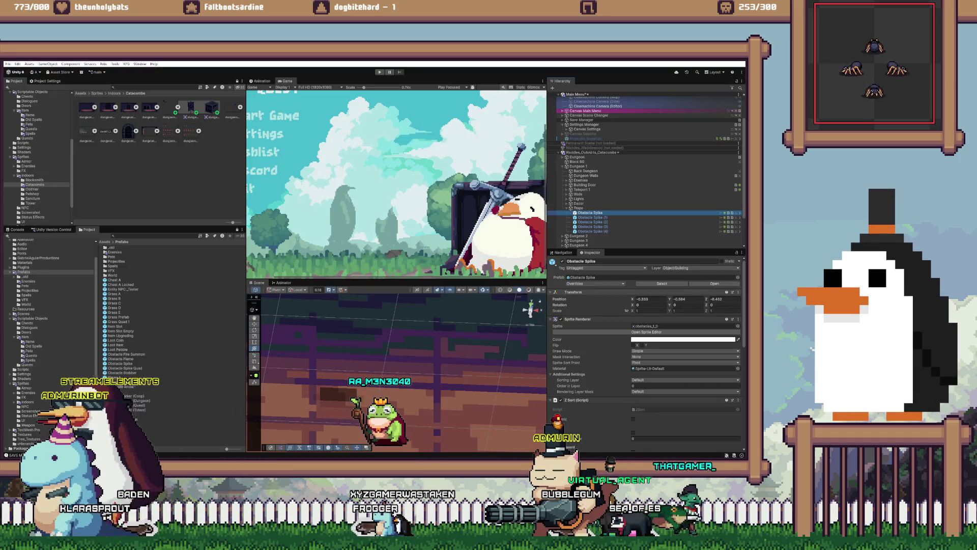
left_click(724, 299)
key("alt+Tab")
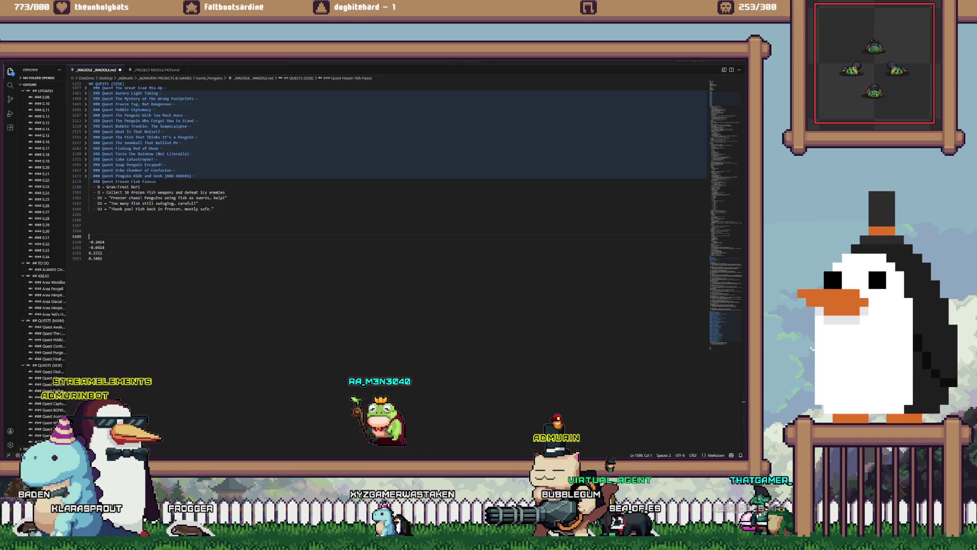
key("alt+Tab")
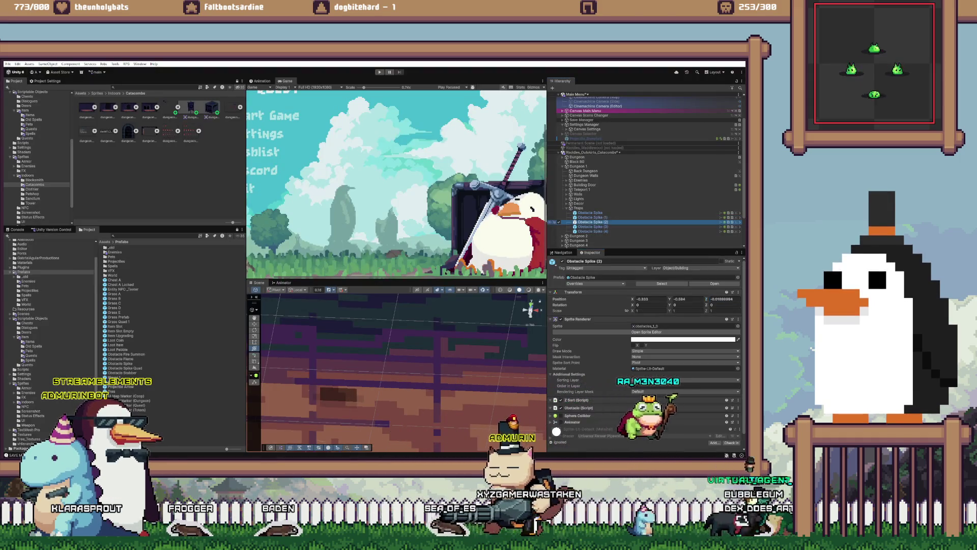
key("alt+Tab")
left_click_drag(105, 247, 95, 247)
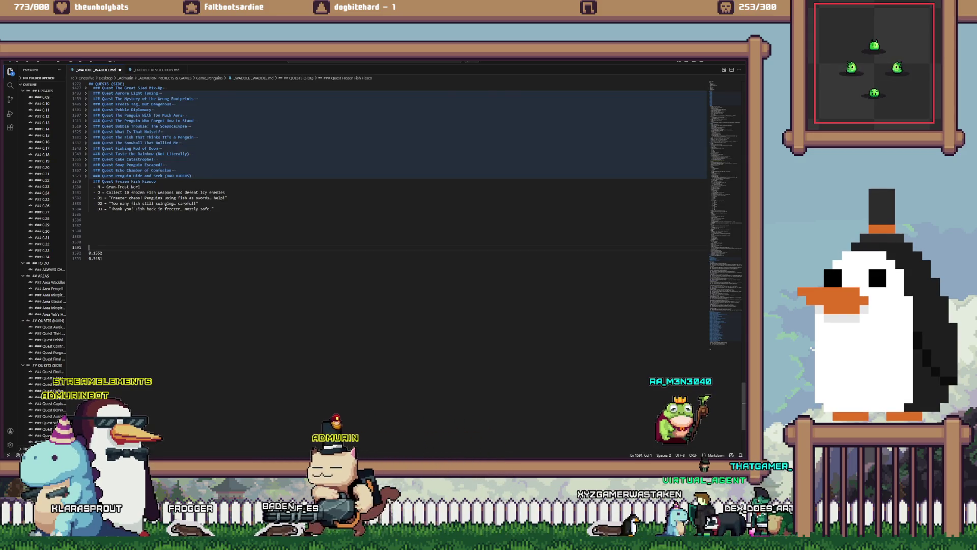
key("alt+Tab")
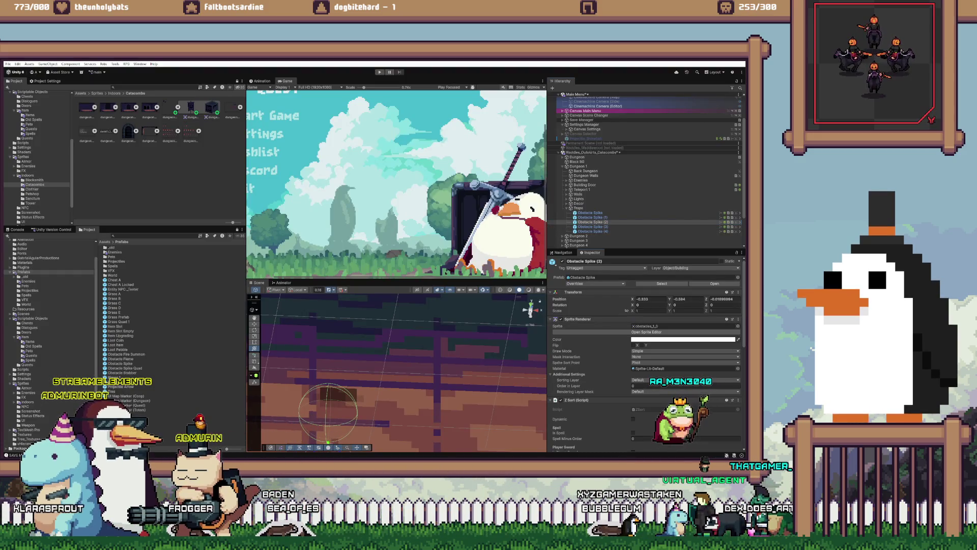
key("alt+Tab")
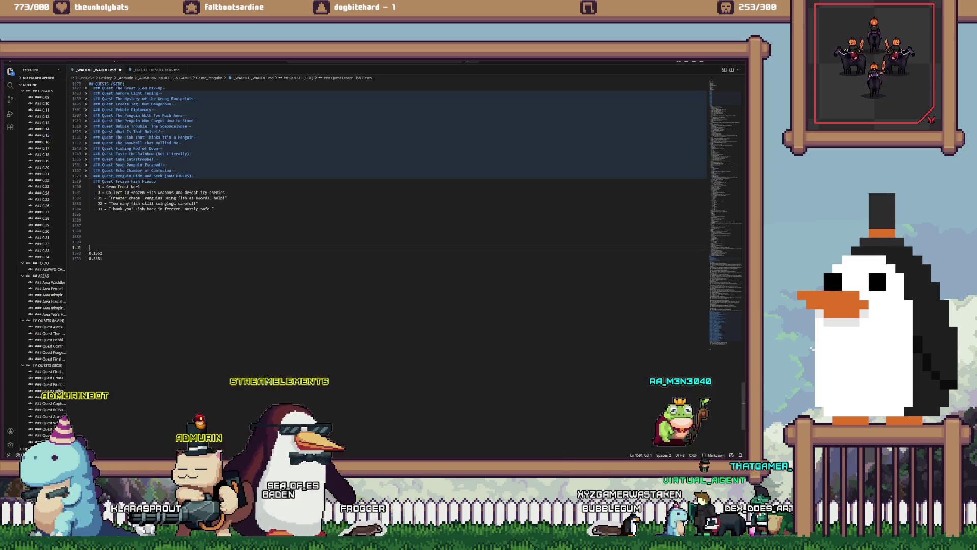
key("alt+Tab")
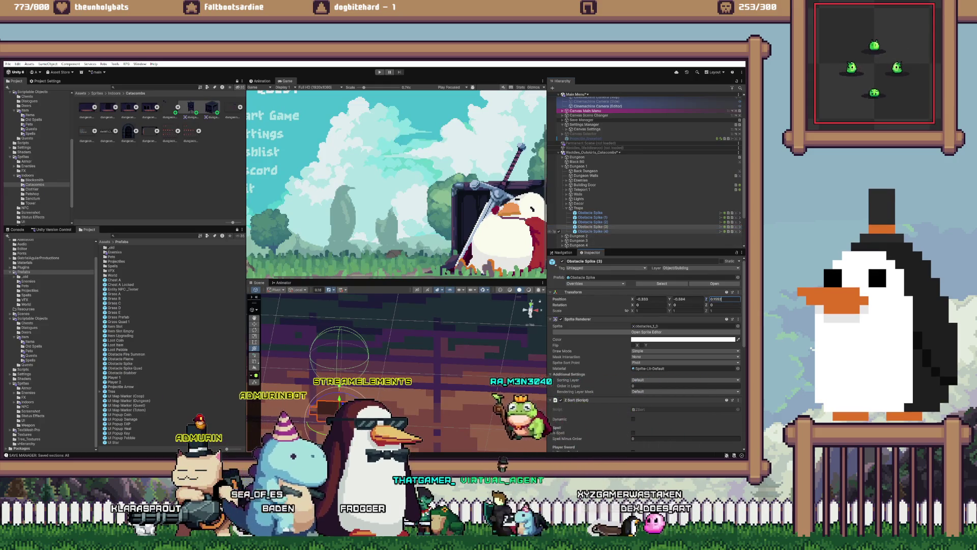
key("alt+Tab")
key("alt+Tab")
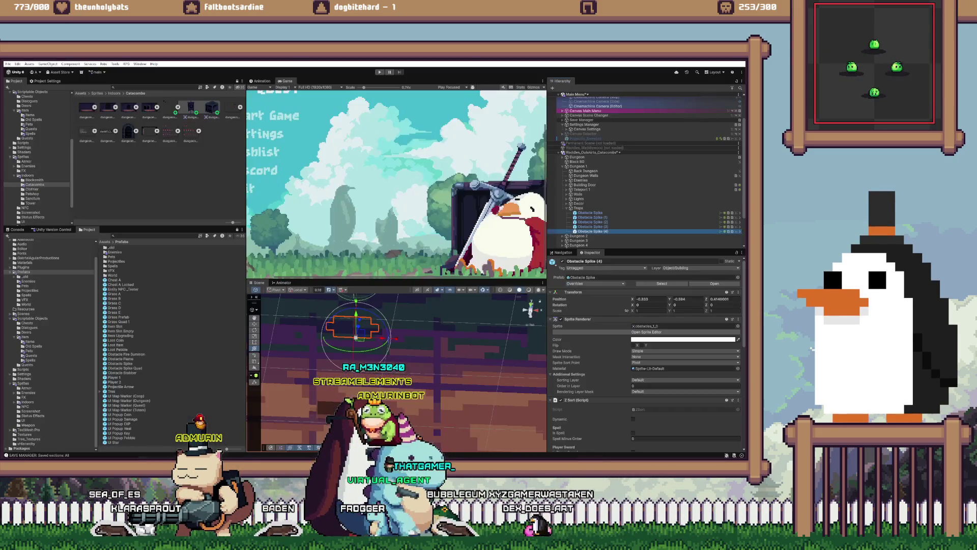
Step: Set Obstacle Spike (4)'s Position Z to 0.3481 and clear the numbers from the notes
left_click(723, 298)
type("0.3481")
scroll(397, 371, "down", 5)
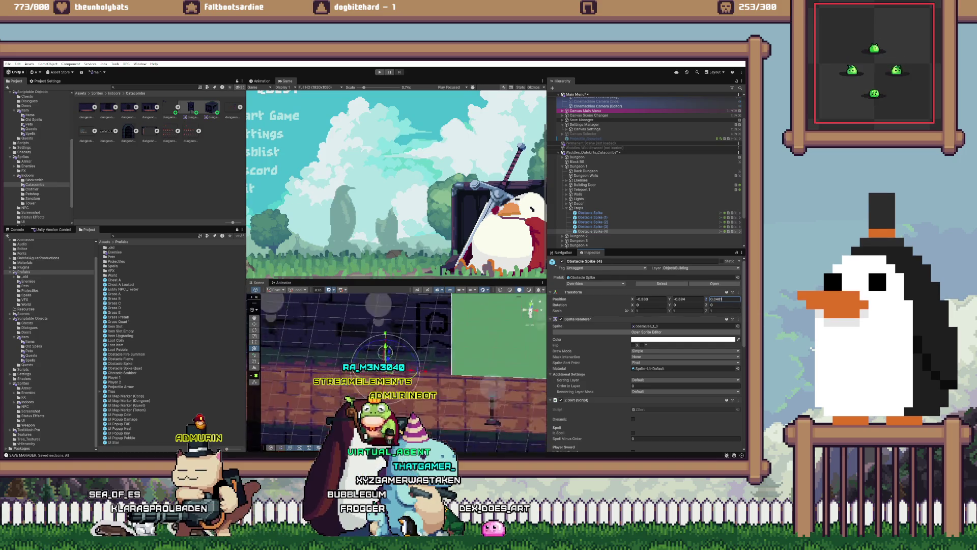
key("Return")
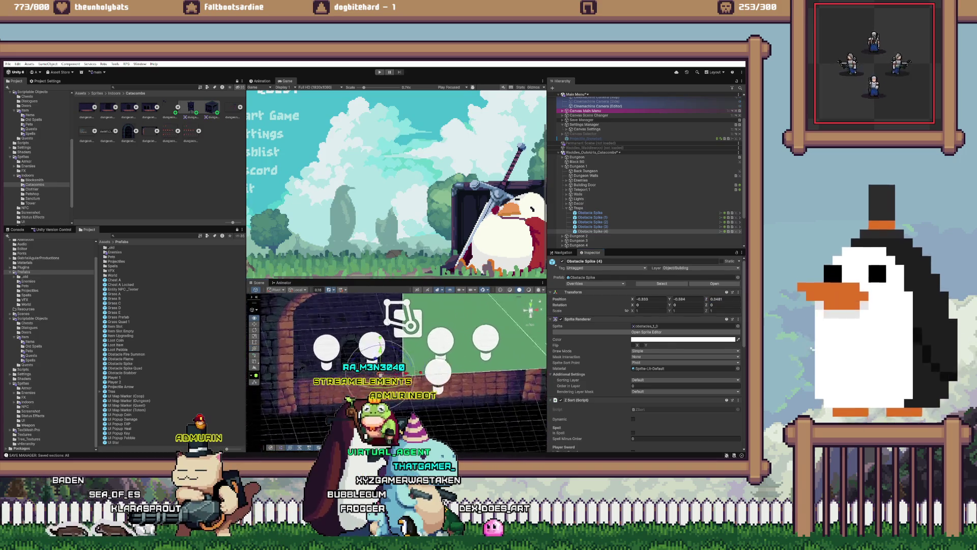
key("alt+Tab")
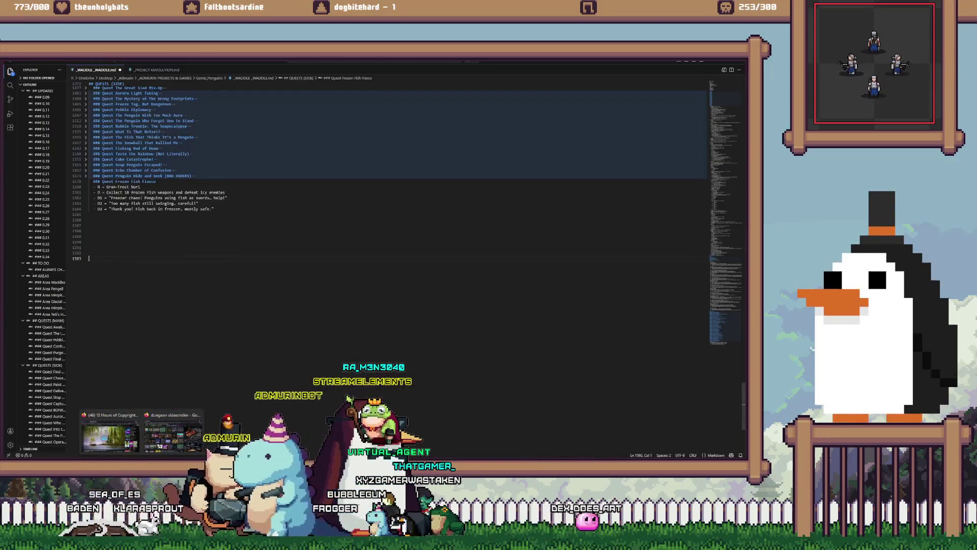
key("alt+Tab")
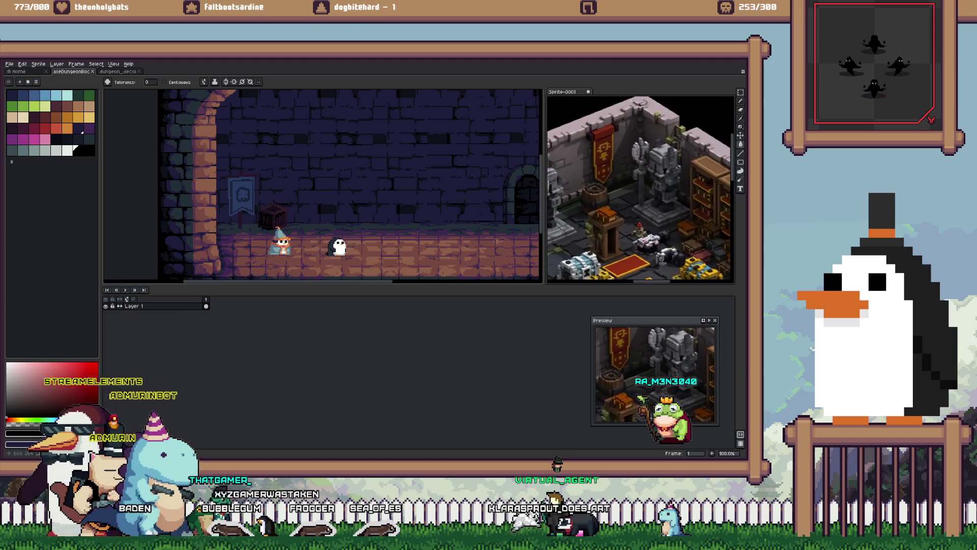
Step: Draw the bookshelf's top and bottom edges across the catacomb wall with a 2px black pencil
scroll(640, 188, "down", 1)
scroll(260, 231, "up", 3)
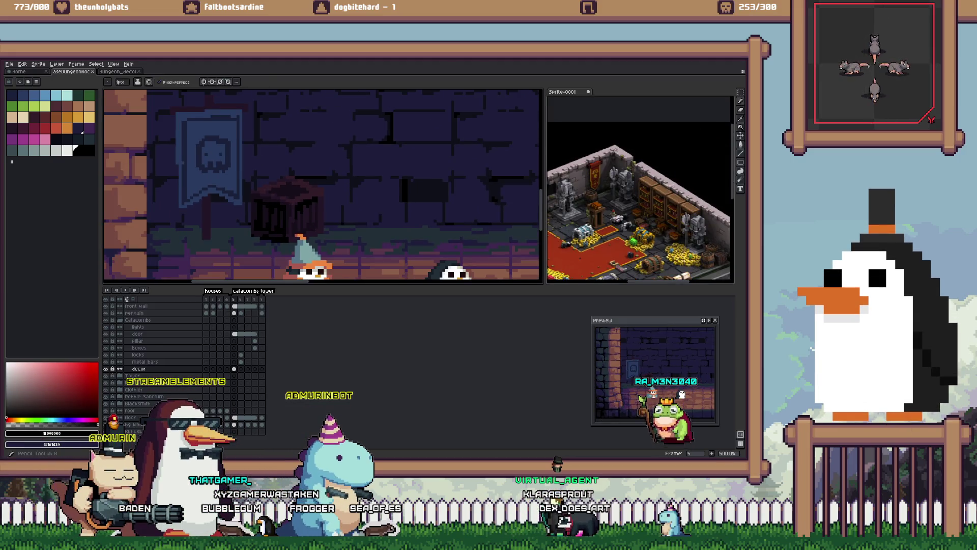
key("plus")
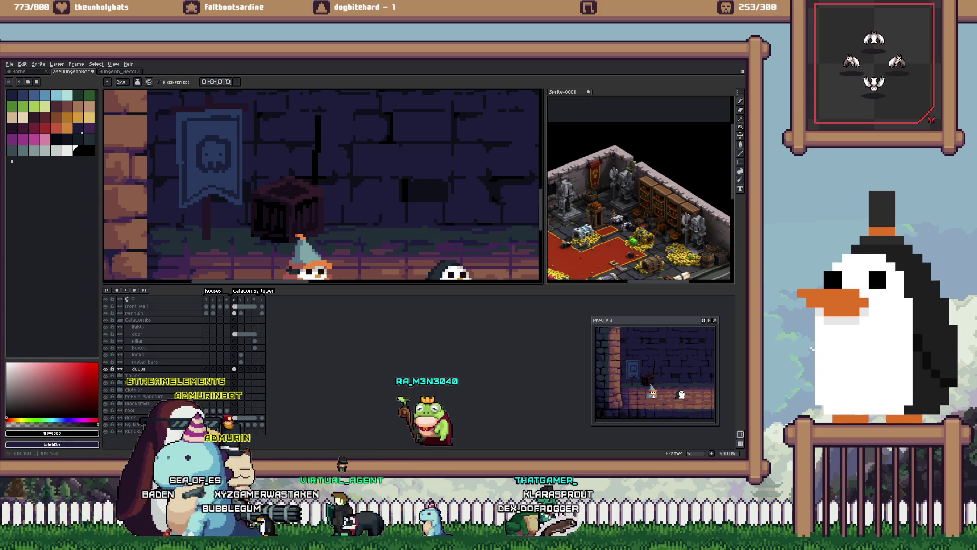
left_click_drag(317, 119, 440, 123)
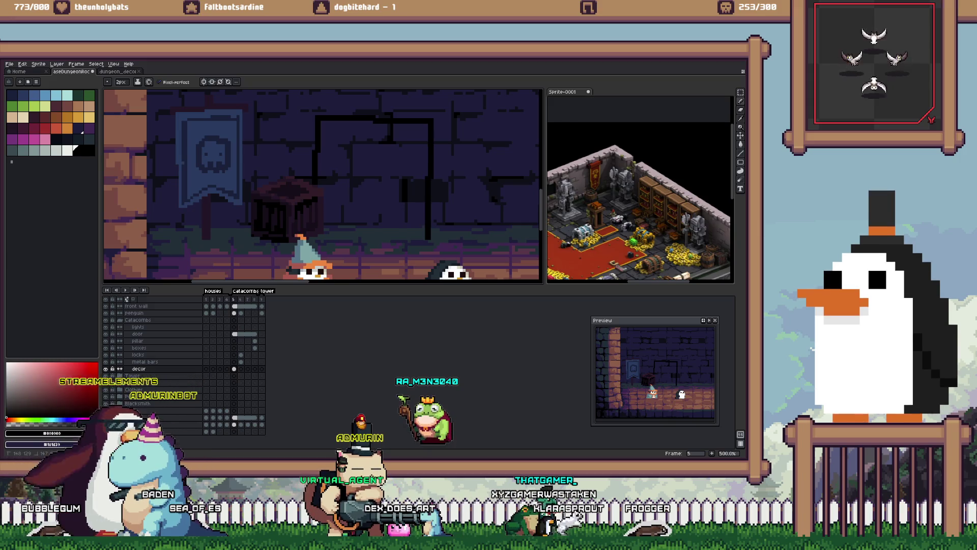
left_click_drag(425, 240, 331, 234)
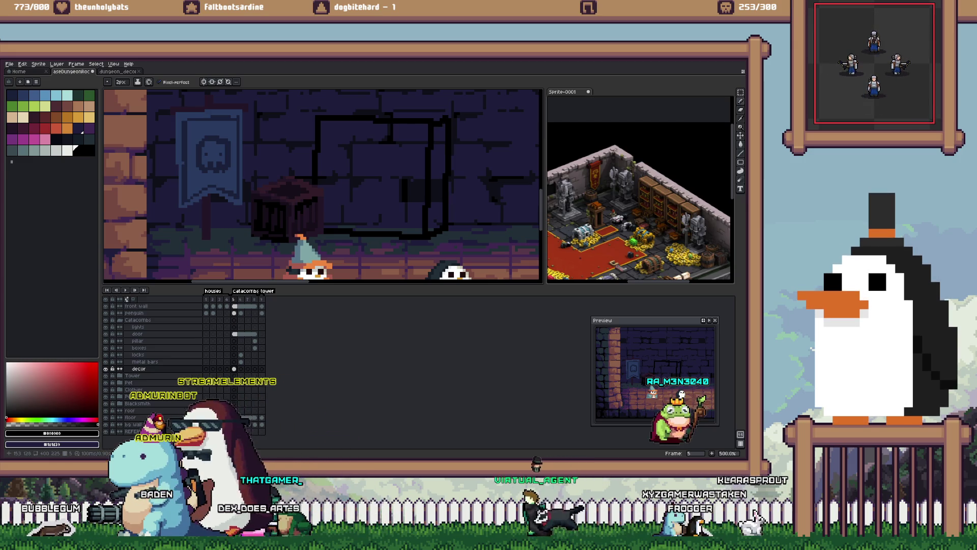
scroll(323, 186, "up", 2)
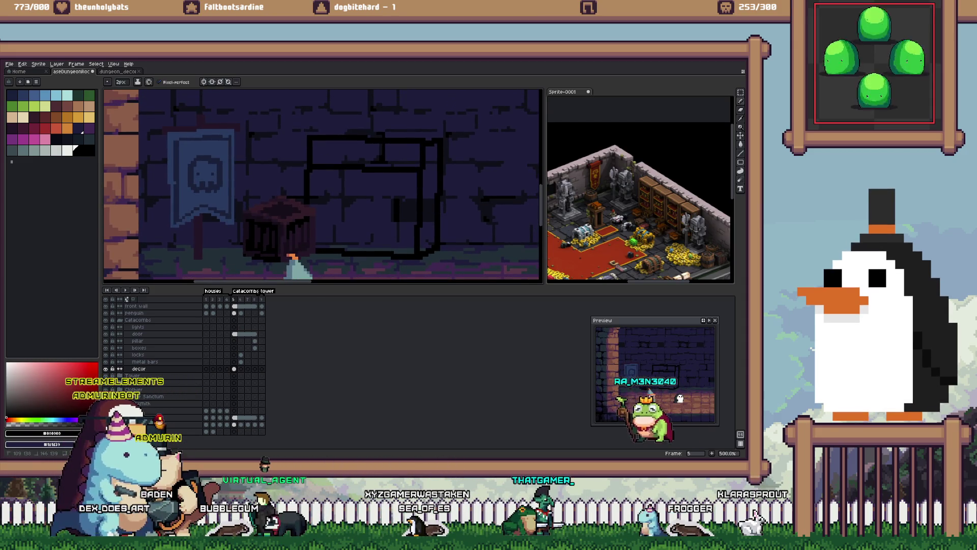
Step: Fill the bookshelf outline with dark colour using the Paint Bucket
key("g")
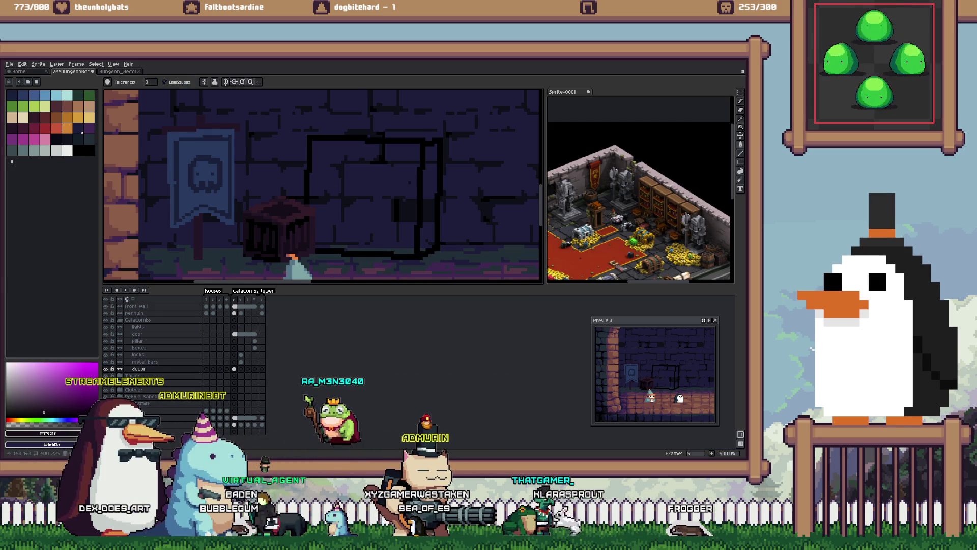
left_click(364, 204)
key("alt")
left_click(360, 188, "alt")
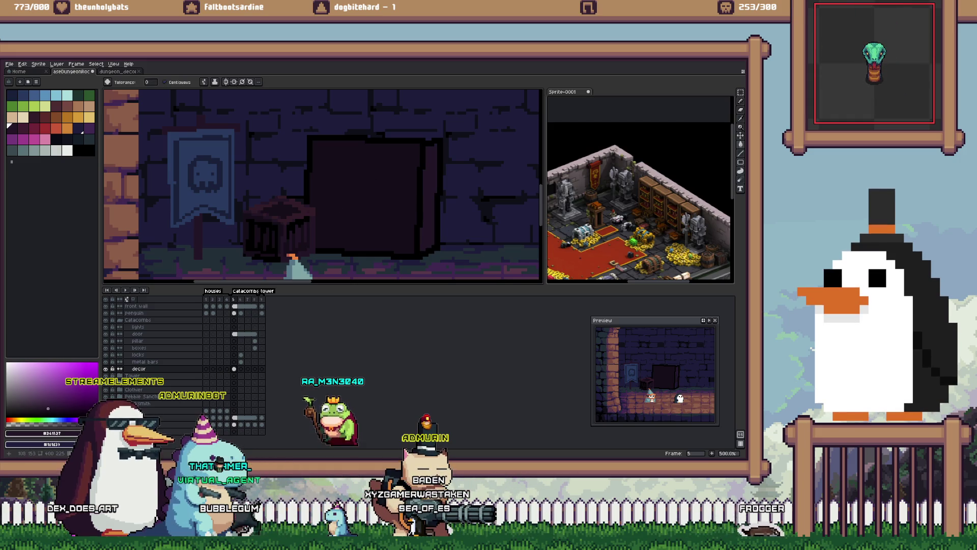
left_click(233, 369, "ctrl")
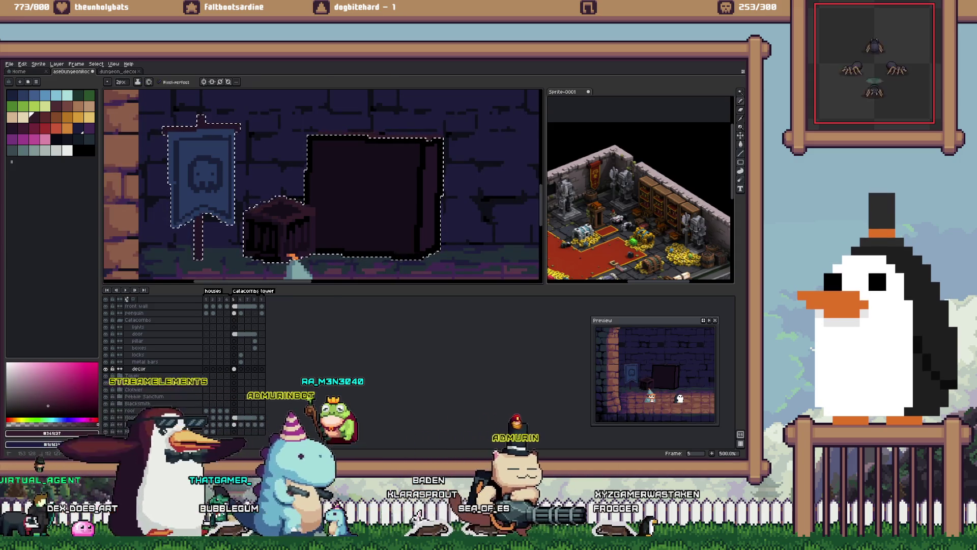
key("ctrl+d")
scroll(323, 186, "down", 2)
scroll(402, 173, "down", 1)
scroll(402, 173, "up", 4)
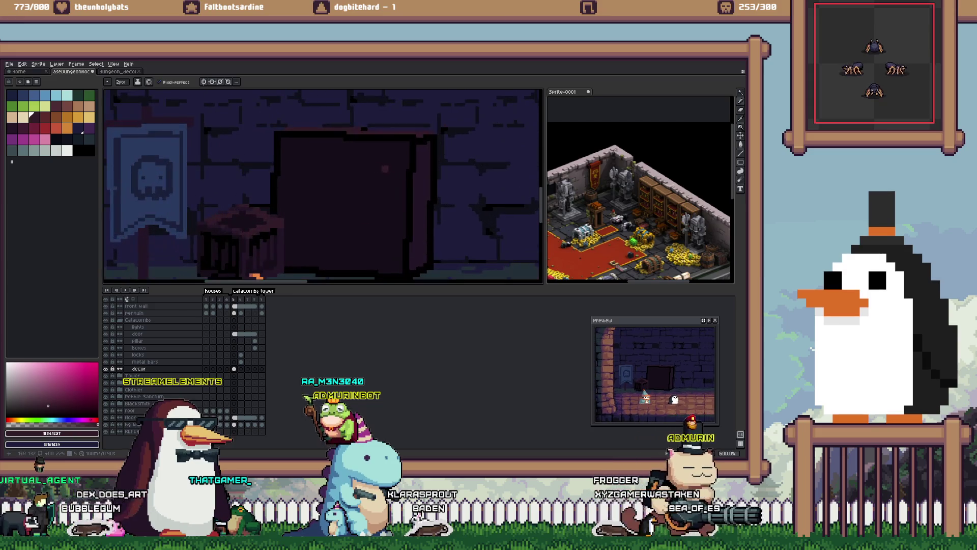
left_click(344, 204)
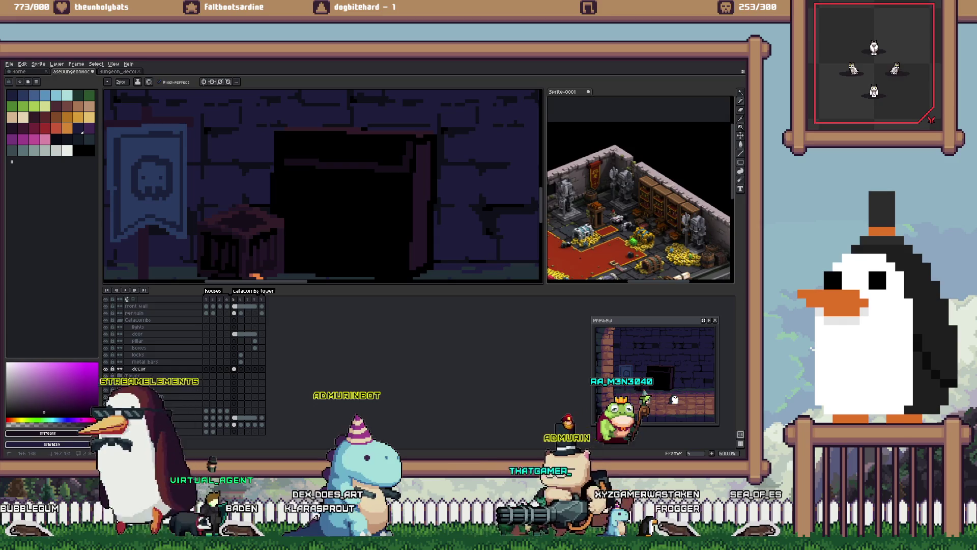
key("ctrl+z")
Step: Form horizontal shelves by nudging a thin marquee strip down the dark shape
key("w")
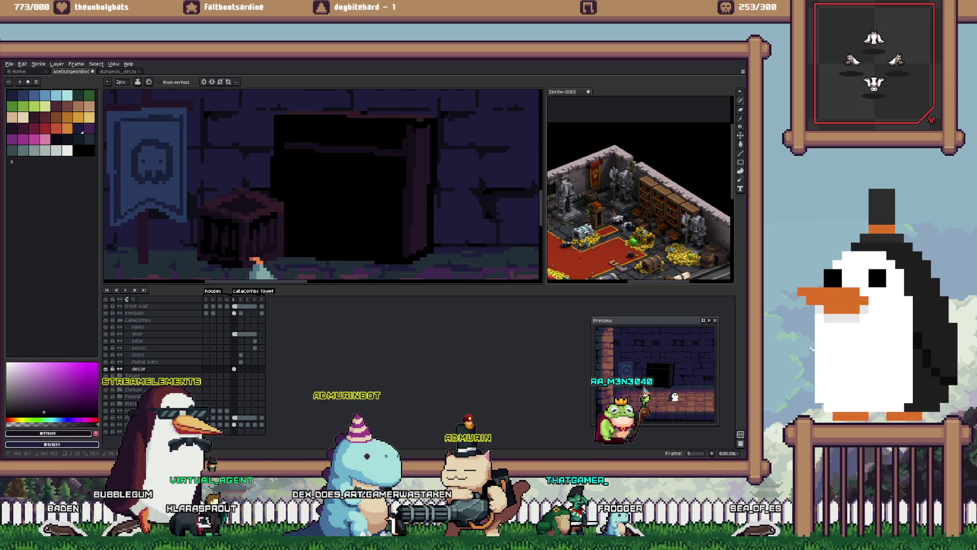
key("m")
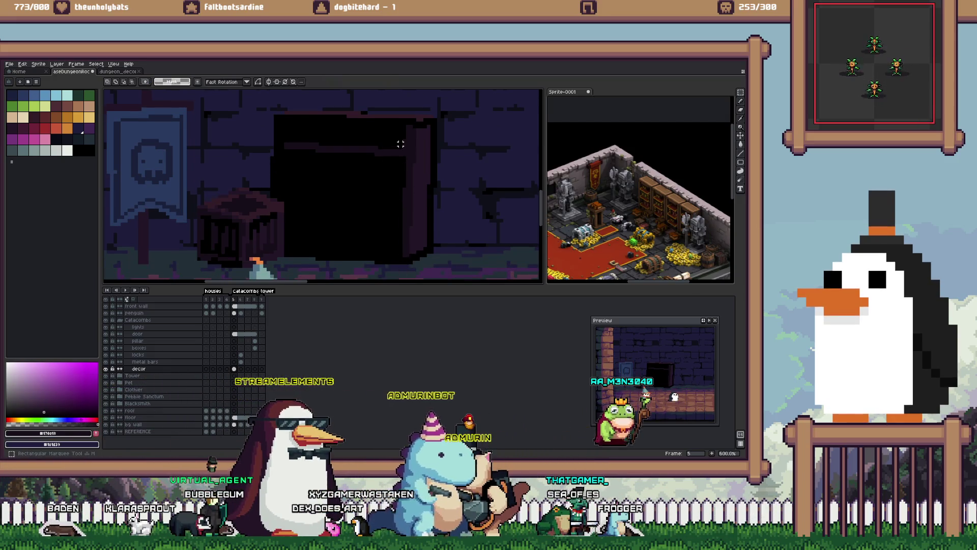
left_click_drag(402, 141, 281, 159)
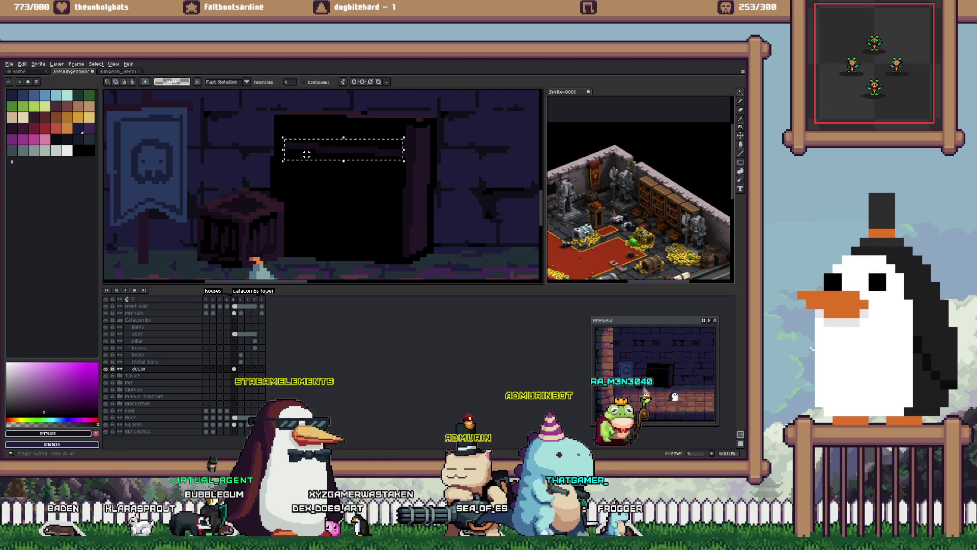
left_click(307, 154)
key("Down")
key("Down")
key("Down")
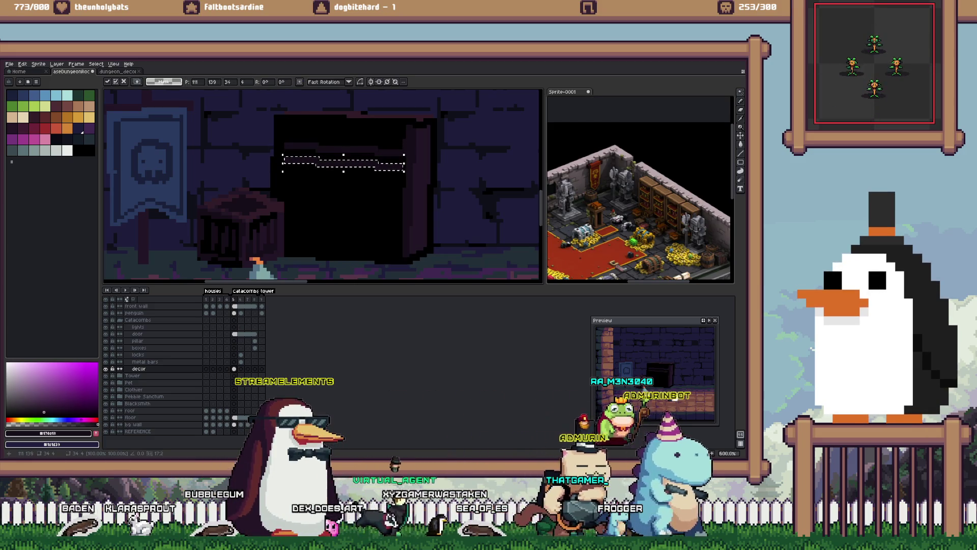
key("Down")
key("Down")
key("Down")
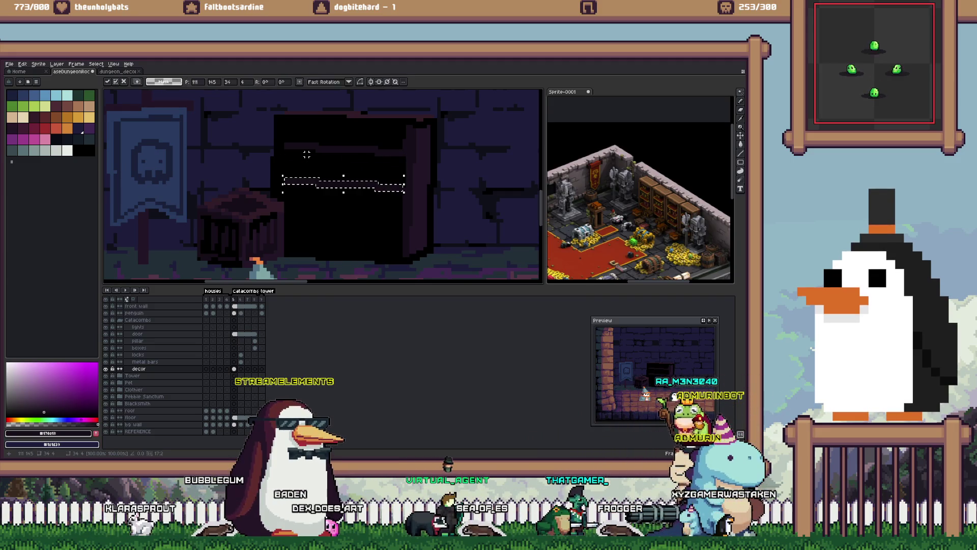
key("Down")
key("Down")
key("Down")
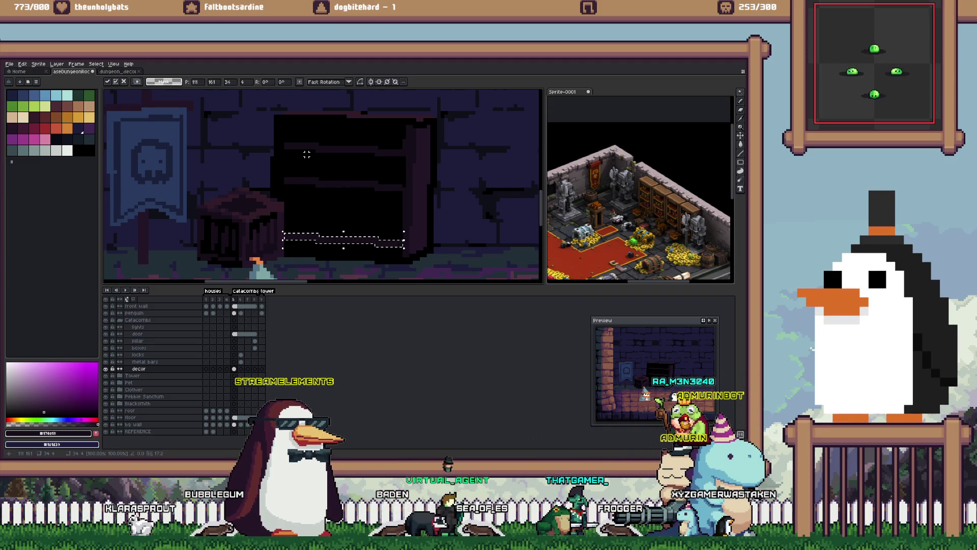
key("Up")
key("Up")
key("Up")
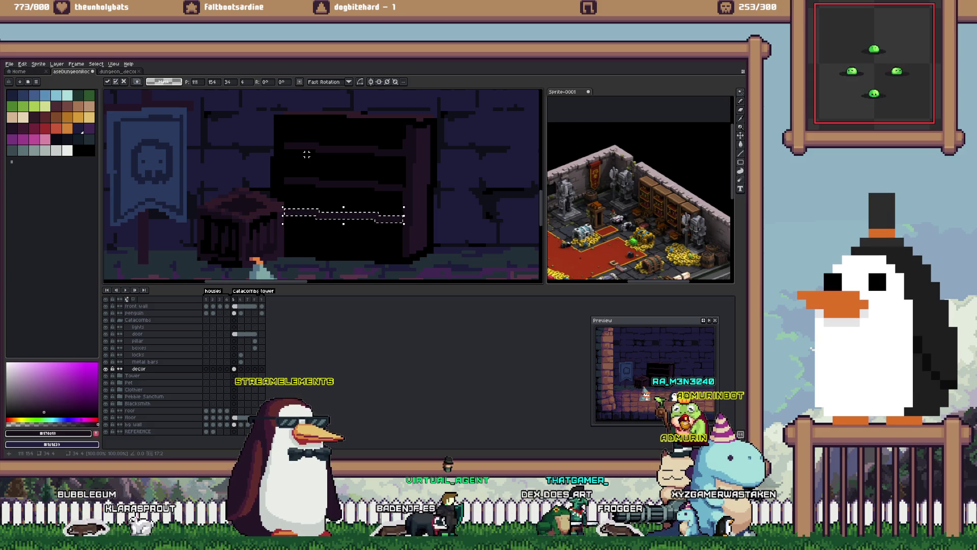
key("Return")
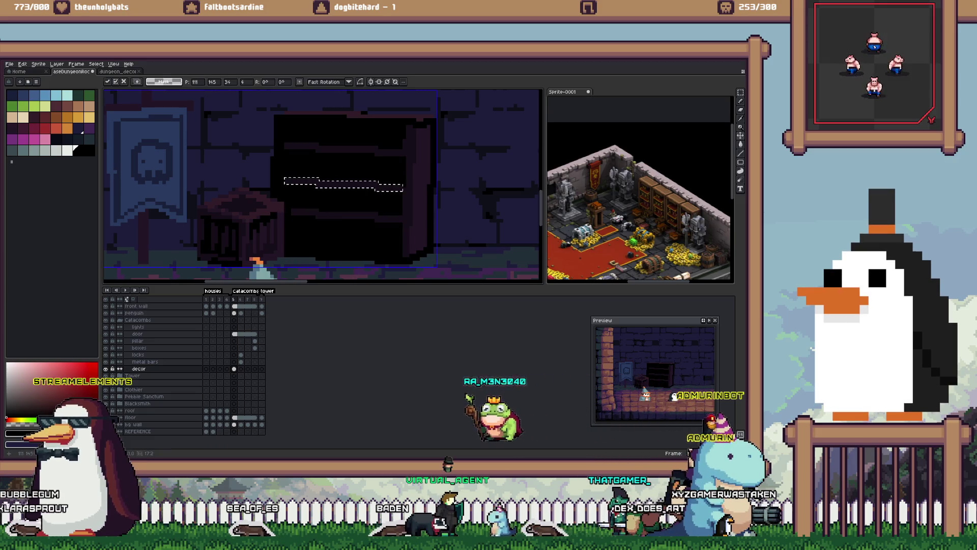
key("Down")
key("Down")
key("Down")
key("Down")
key("Down")
key("Down")
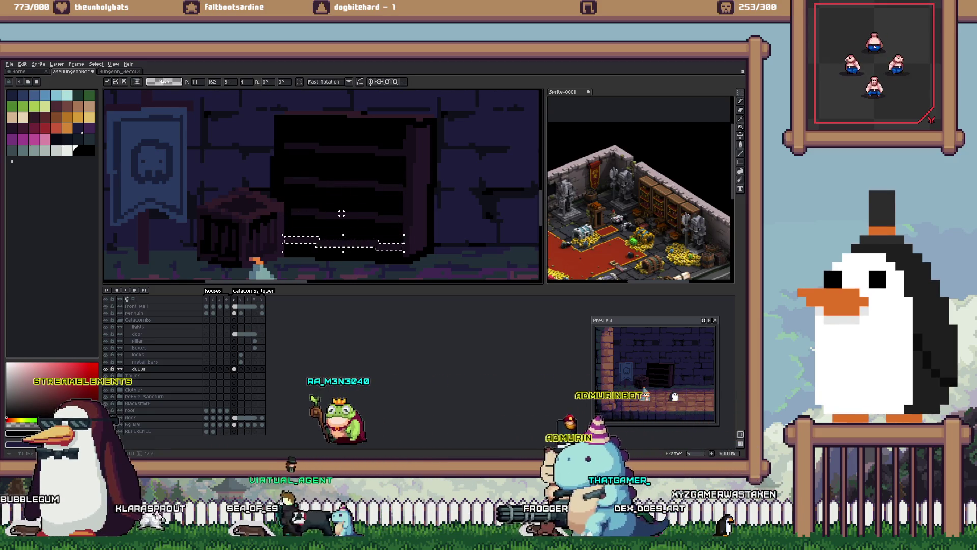
key("Return")
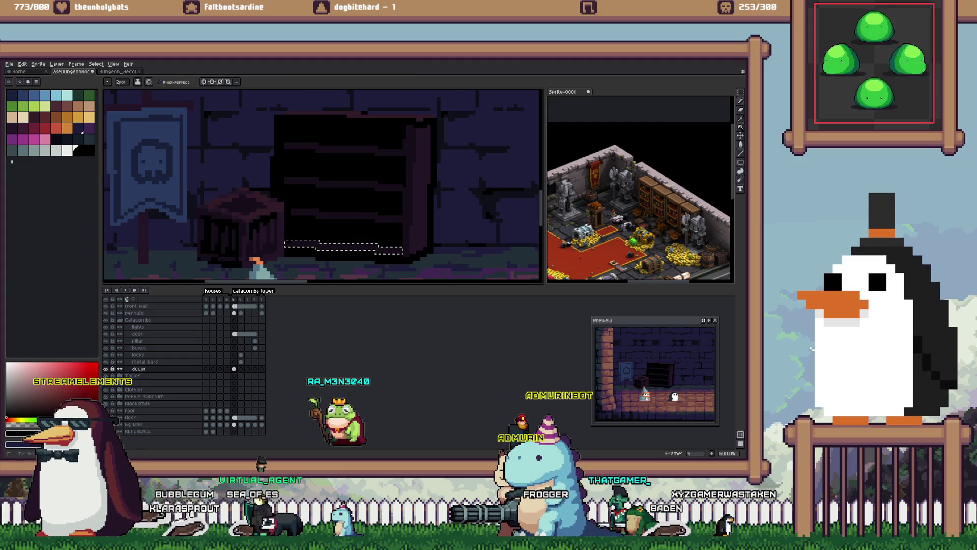
key("Left")
key("Left")
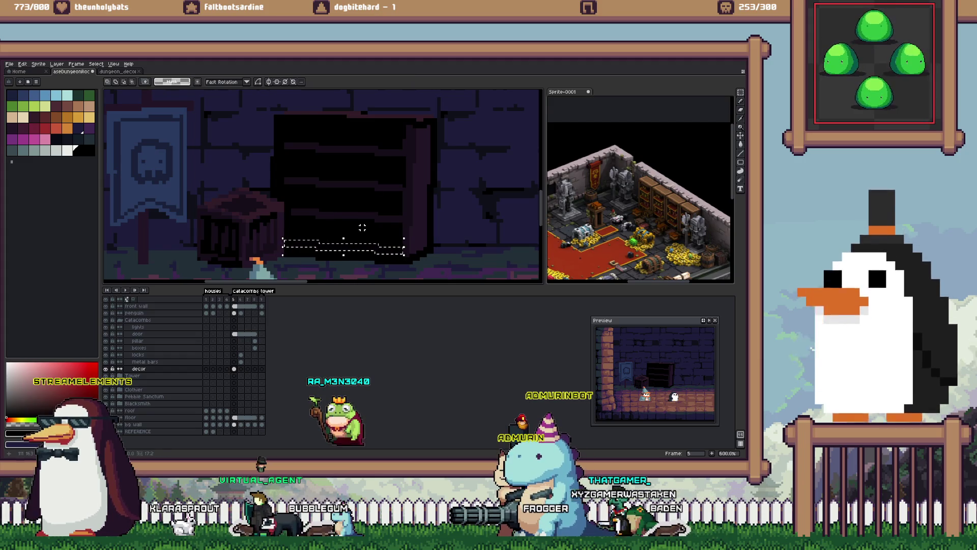
key("Down")
key("ctrl+d")
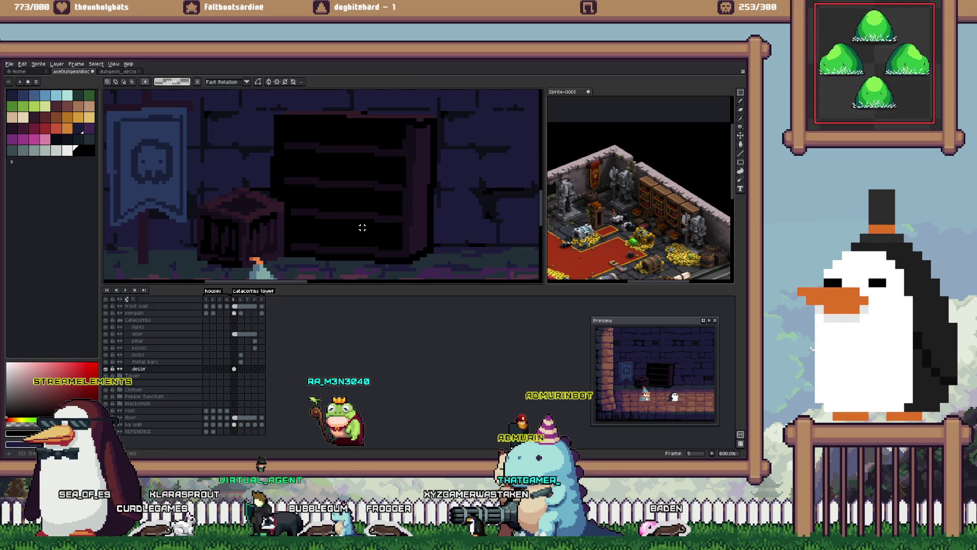
Step: Return to the Pencil with a 1px brush
scroll(430, 240, "up", 2)
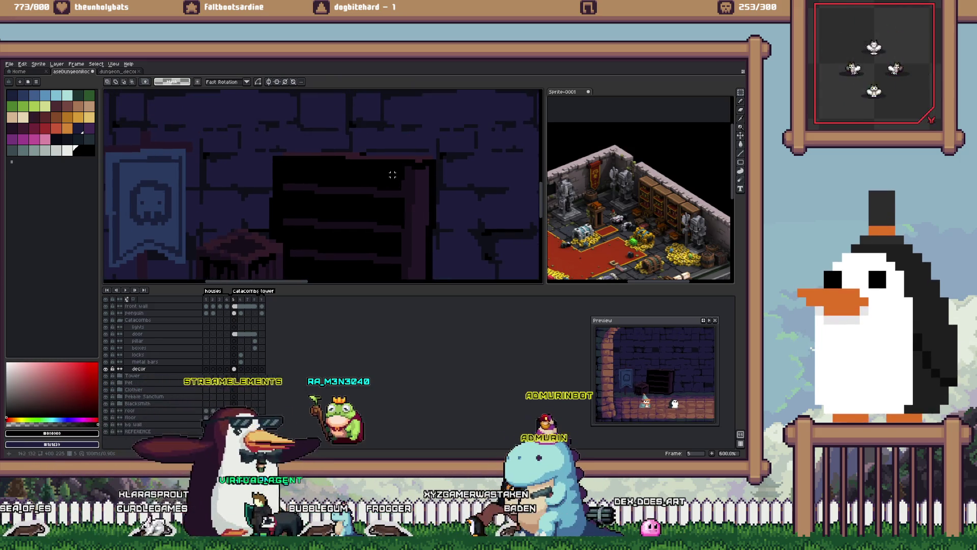
key("b")
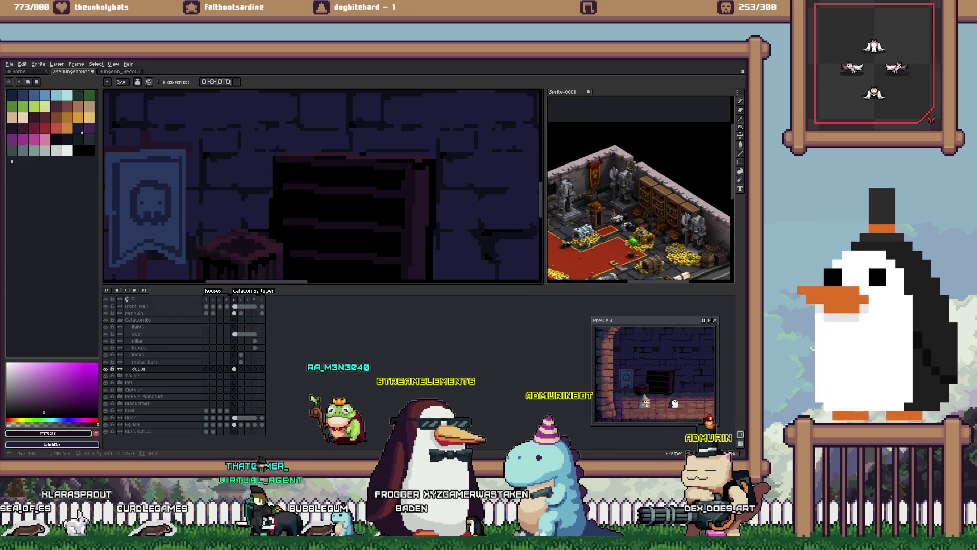
key("minus")
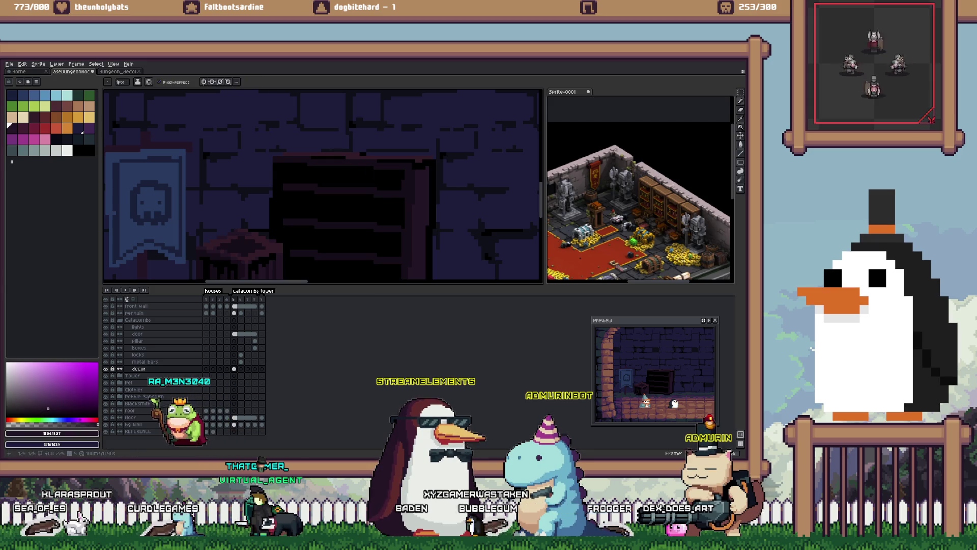
scroll(314, 153, "up", 2)
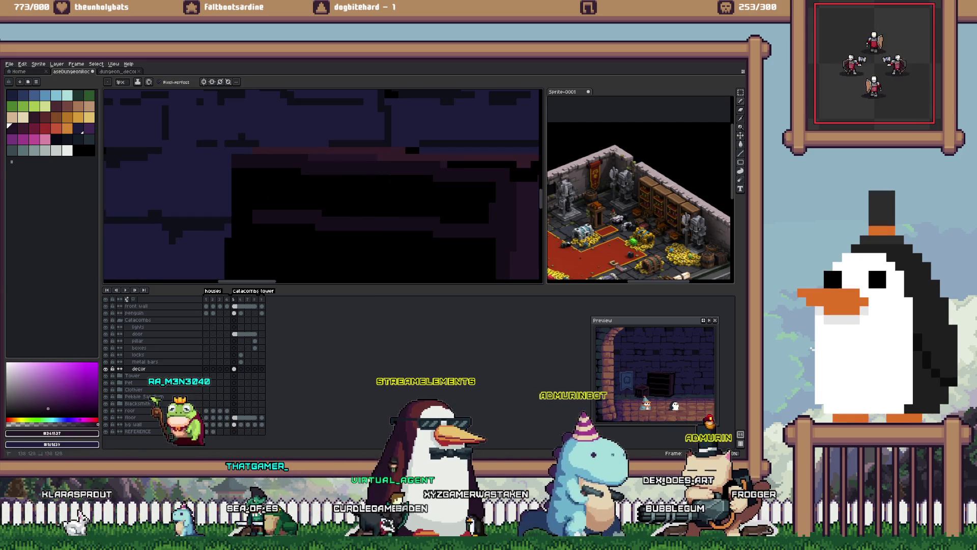
scroll(450, 175, "down", 4)
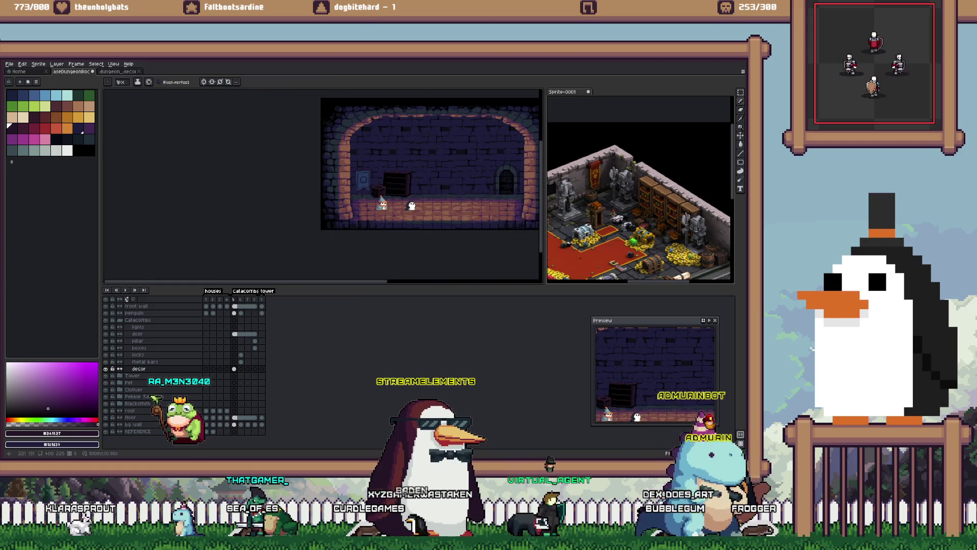
scroll(417, 181, "up", 4)
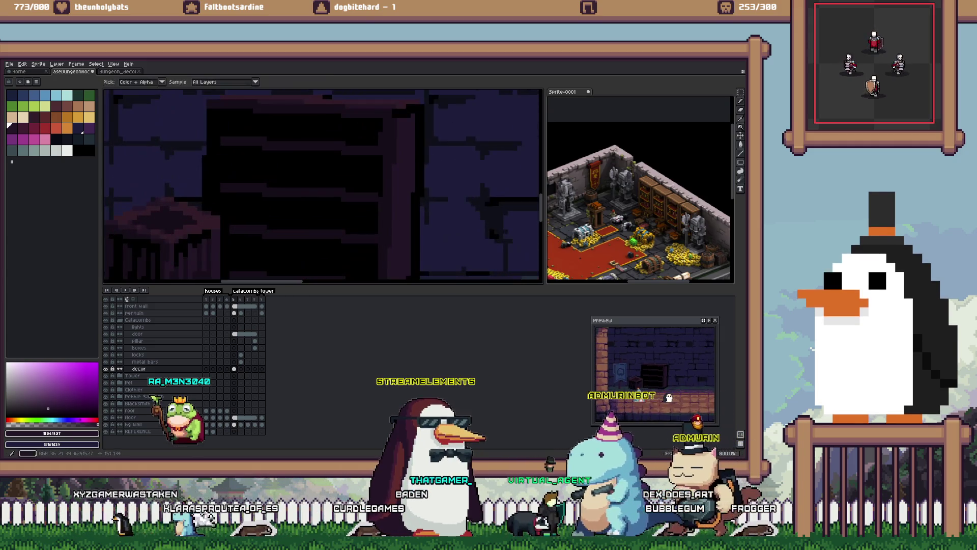
left_click(417, 180, "alt")
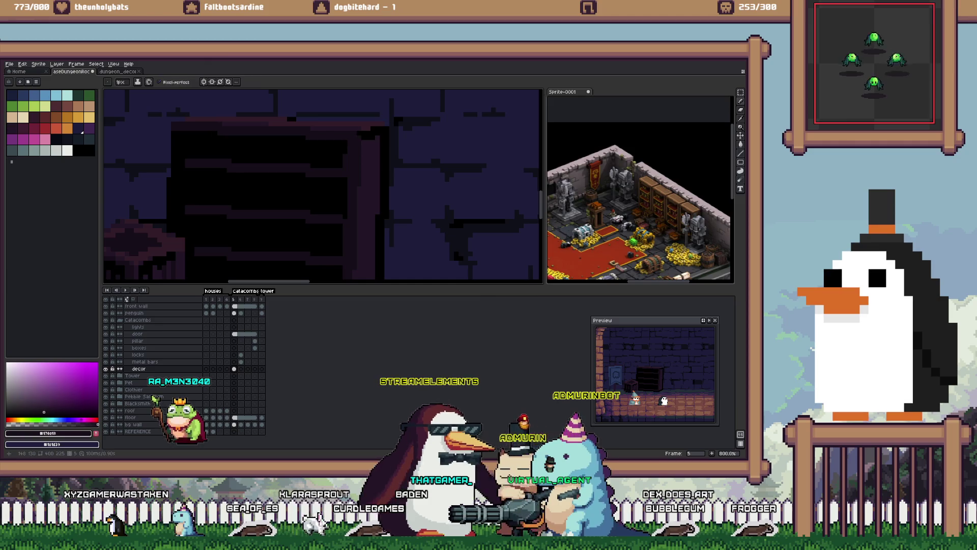
left_click(255, 152)
key("ctrl+z")
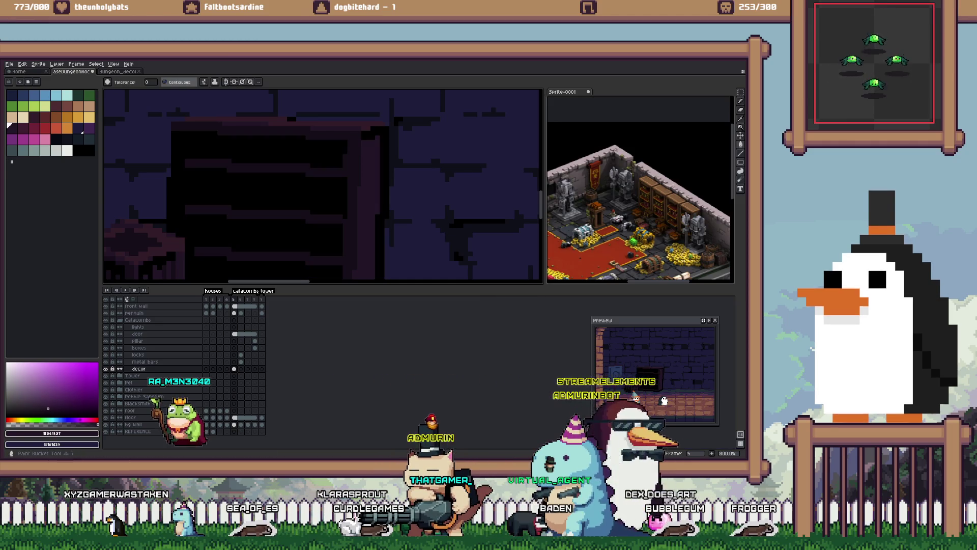
key("b")
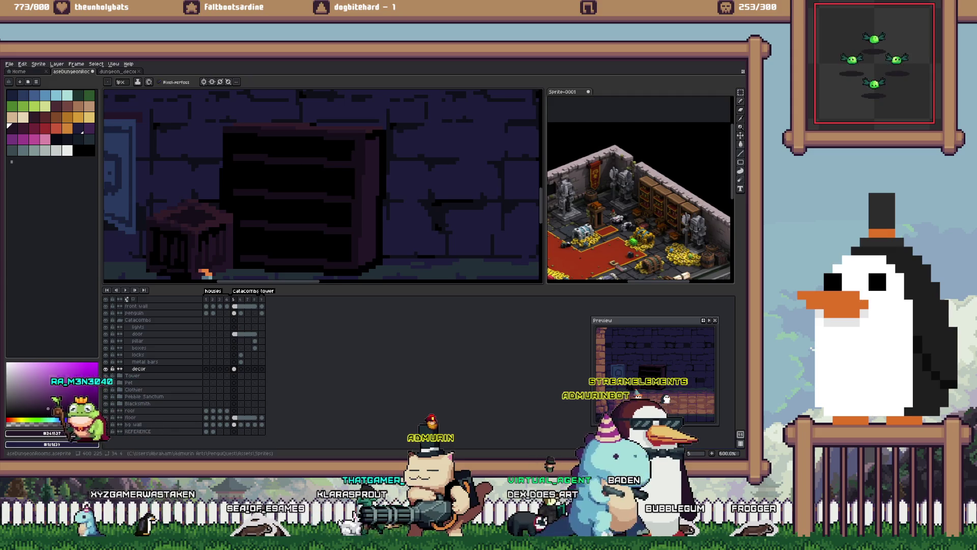
scroll(352, 266, "up", 3)
key("g")
scroll(323, 185, "down", 3)
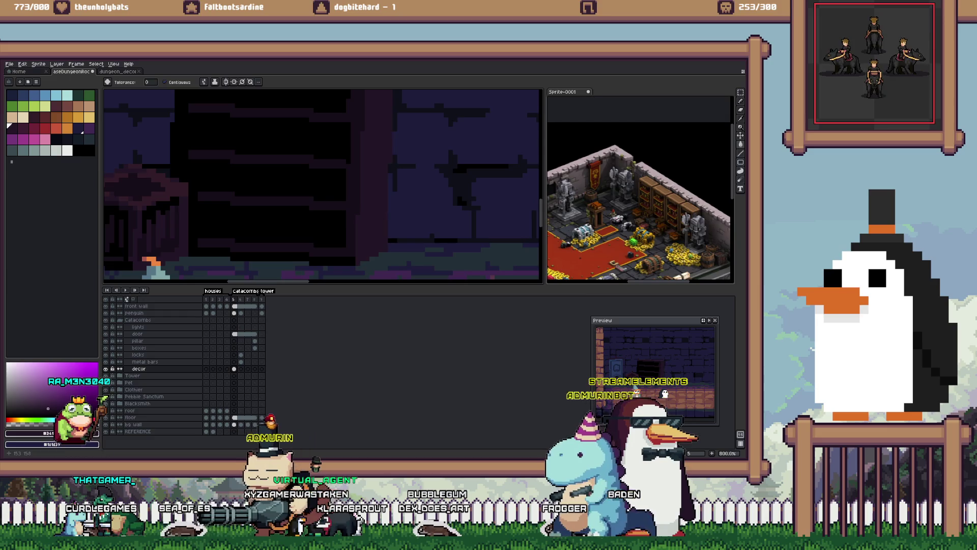
key("shift+w")
left_click(362, 254)
key("b")
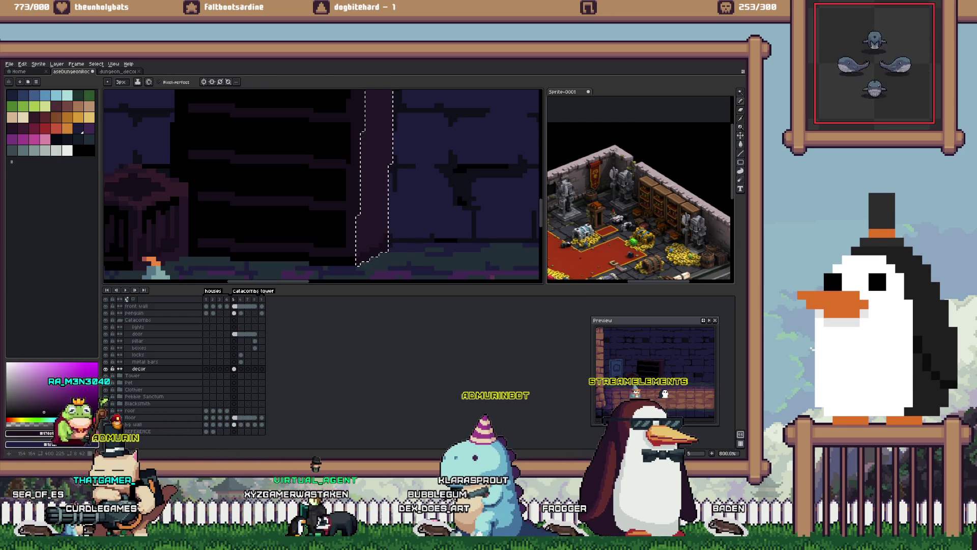
key("minus")
key("minus")
scroll(323, 186, "up", 3)
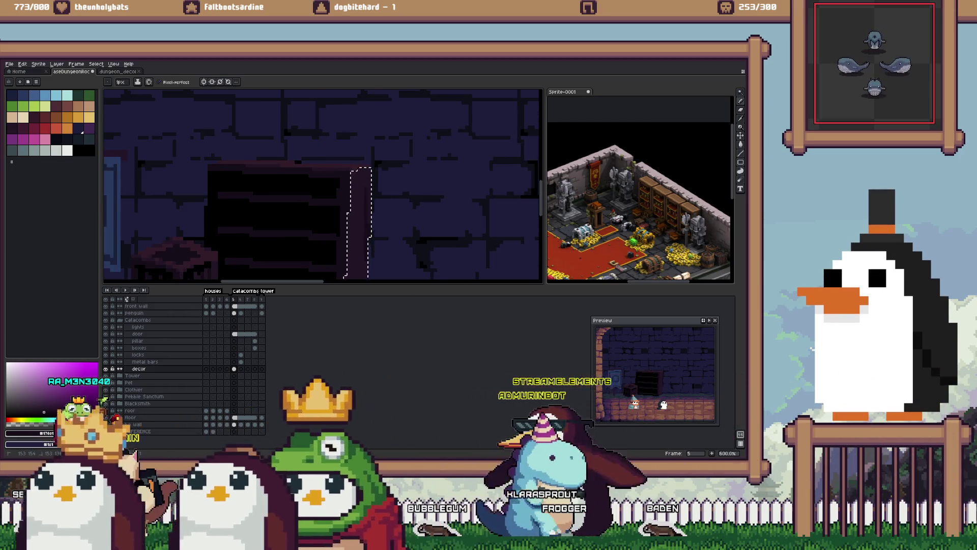
scroll(323, 186, "down", 3)
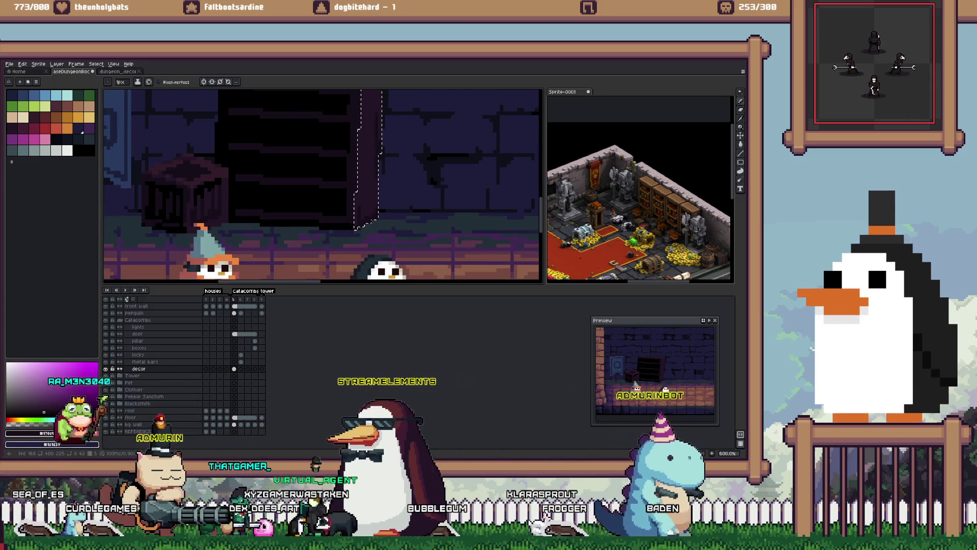
scroll(322, 186, "up", 5)
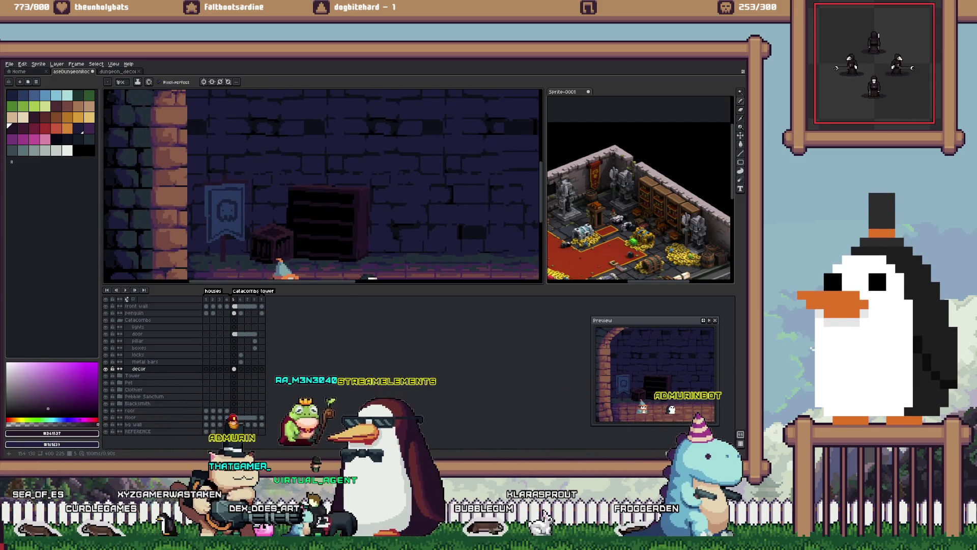
scroll(323, 186, "right", 3)
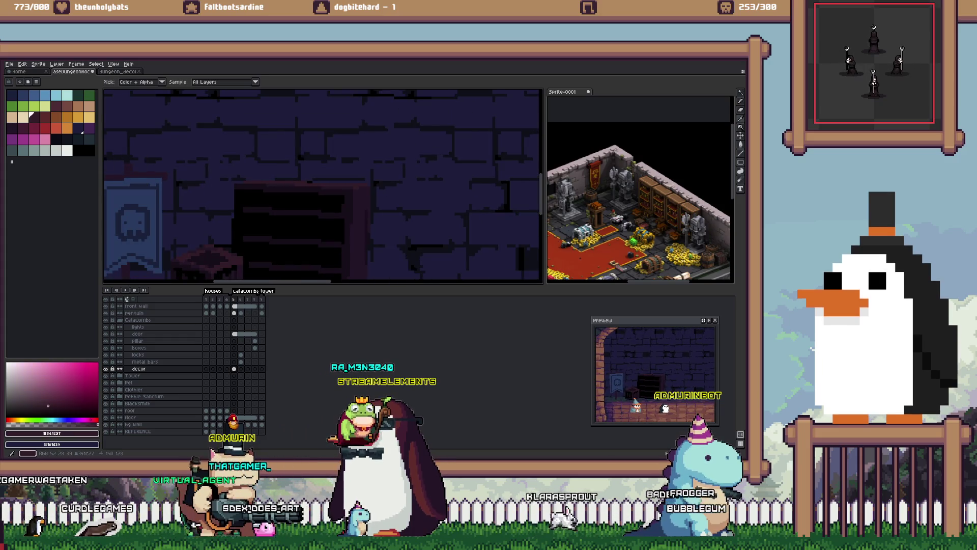
scroll(323, 186, "down", 2)
scroll(289, 235, "up", 2)
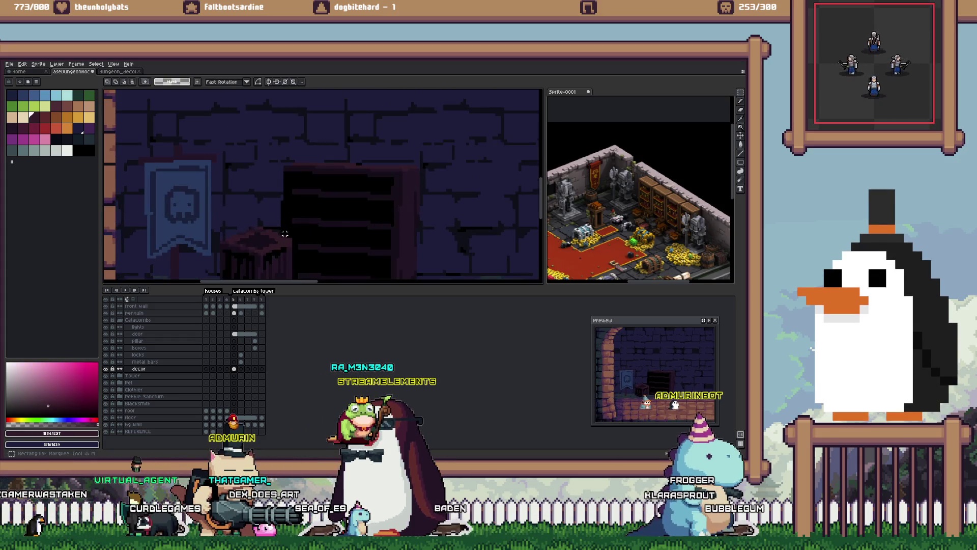
Step: Select the bookshelf, then paste a copy of it shifted to the right
left_click_drag(282, 233, 474, 142)
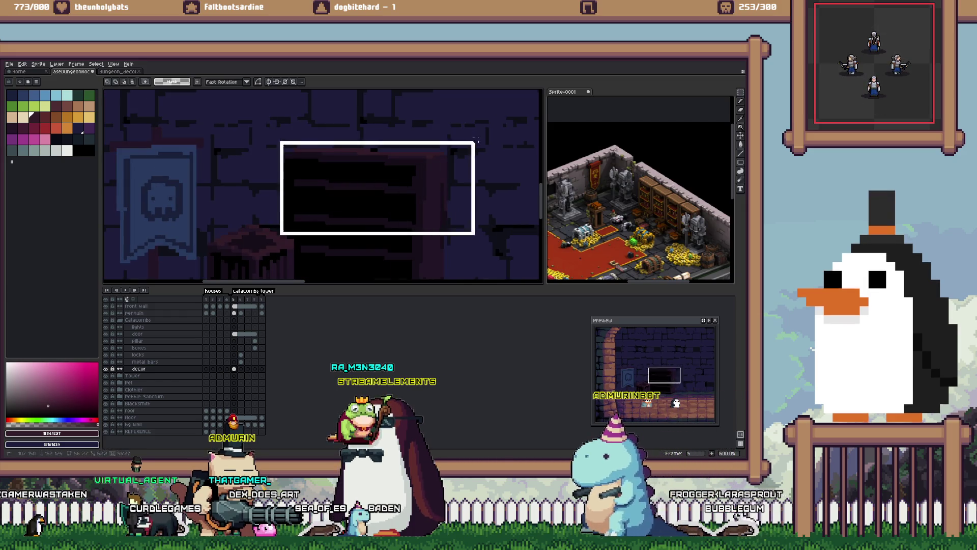
scroll(473, 142, "up", 1)
left_click_drag(267, 260, 531, 151)
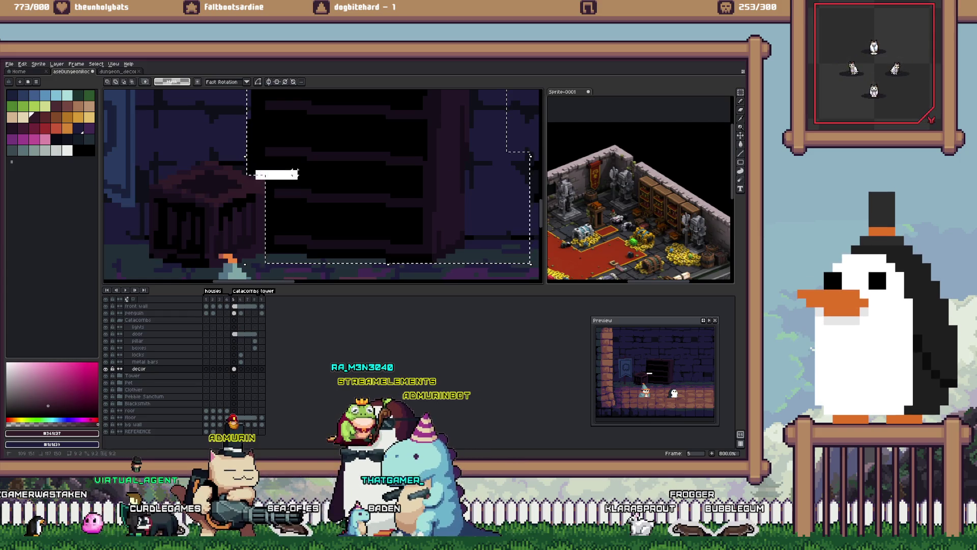
scroll(292, 171, "down", 3)
key("ctrl+c")
key("ctrl+v")
key("Right")
key("Right")
key("Right")
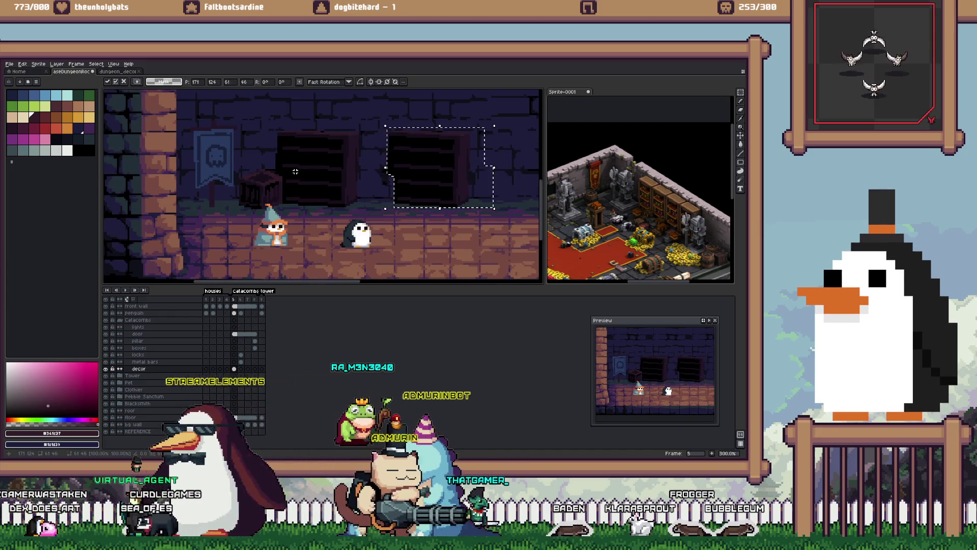
key("b")
scroll(413, 199, "up", 3)
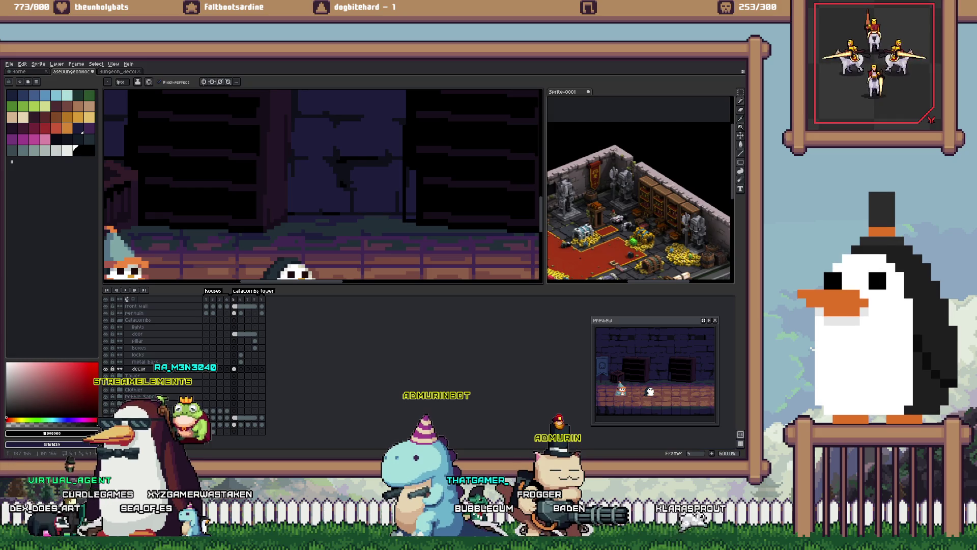
scroll(316, 193, "down", 2)
Step: Reselect the whole bookshelf and move it left beside the crate
key("m")
scroll(317, 193, "up", 2)
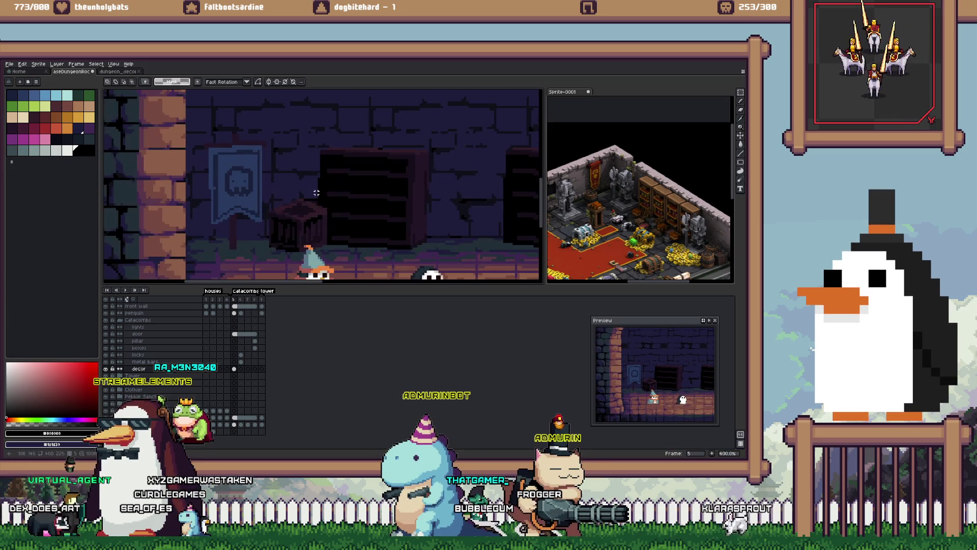
left_click_drag(437, 137, 437, 137)
scroll(352, 220, "up", 1)
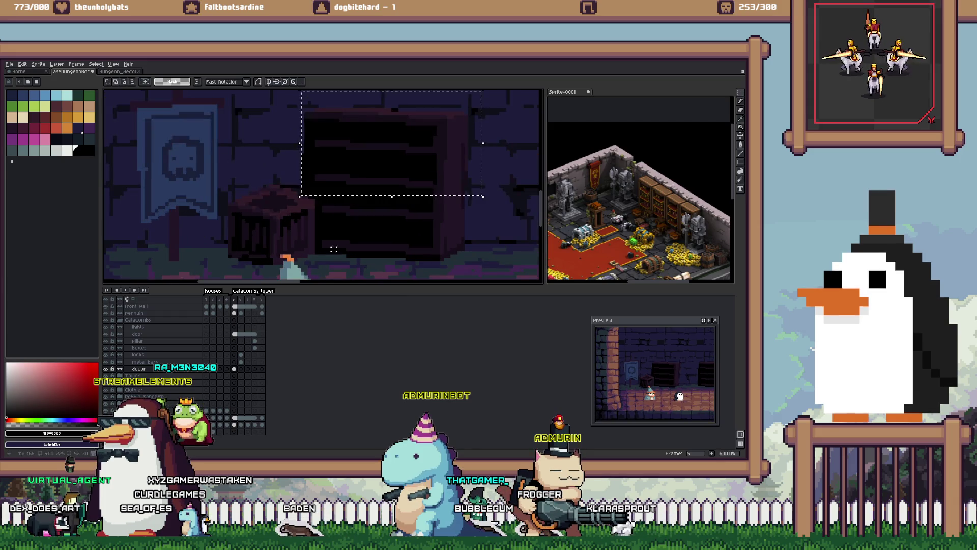
left_click_drag(315, 176, 472, 262)
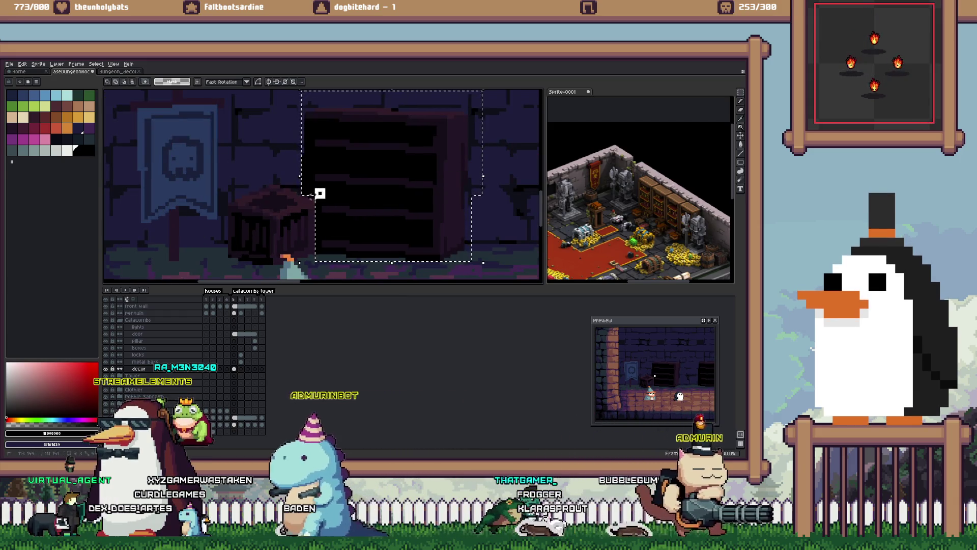
key("ctrl+d")
scroll(316, 192, "down", 2)
scroll(377, 155, "up", 1)
left_click_drag(360, 113, 502, 242)
left_click_drag(407, 178, 290, 178)
scroll(323, 186, "up", 1)
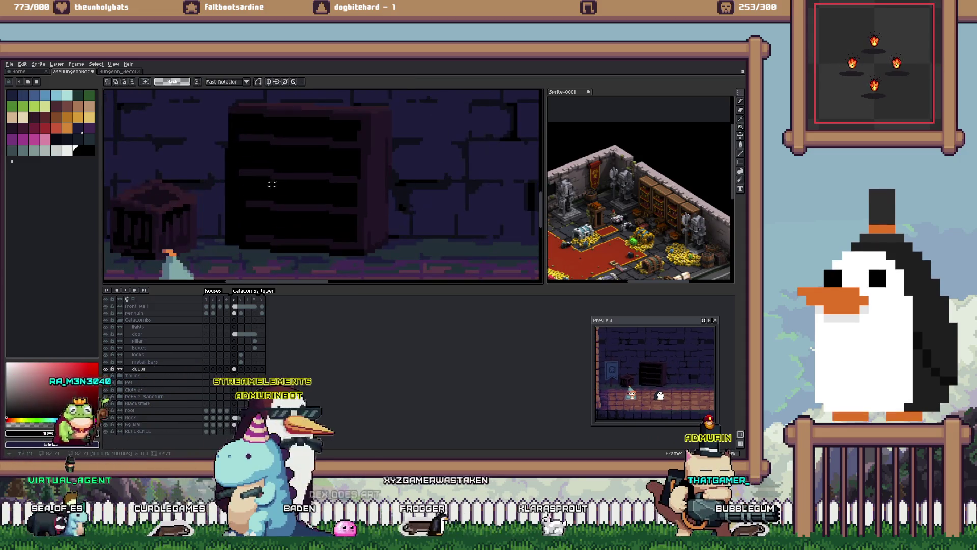
key("b")
scroll(323, 186, "up", 2)
scroll(323, 186, "down", 1)
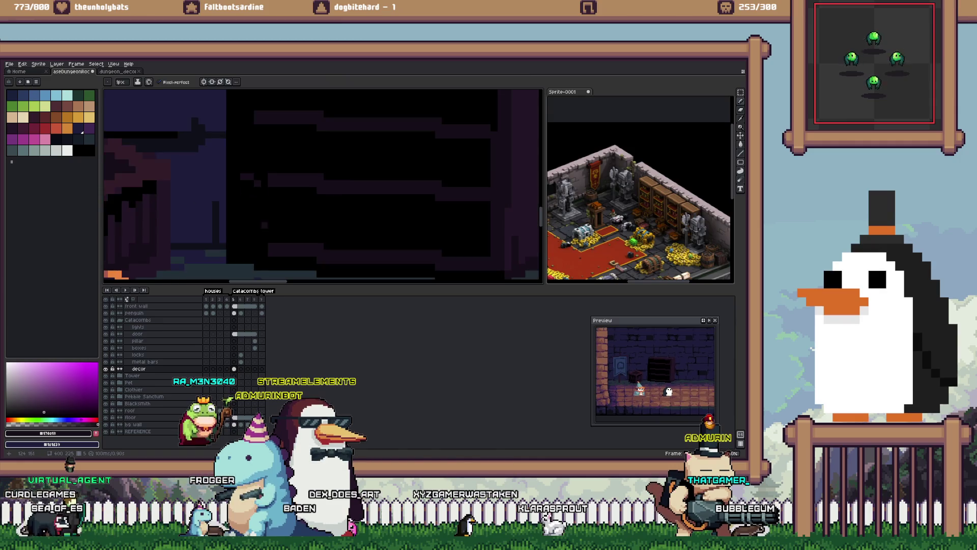
scroll(324, 185, "down", 2)
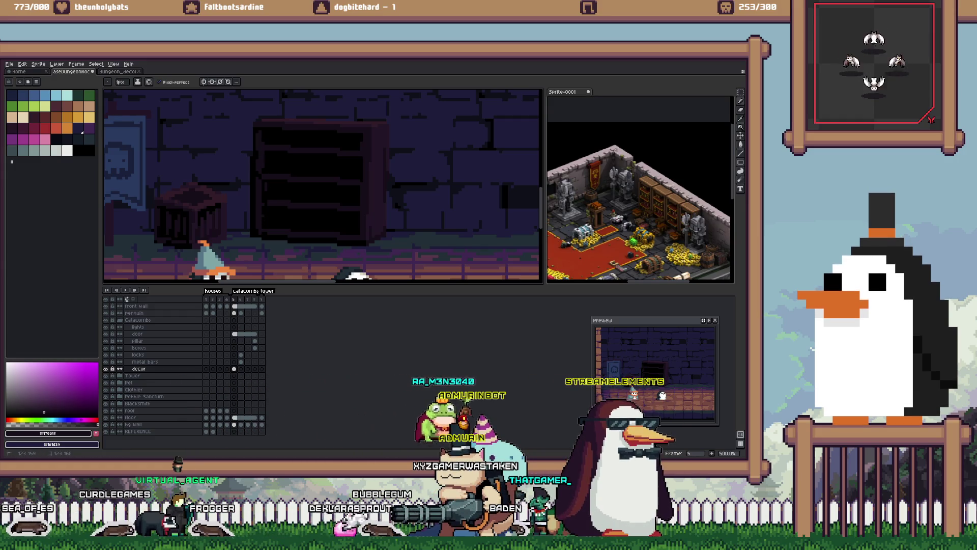
scroll(348, 202, "down", 4)
key("m")
key("Right")
key("Right")
key("Right")
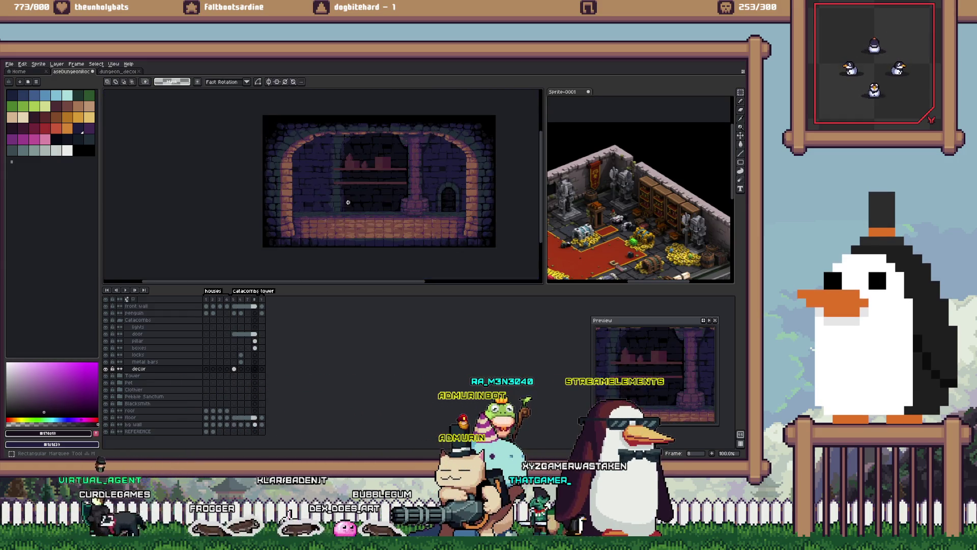
key("Left")
key("Left")
key("Left")
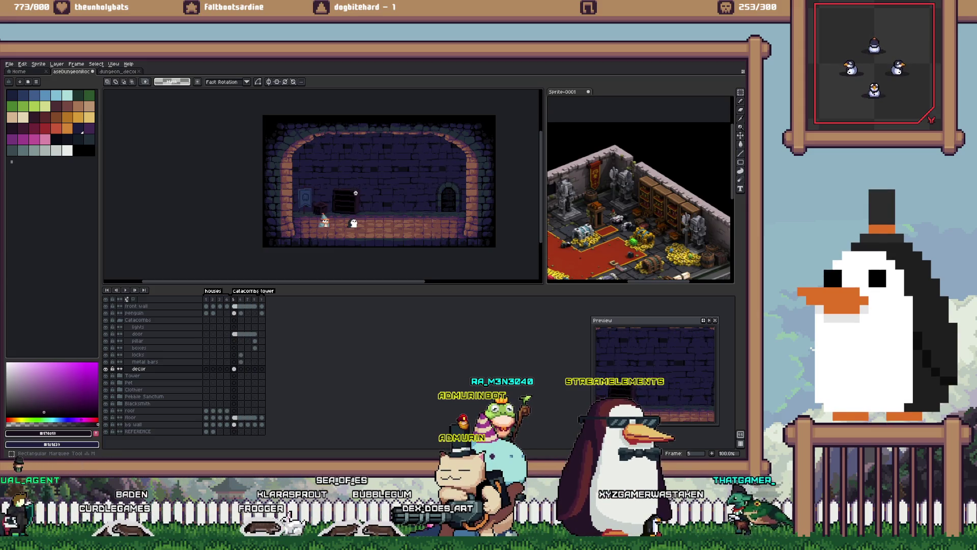
scroll(388, 162, "up", 5)
key("e")
scroll(260, 196, "up", 1)
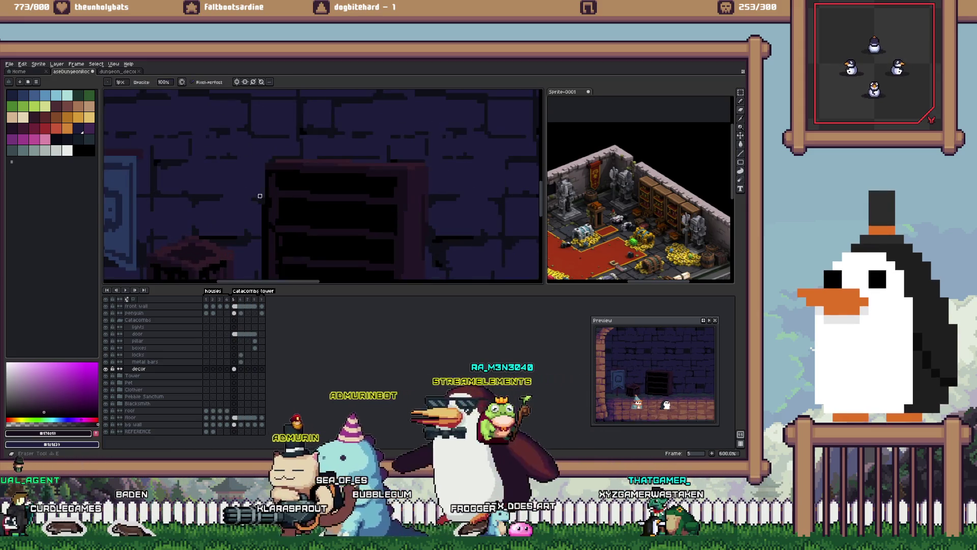
scroll(261, 234, "down", 3)
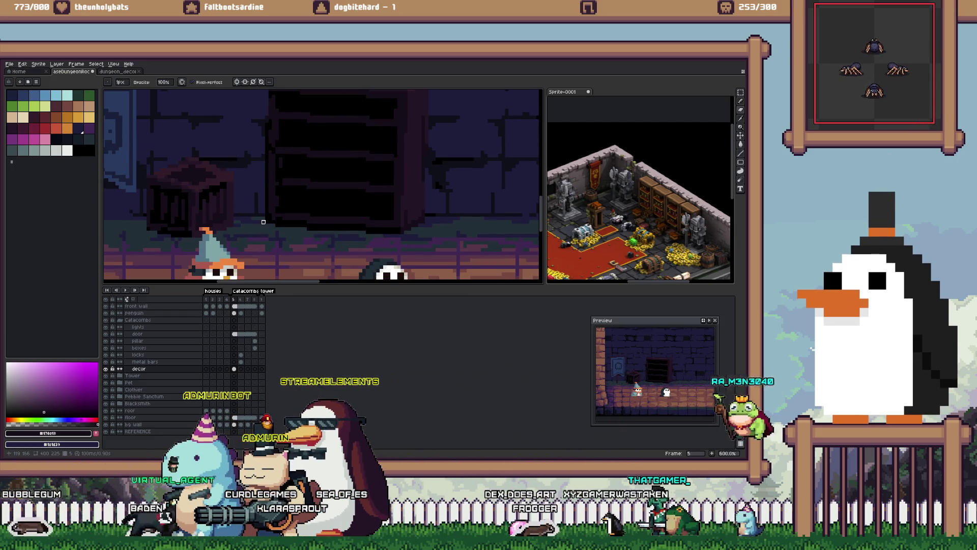
key("Right")
key("Right")
key("Right")
scroll(263, 222, "down", 1)
scroll(267, 213, "down", 2)
key("Left")
key("Left")
key("Left")
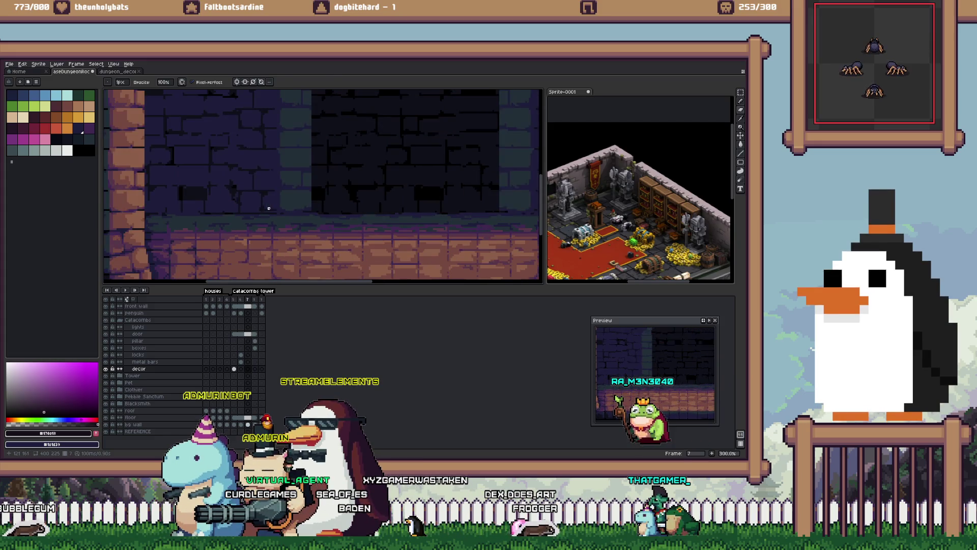
key("m")
left_click_drag(264, 225, 372, 137)
Step: Paste the bookshelf into the dungeon_decor sheet and place it next to the crate
key("ctrl+x")
key("ctrl+z")
key("ctrl+Tab")
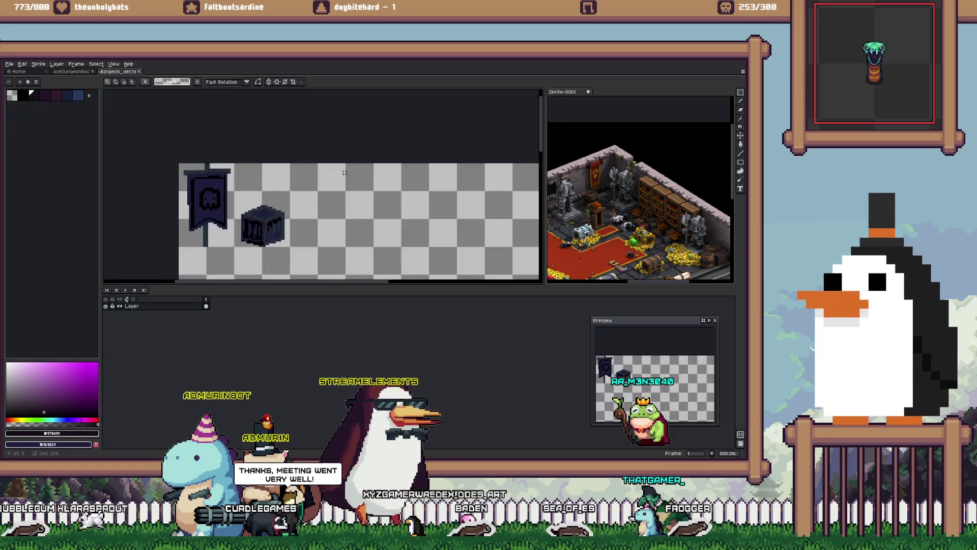
key("ctrl+v")
left_click_drag(412, 201, 334, 208)
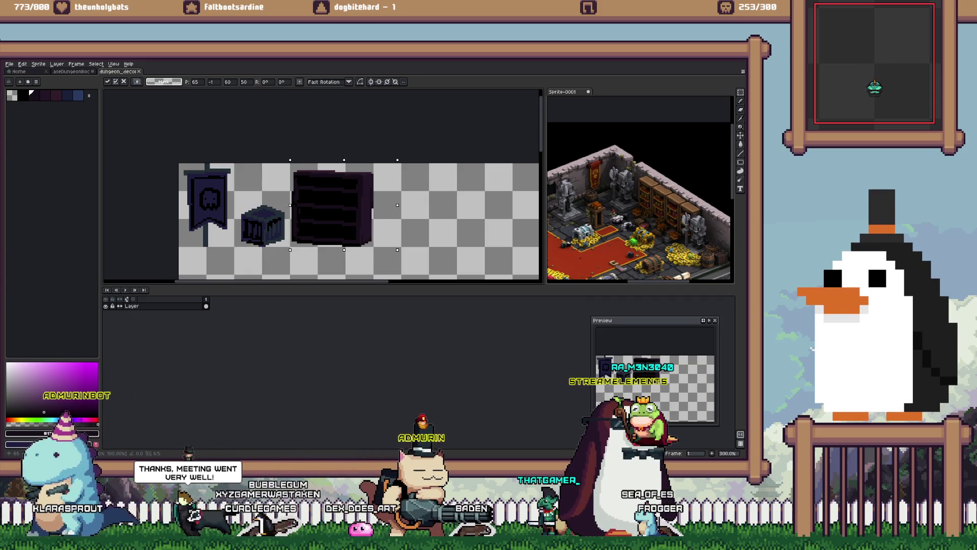
scroll(334, 207, "up", 2)
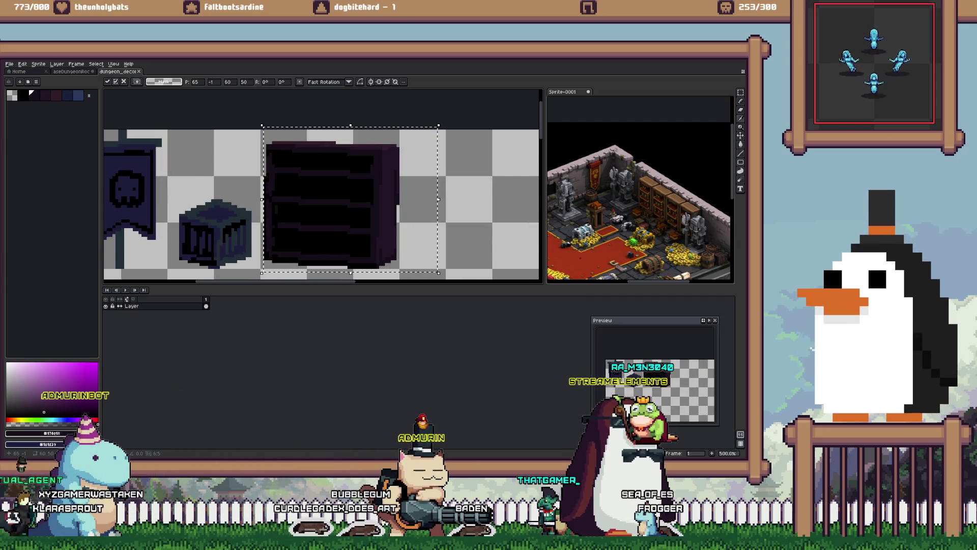
Step: Fill the bookshelf's shelf lines and right side with dark blue tones, then deselect
key("g")
key("x")
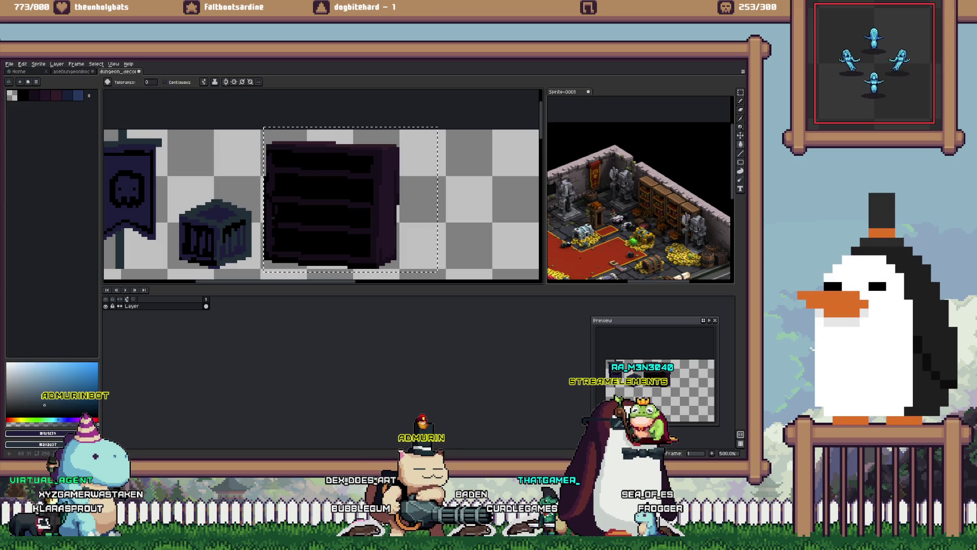
left_click(376, 176)
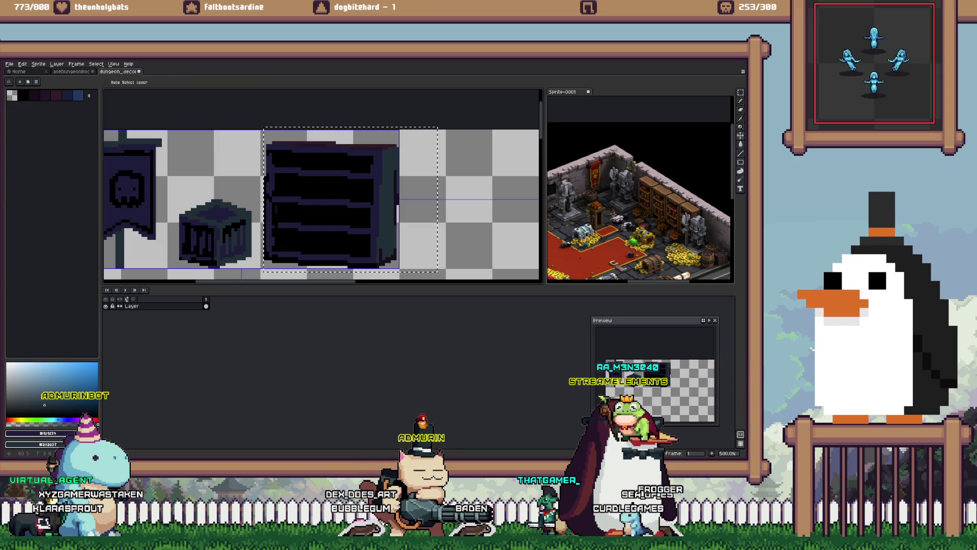
key("ctrl+z")
key("ctrl+y")
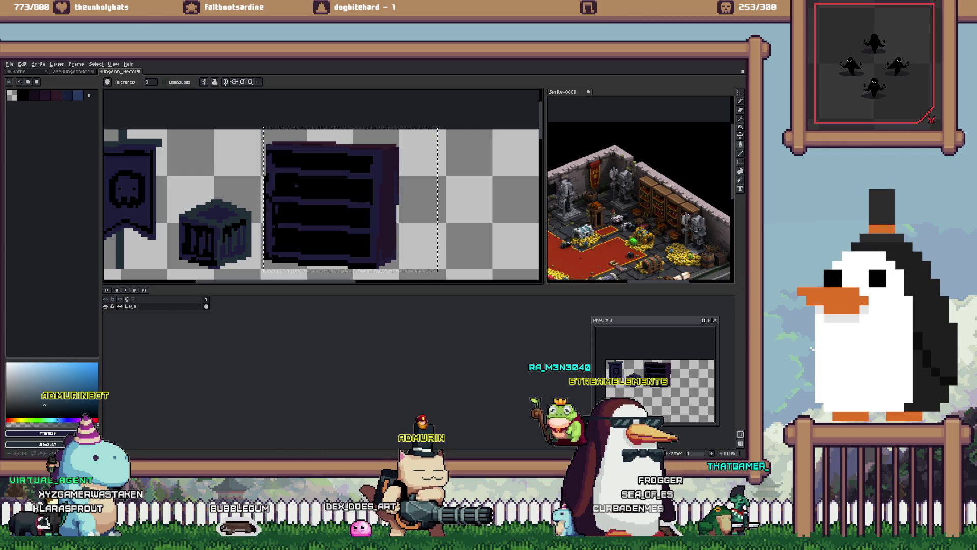
key("x")
left_click(387, 203)
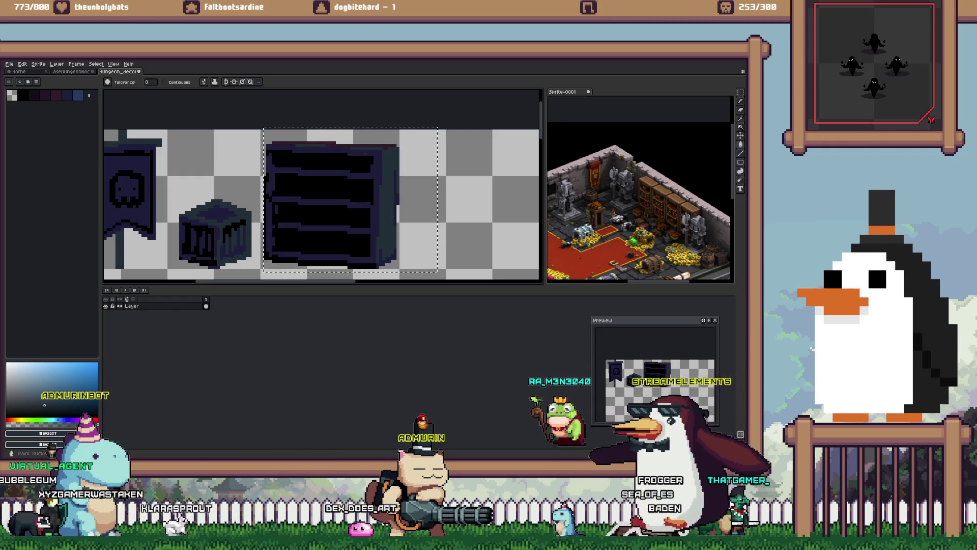
key("ctrl+d")
Step: Save the dungeon_decor sprite sheet and switch back to Unity
scroll(323, 204, "down", 4)
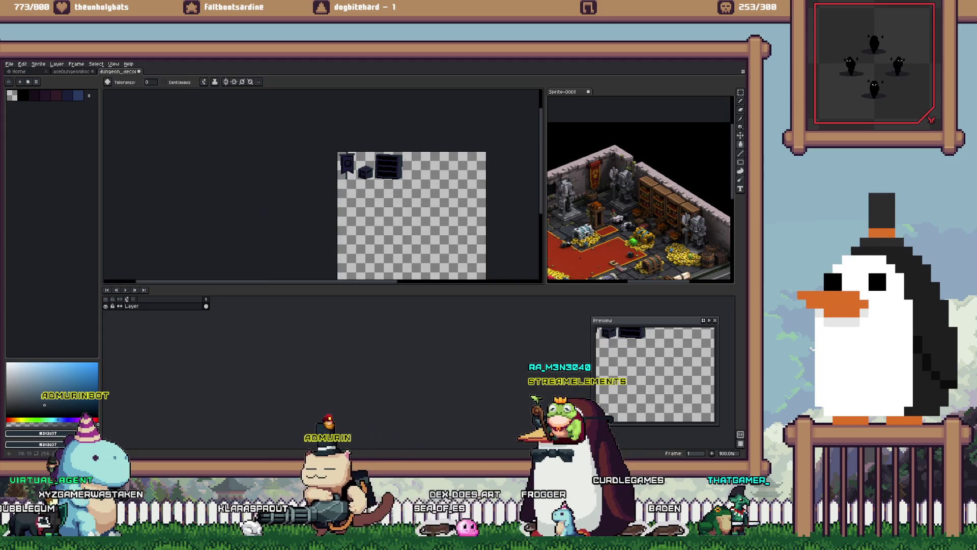
key("ctrl+s")
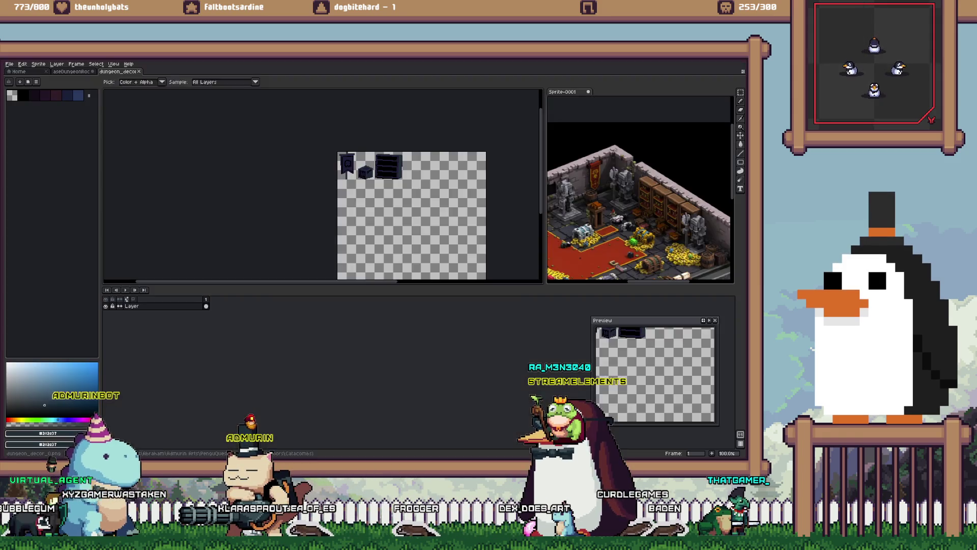
key("alt+Tab")
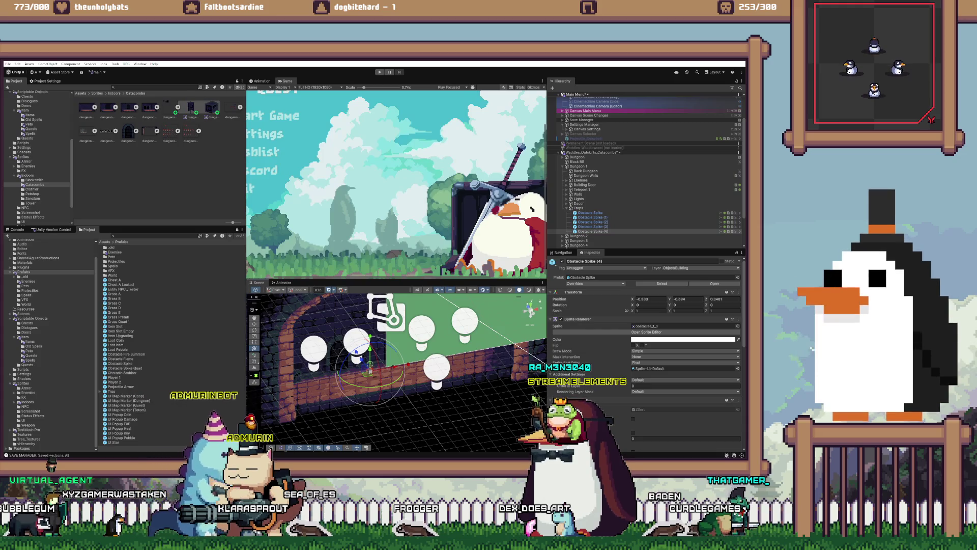
Step: Open the dungeon_decor_0 slices and frame the bookshelf slice dungeon_decor_0_2
left_click(170, 110)
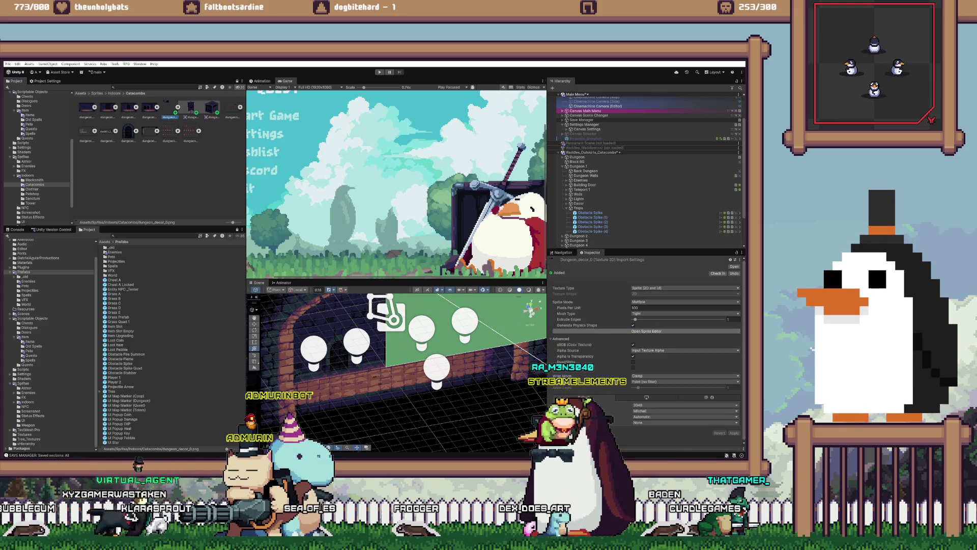
left_click(660, 331)
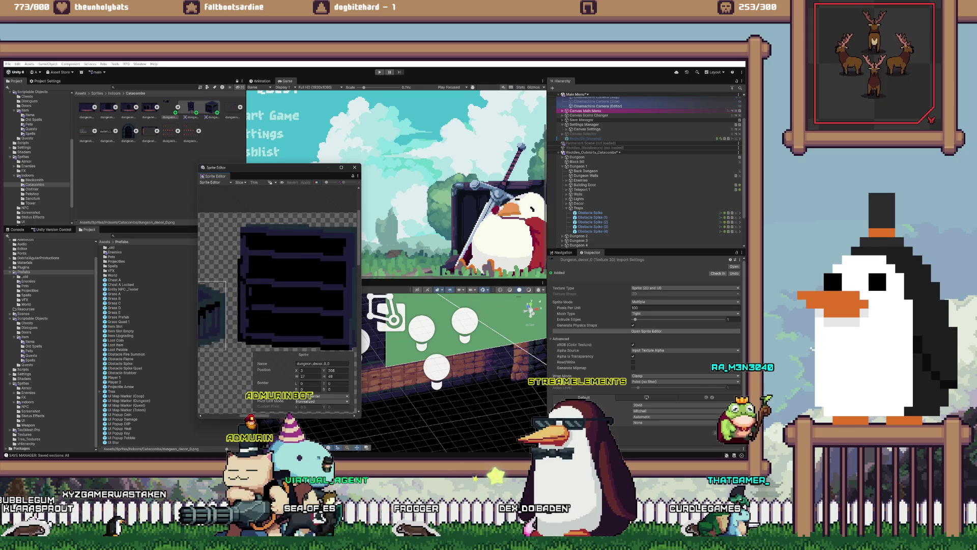
key("Escape")
left_click(234, 250)
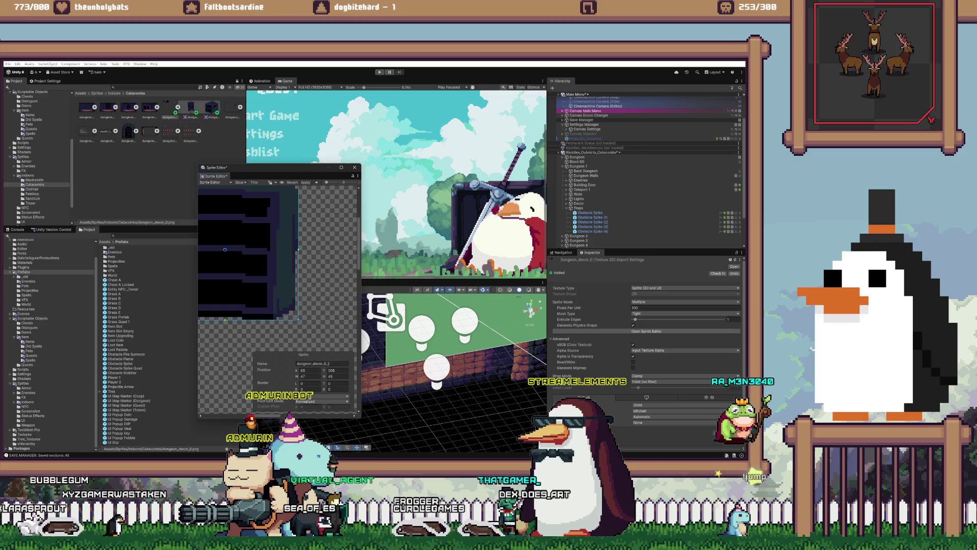
key("f")
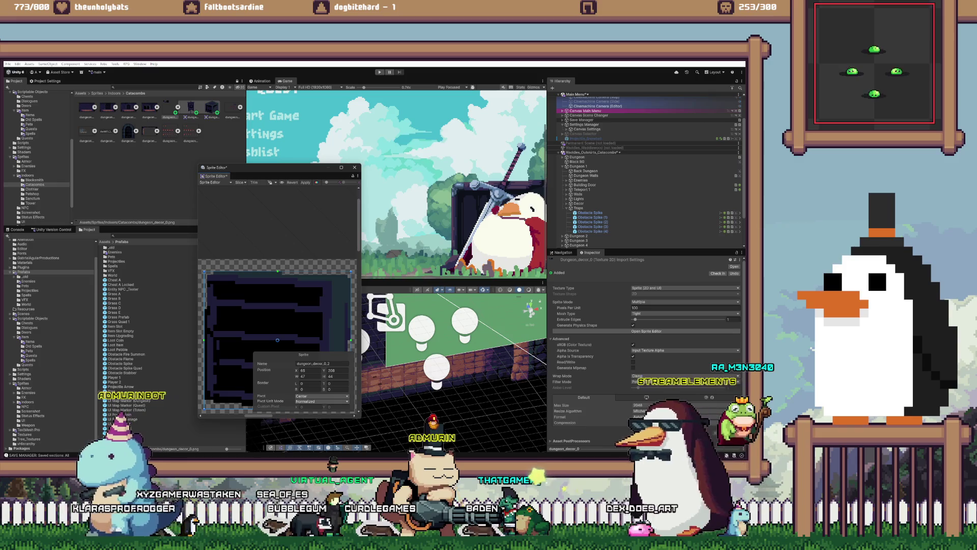
Step: Set the bookshelf slice pivot to Bottom Center, close the Sprite Editor, and select Traps
left_click(321, 395)
left_click(318, 415)
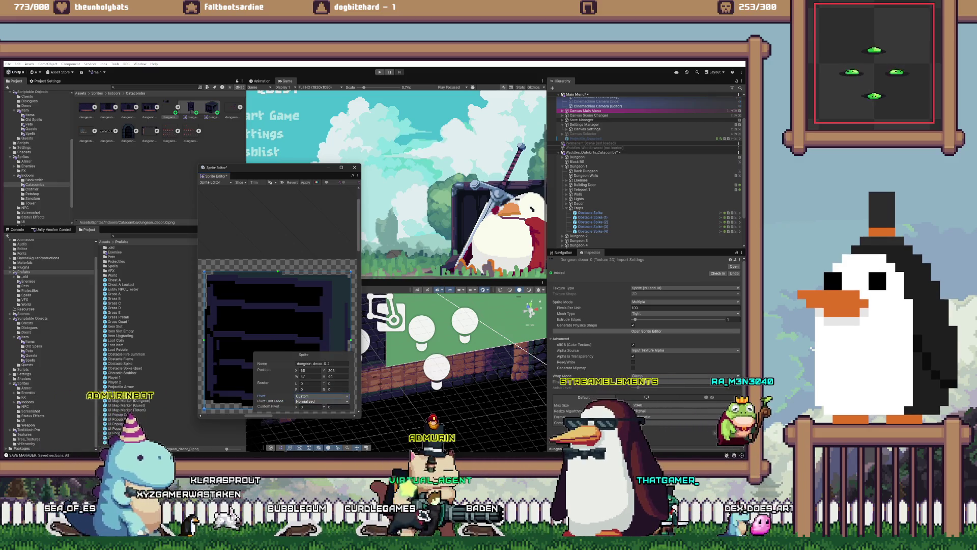
left_click(321, 395)
left_click(317, 382)
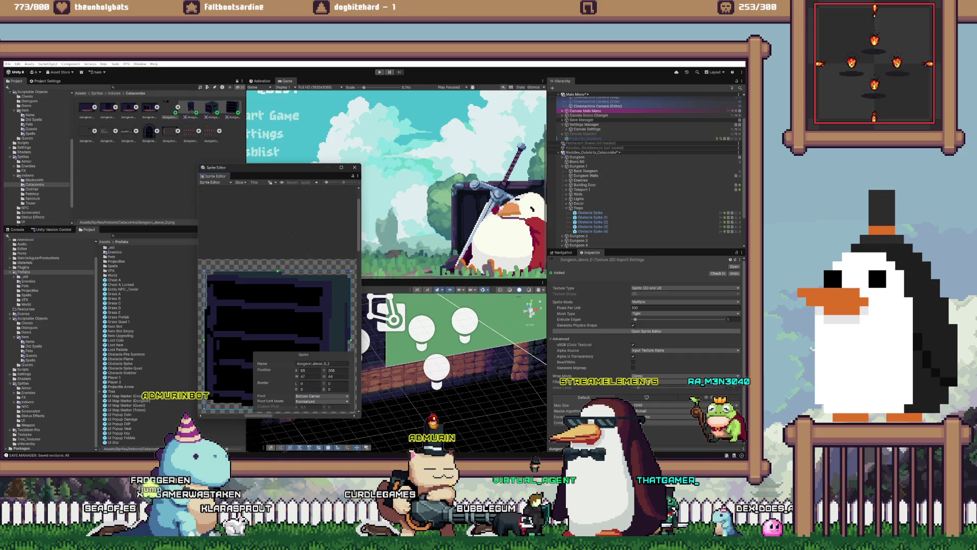
scroll(279, 305, "down", 3)
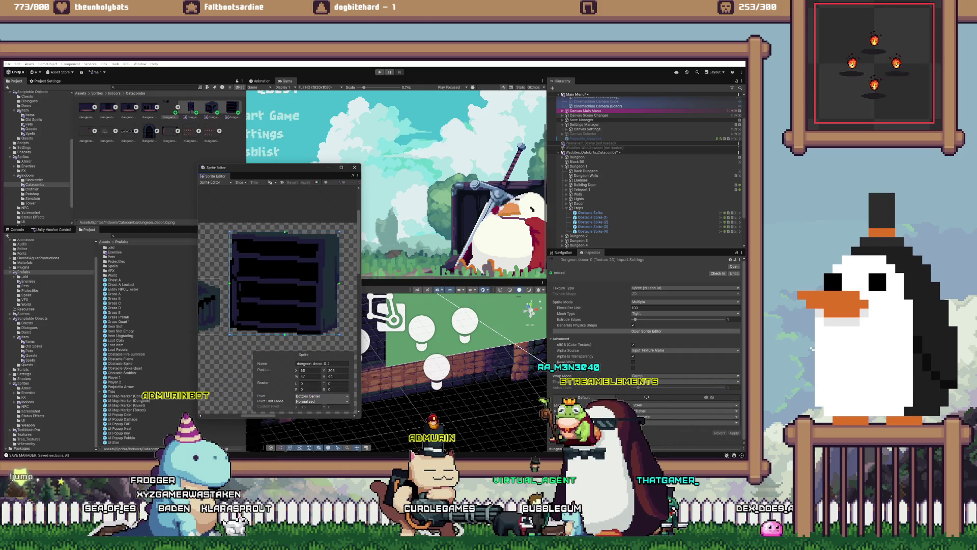
left_click(354, 167)
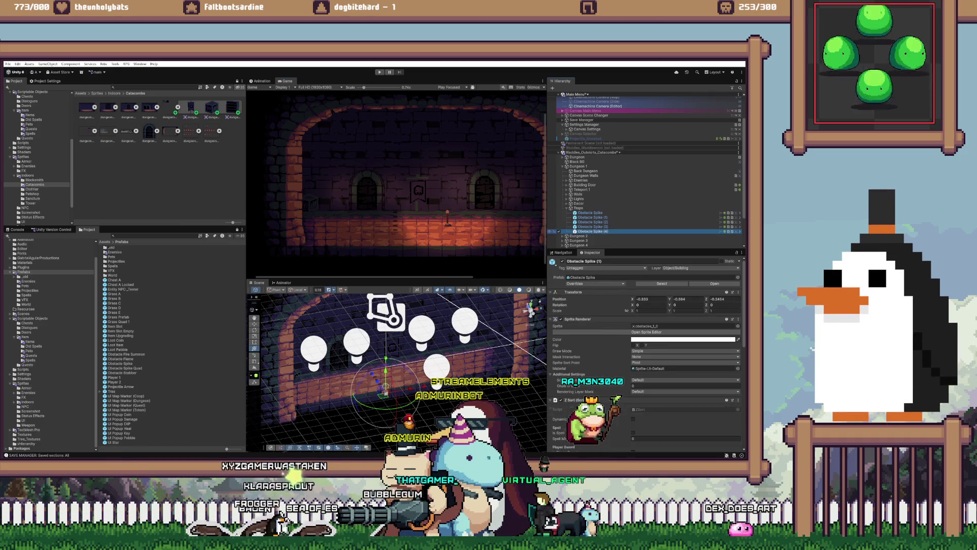
left_click(579, 208)
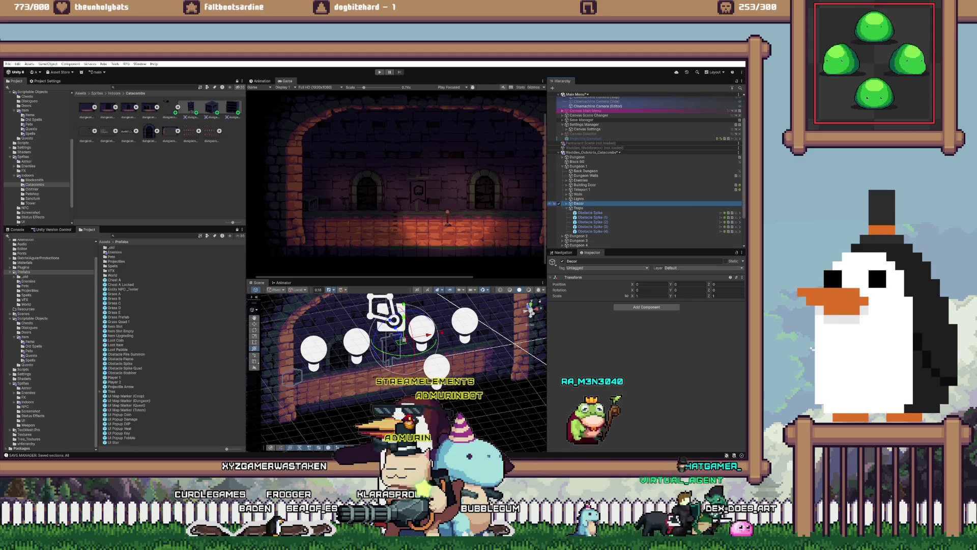
Step: Duplicate the Box decor object and rename the copy Bookshelf
scroll(585, 208, "down", 3)
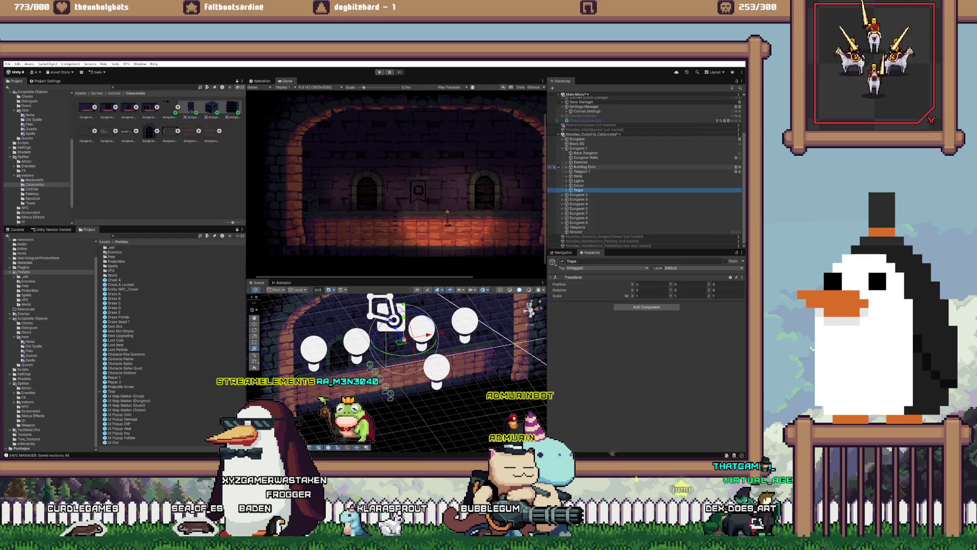
key("Left")
key("Up")
key("Right")
left_click(580, 195)
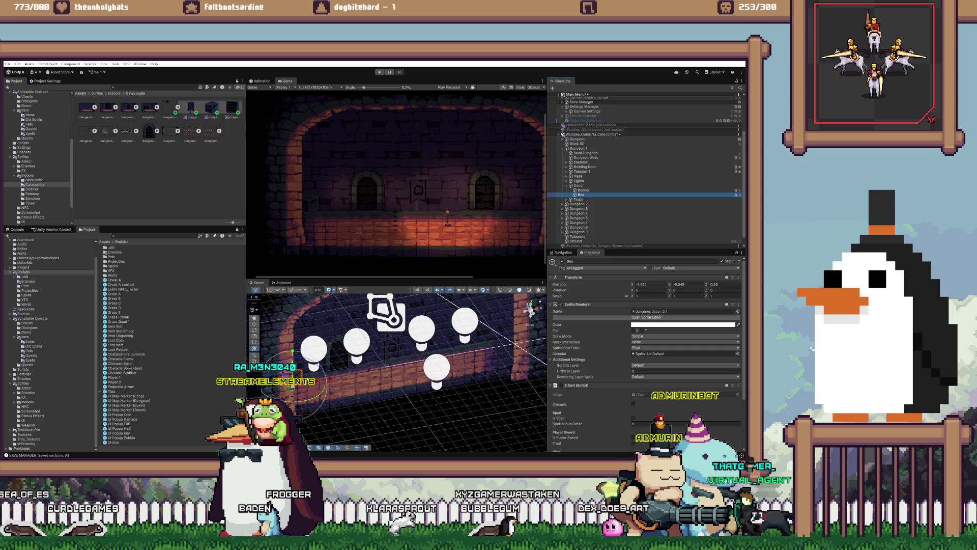
key("ctrl+d")
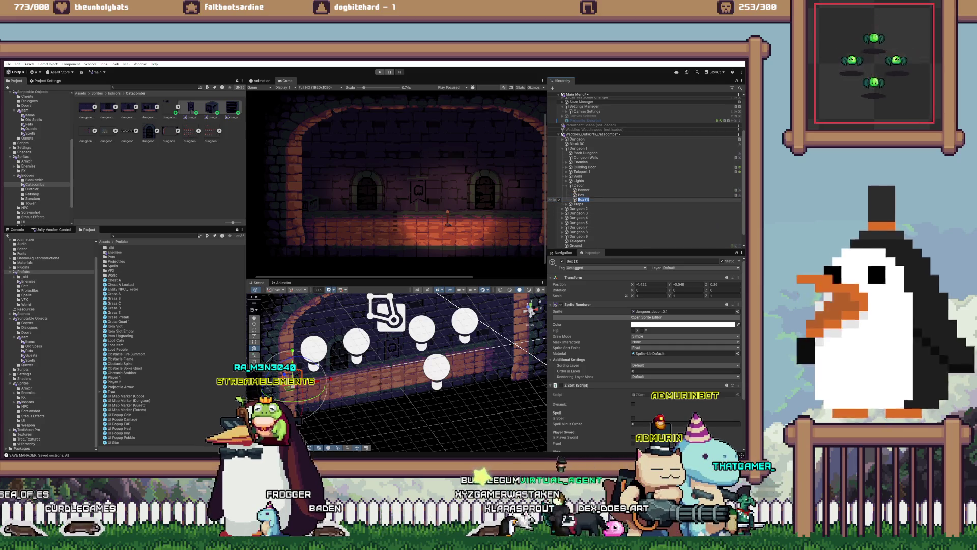
type("Bookshelf")
key("Return")
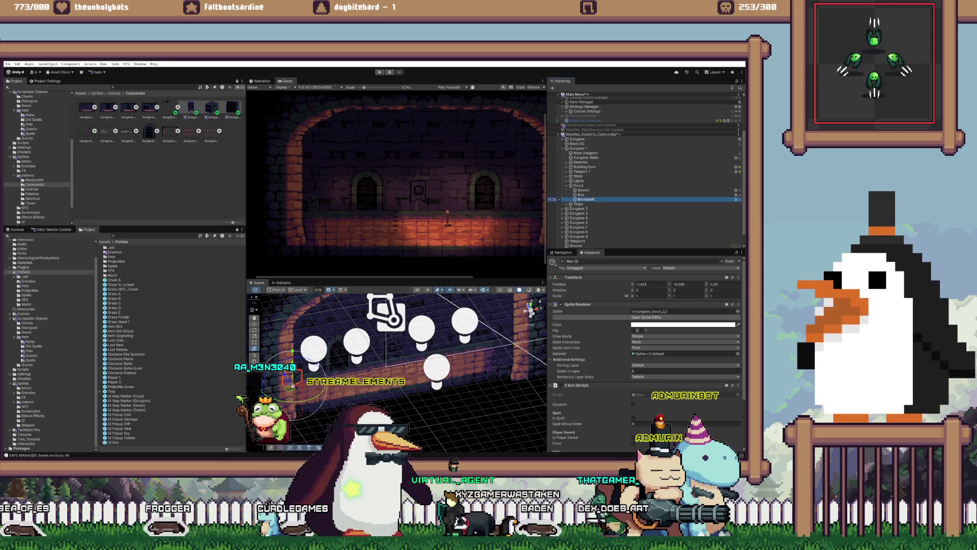
Step: Give Bookshelf the dungeon_decor_0_2 sprite and move it to the room's right side
left_click(657, 311)
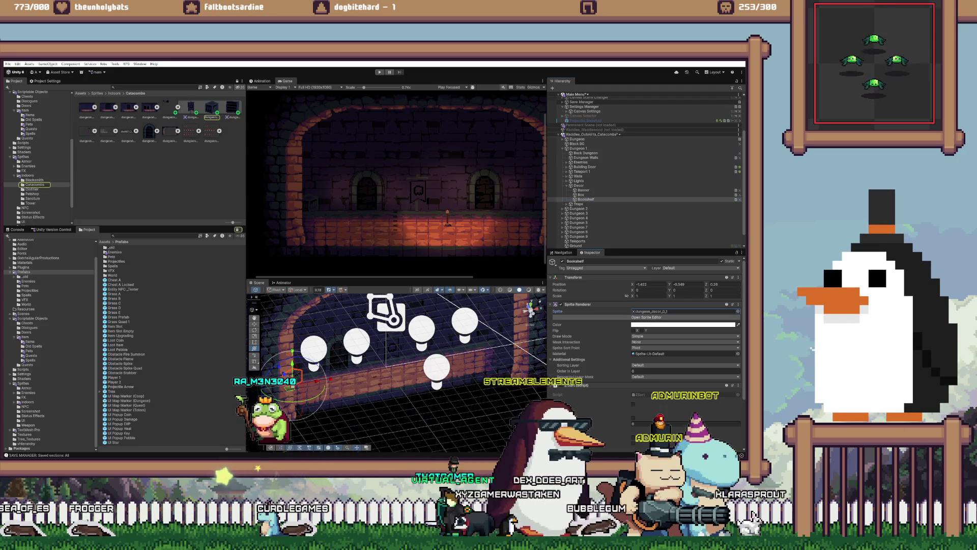
key("Right")
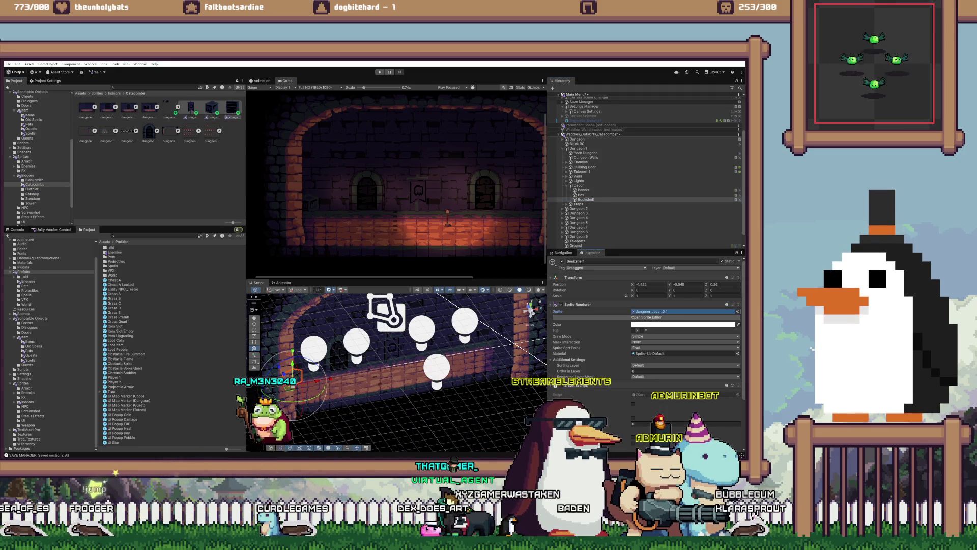
left_click_drag(293, 363, 515, 345)
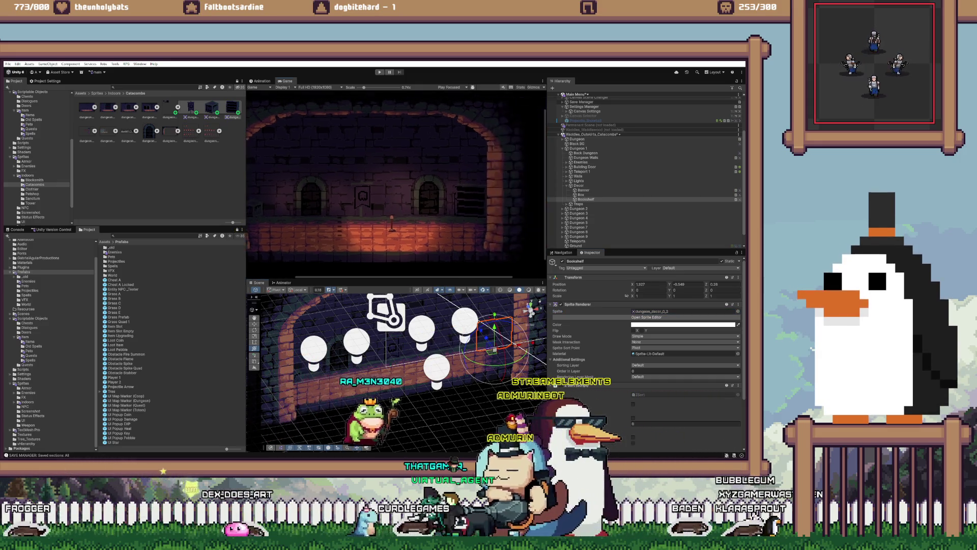
left_click_drag(515, 345, 519, 345)
scroll(396, 170, "down", 2)
scroll(396, 171, "up", 1)
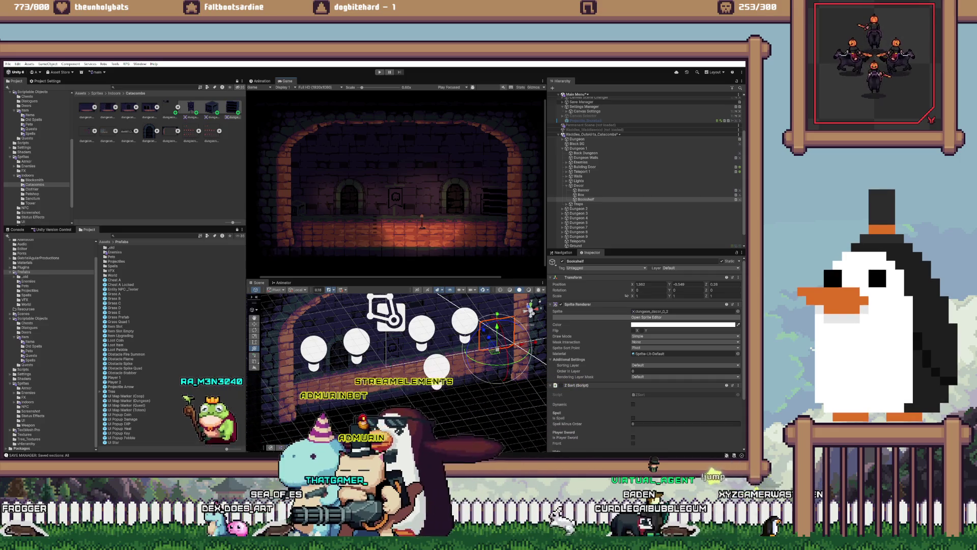
left_click_drag(706, 284, 705, 284)
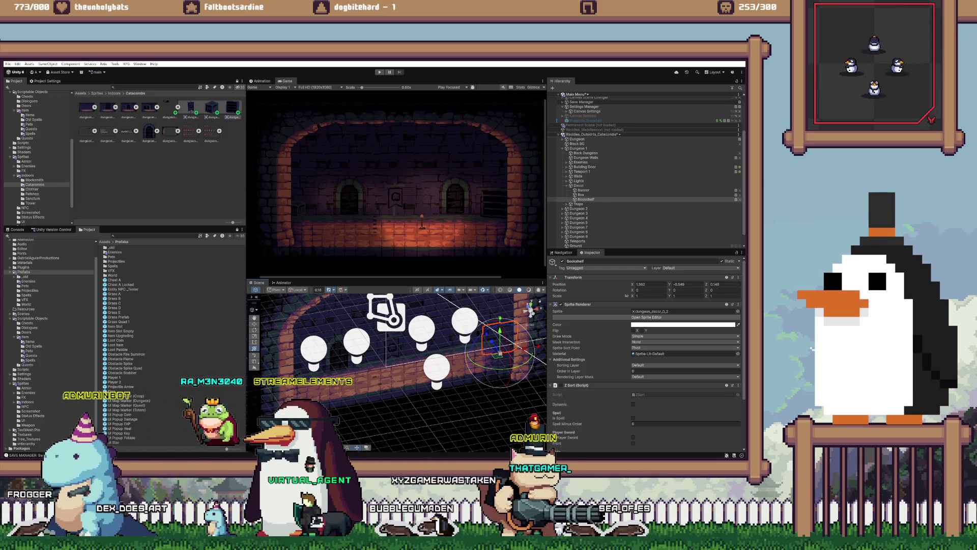
scroll(396, 180, "up", 3)
scroll(501, 224, "up", 3)
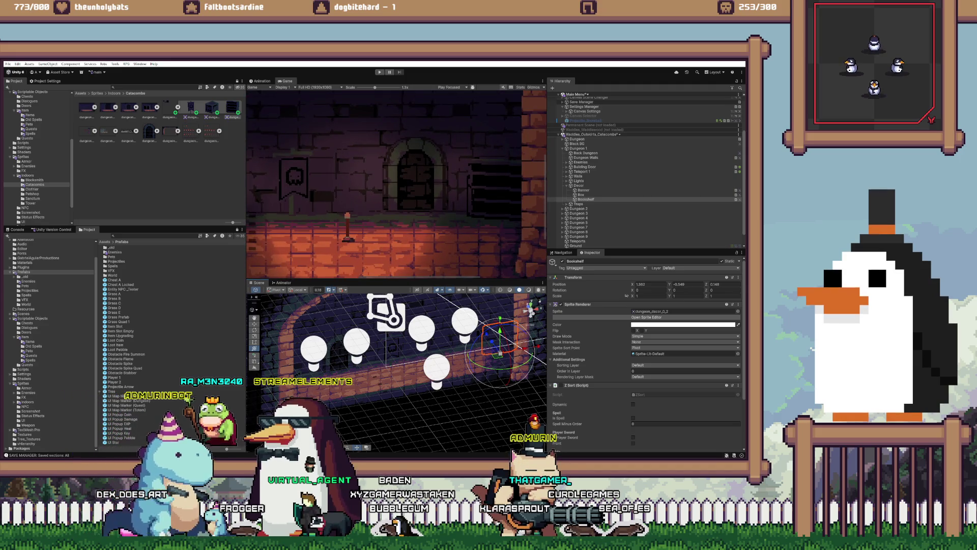
key("alt+Tab")
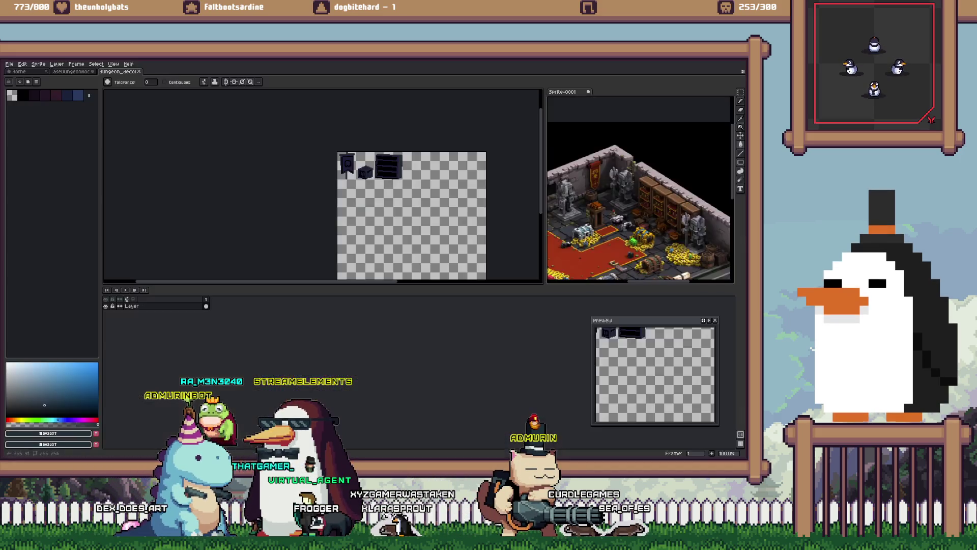
Step: Touch up the bookshelf's dark body pixels using Magic Wand and Pencil
scroll(477, 252, "up", 5)
key("w")
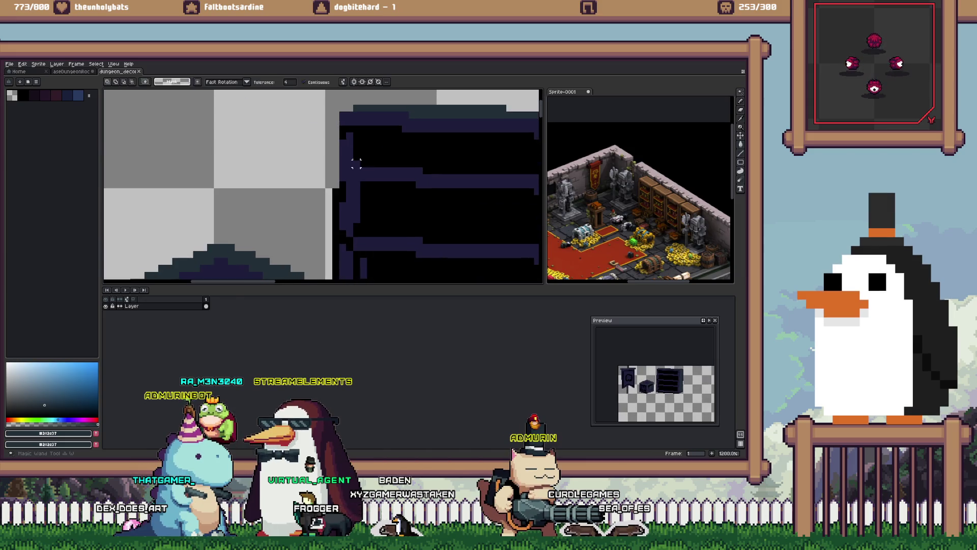
left_click(408, 199)
key("b")
scroll(361, 154, "up", 4)
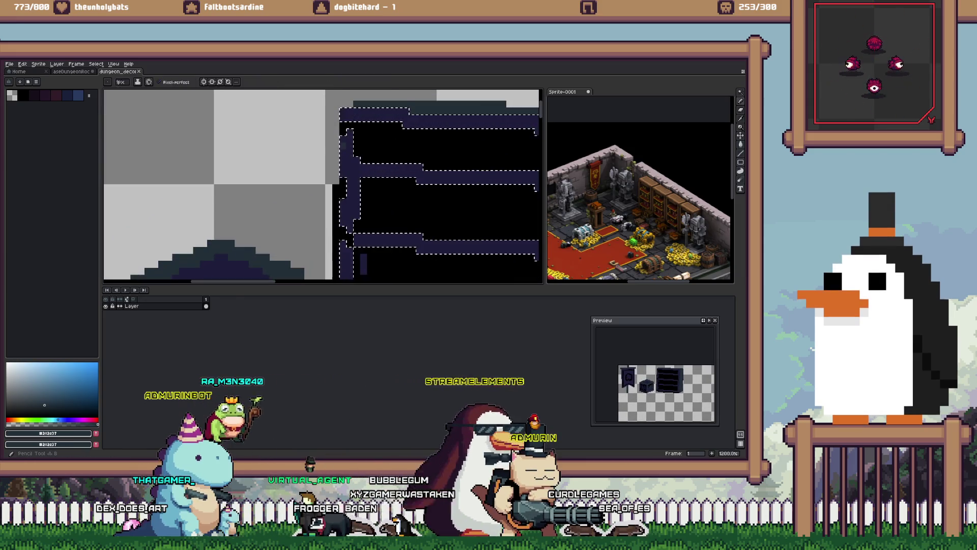
scroll(324, 185, "down", 3)
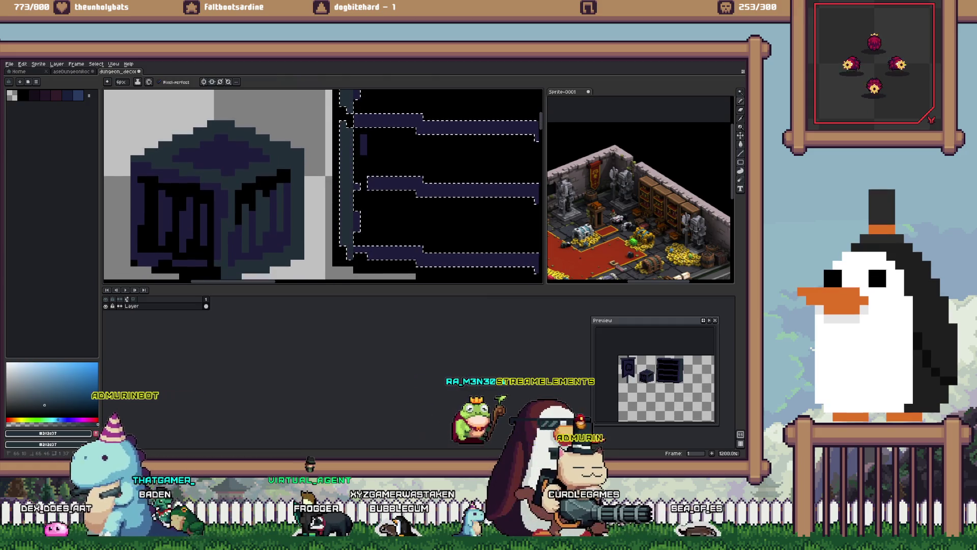
key("w")
key("ctrl+d")
scroll(364, 177, "down", 5)
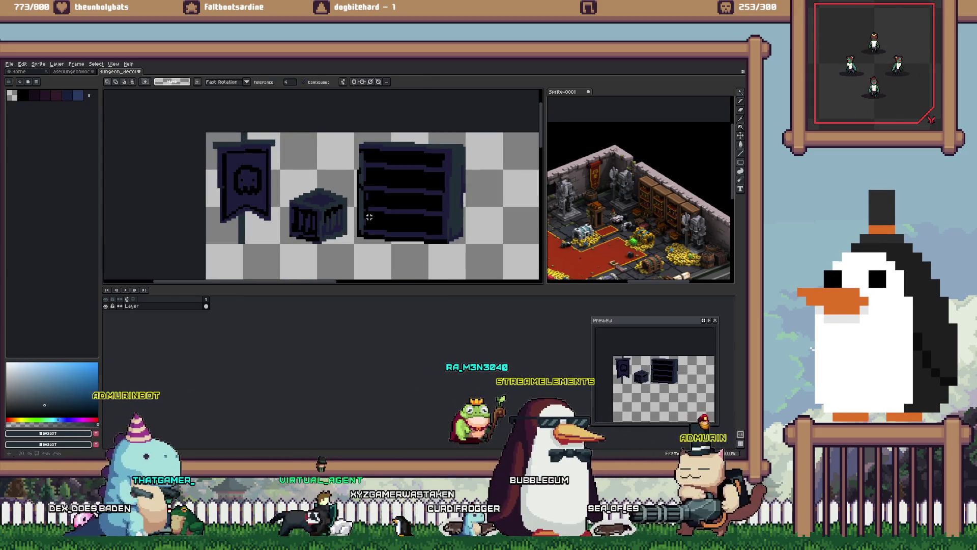
key("b")
scroll(364, 177, "up", 6)
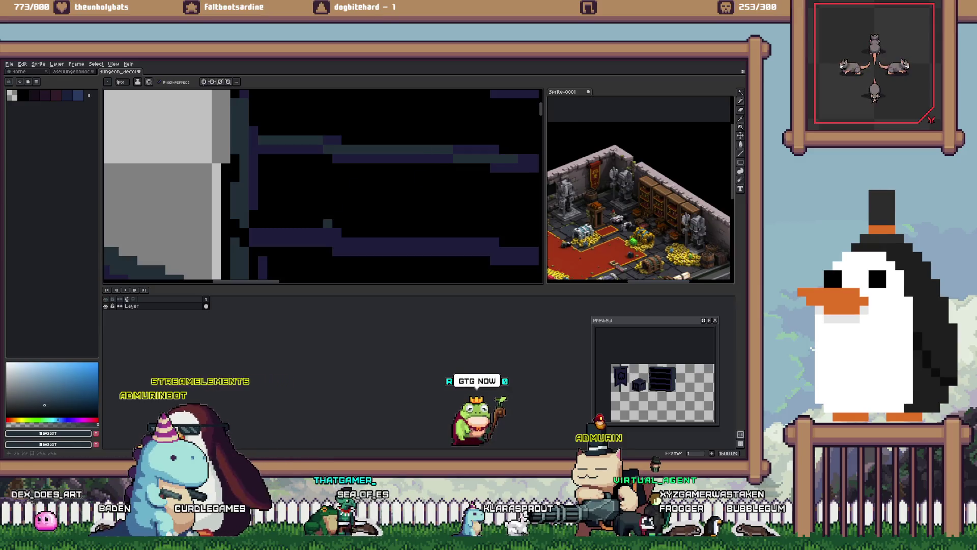
scroll(365, 230, "down", 4)
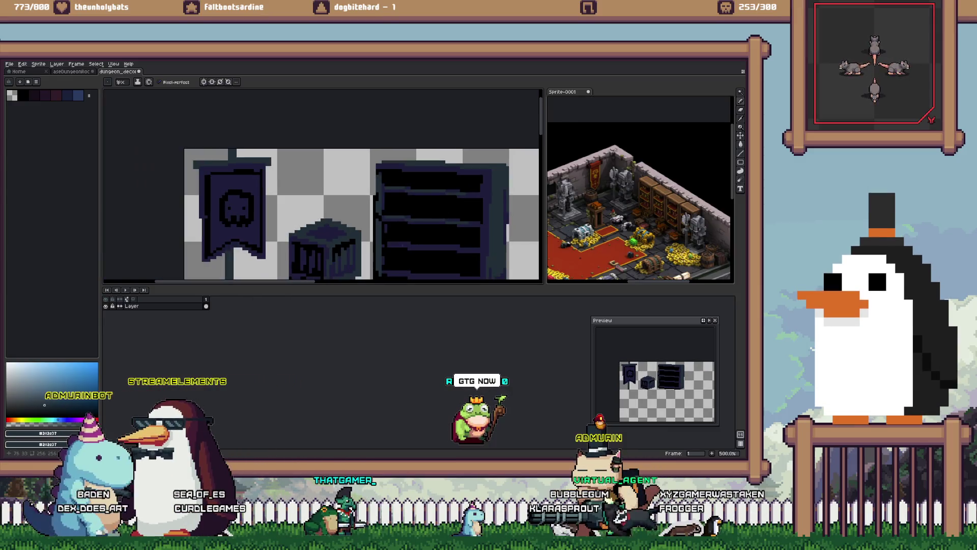
left_click_drag(365, 230, 398, 185)
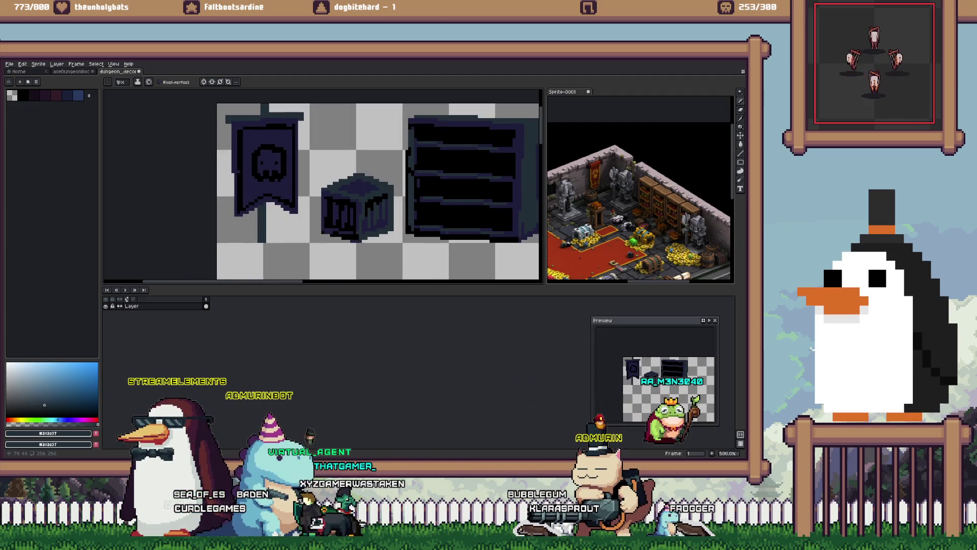
scroll(391, 212, "down", 3)
Step: Save the decor sheet and glance at the updated bookshelf in Unity
key("ctrl+s")
key("alt+Tab")
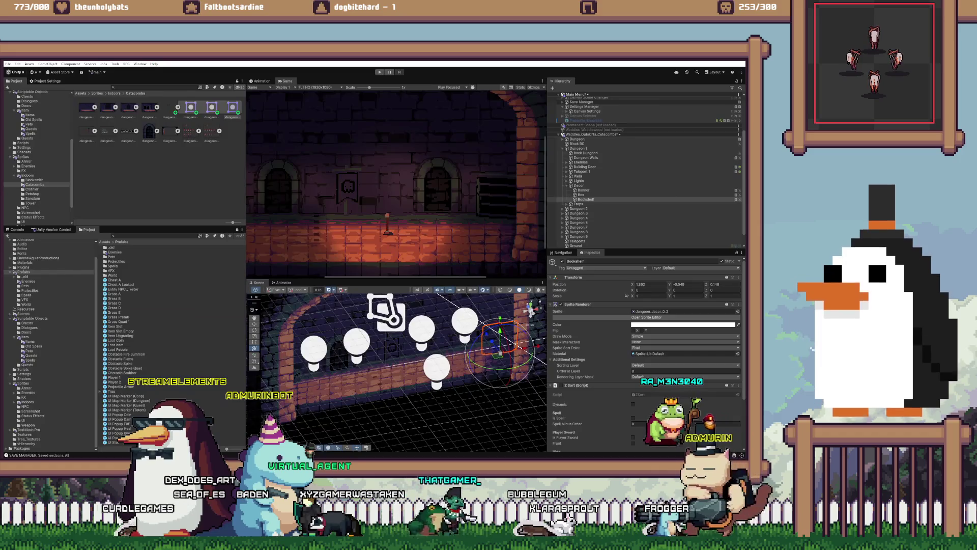
key("alt+Tab")
Step: Fill-edit the banner, save the decor sheet, and switch to Unity
scroll(338, 193, "up", 3)
scroll(345, 157, "up", 2)
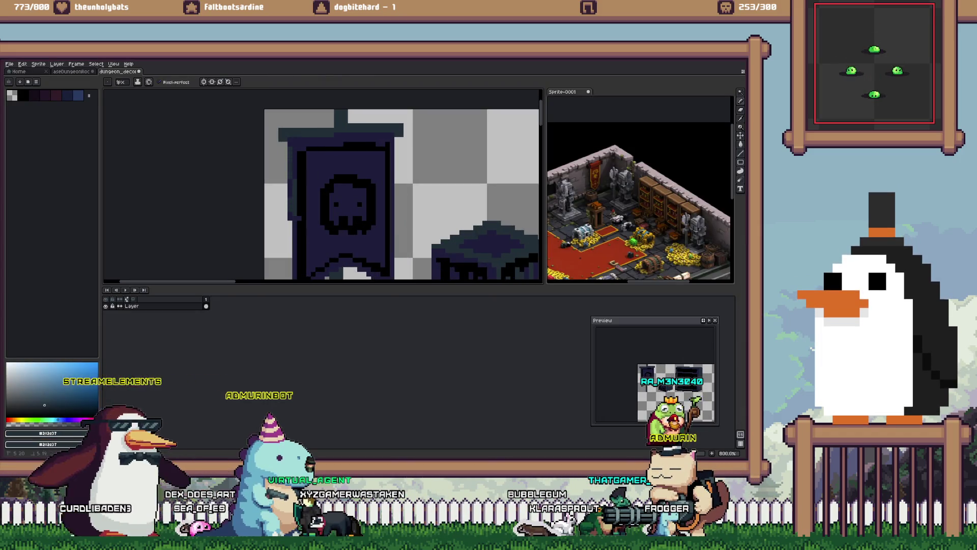
left_click_drag(346, 204, 346, 192)
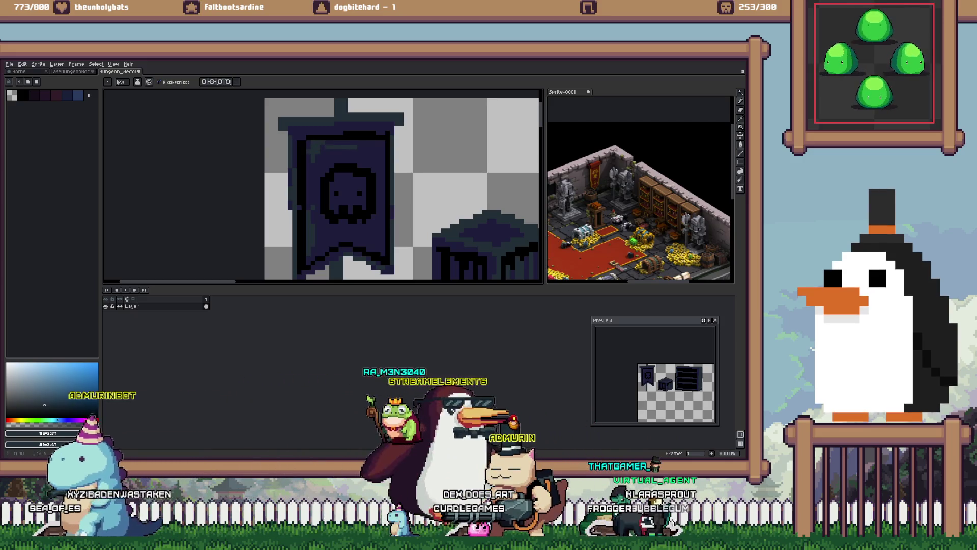
key("g")
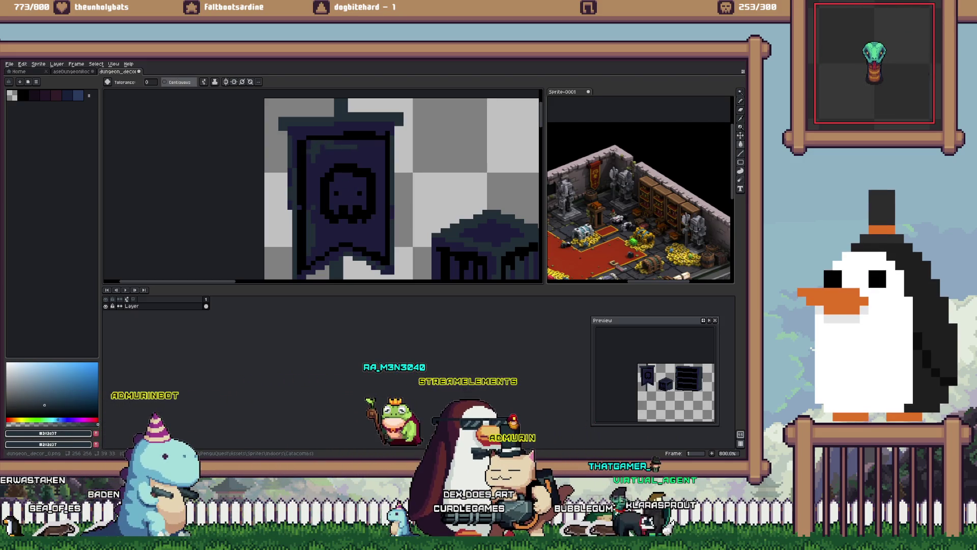
scroll(402, 189, "down", 2)
key("ctrl+s")
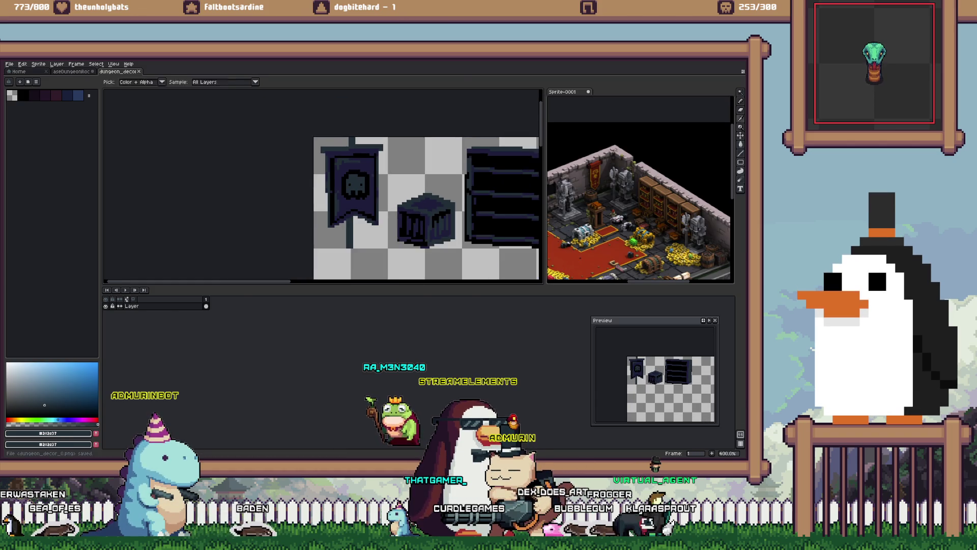
key("alt+Tab")
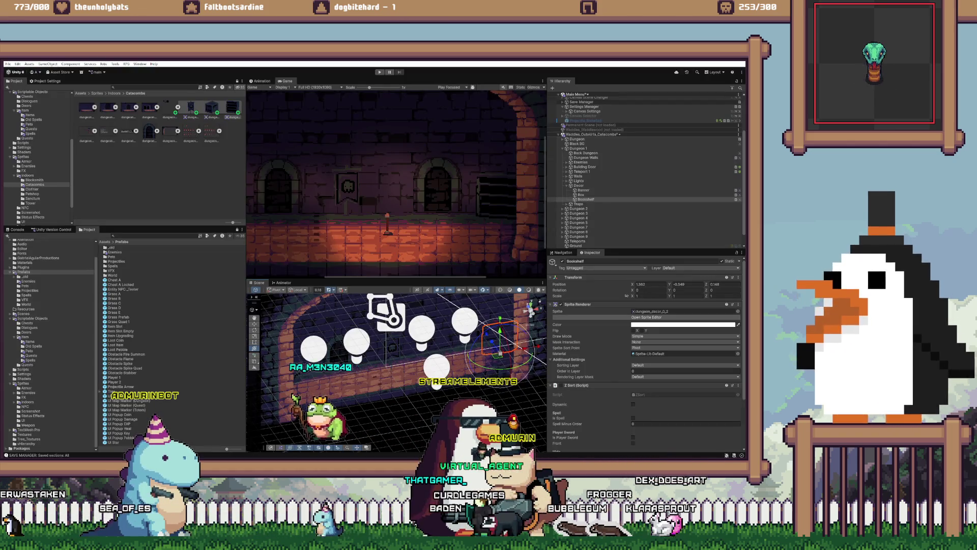
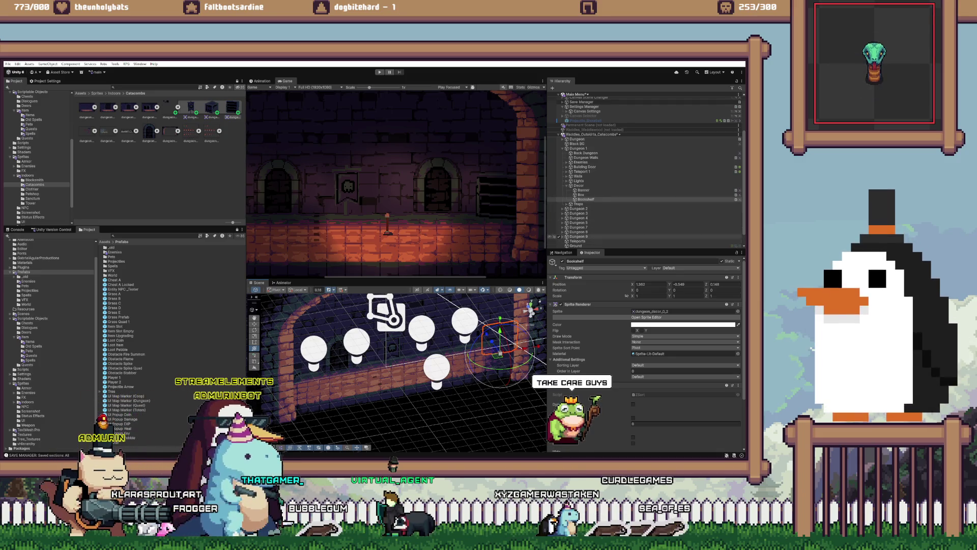
Step: Compare the Box and Bookshelf transforms, centring the scene view on the Bookshelf
scroll(397, 372, "down", 3)
scroll(397, 372, "down", 5)
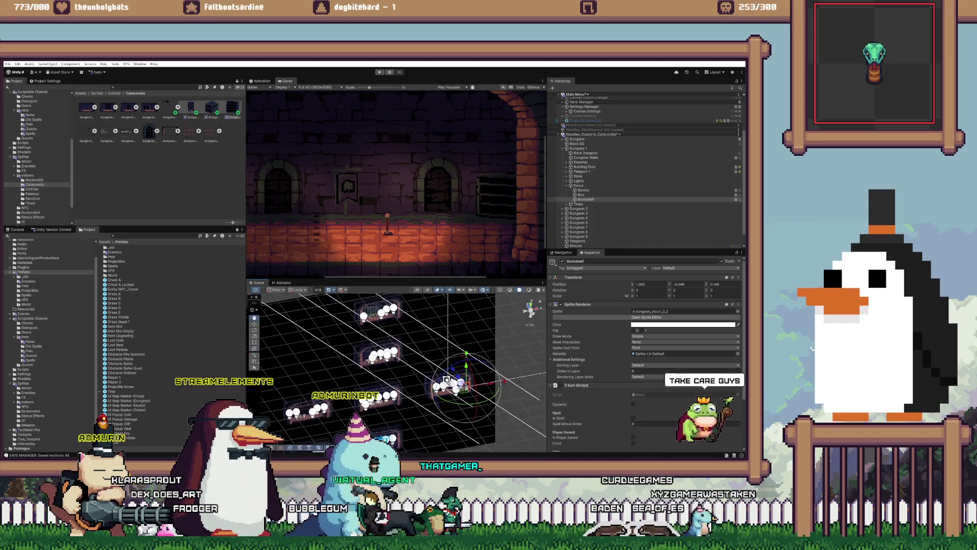
key("f")
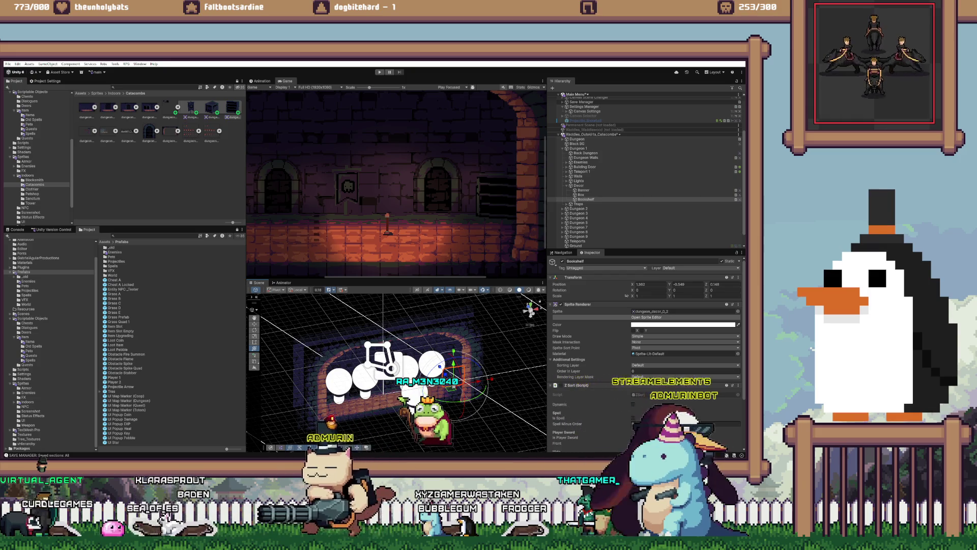
scroll(396, 183, "down", 1)
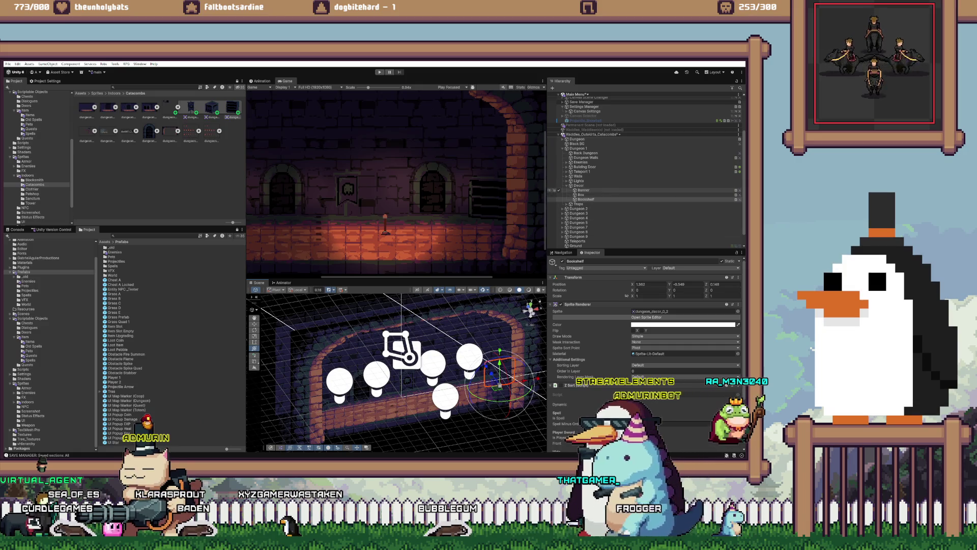
left_click(581, 194)
left_click(586, 199)
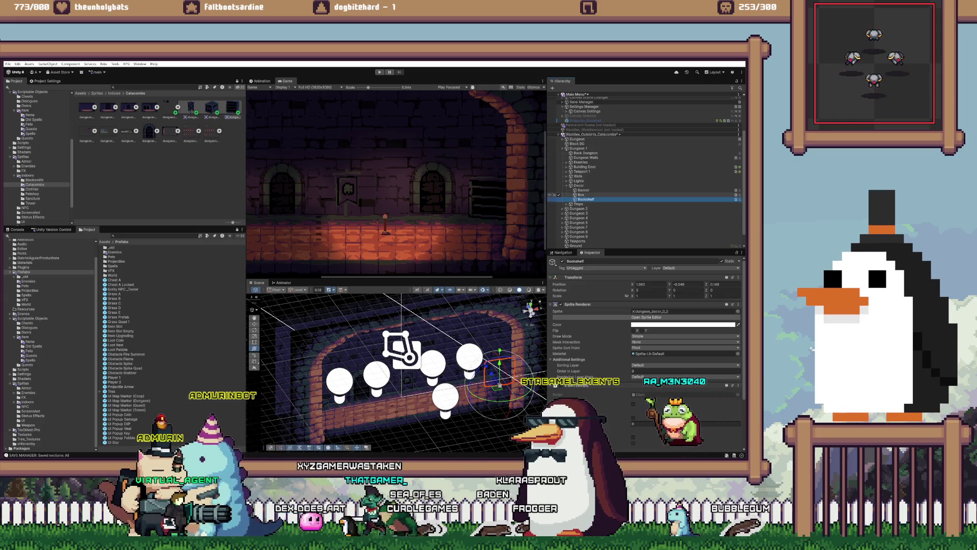
left_click(581, 194)
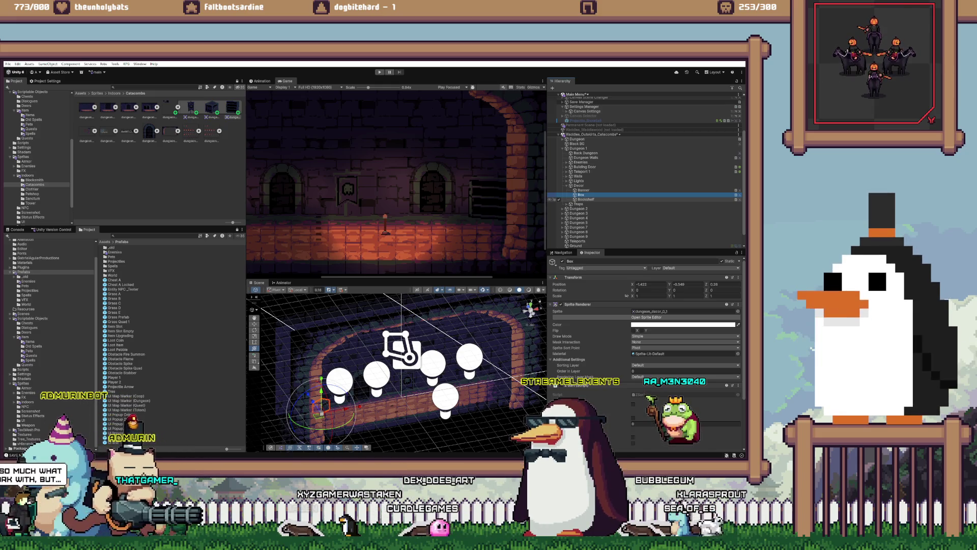
left_click(586, 199)
key("f")
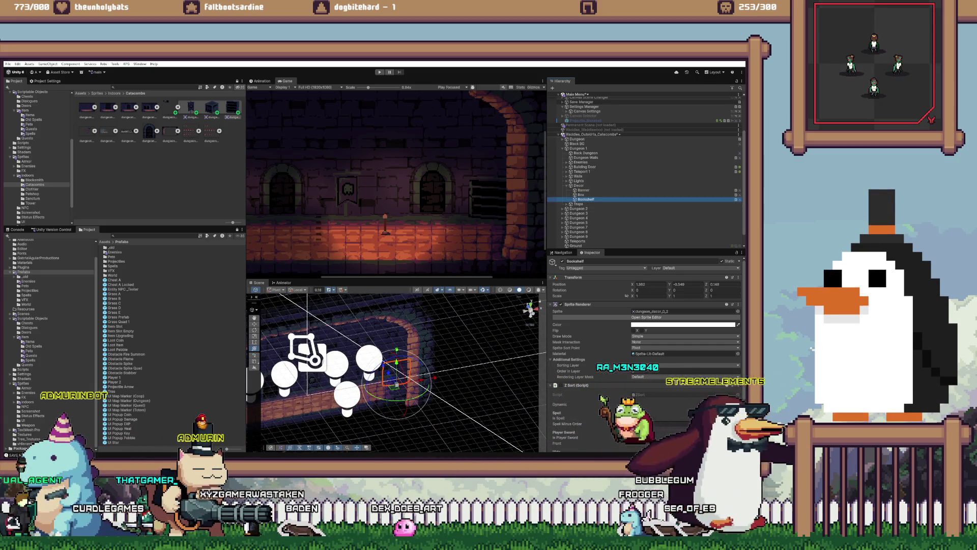
Step: Pan and zoom the scene view around the Bookshelf
scroll(396, 183, "down", 2)
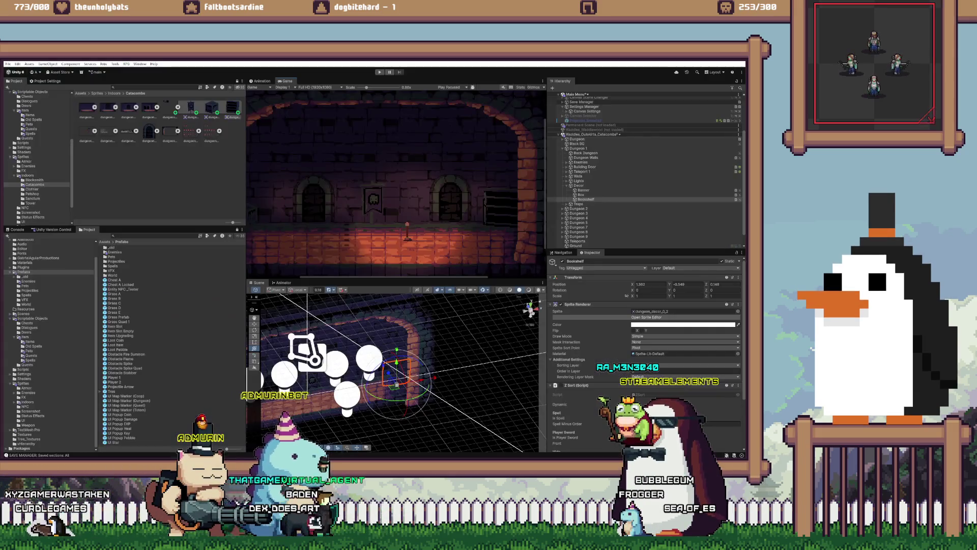
scroll(396, 183, "down", 2)
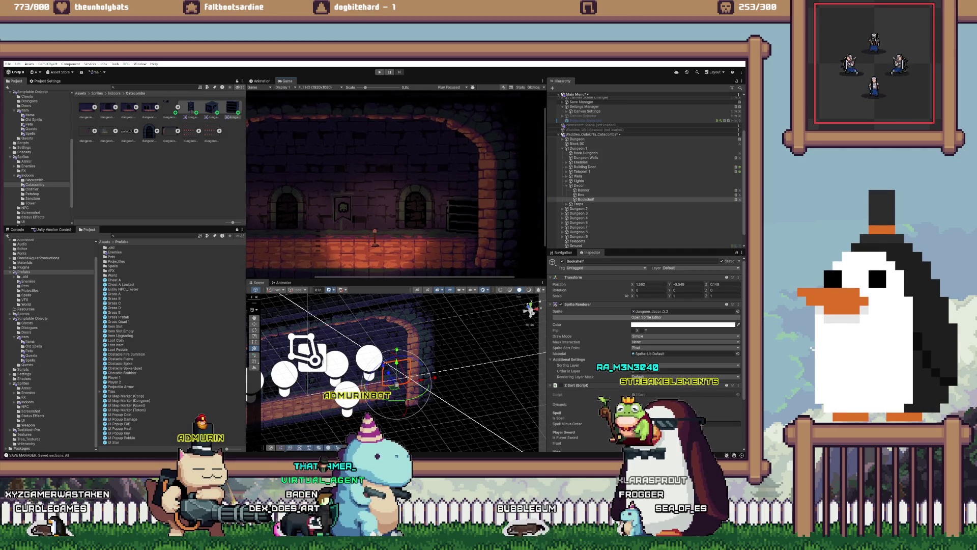
scroll(396, 183, "right", 2)
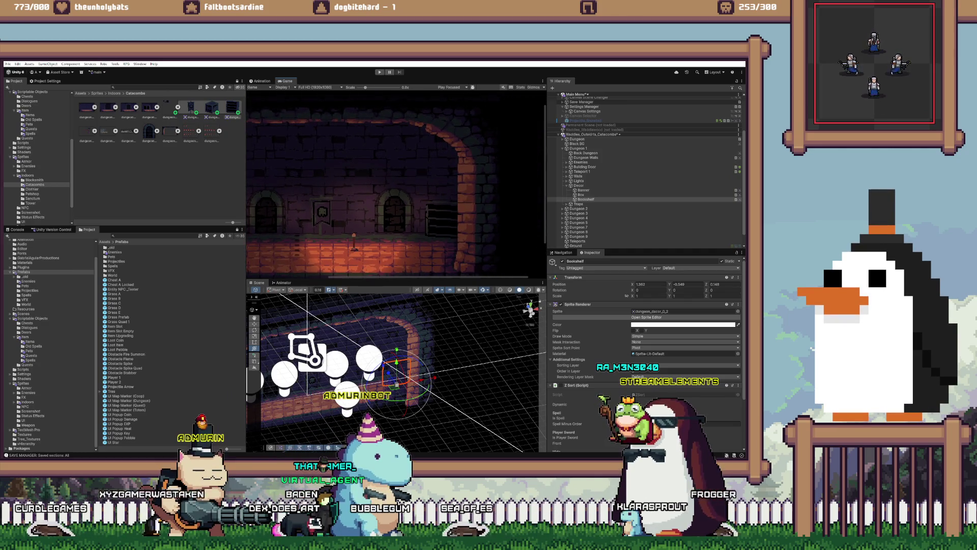
scroll(396, 183, "left", 4)
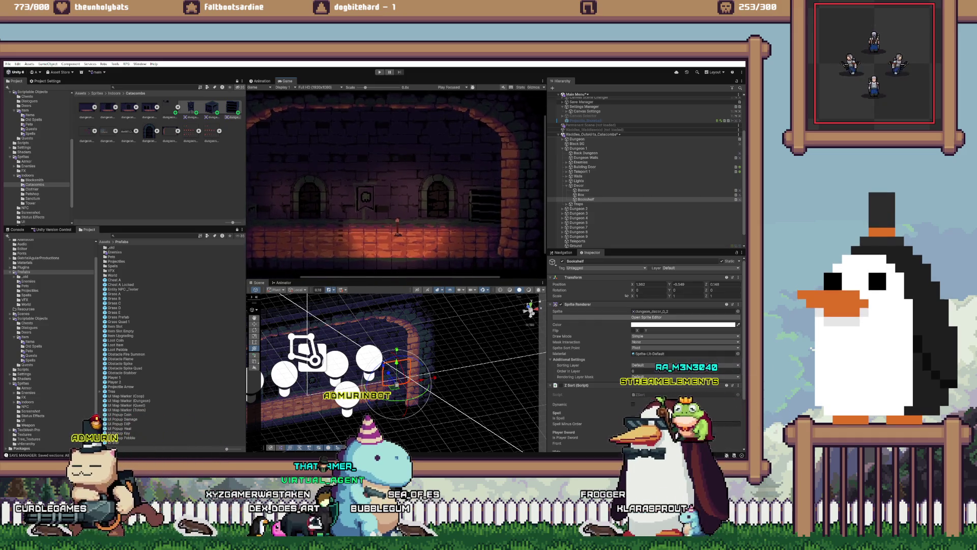
scroll(396, 183, "left", 2)
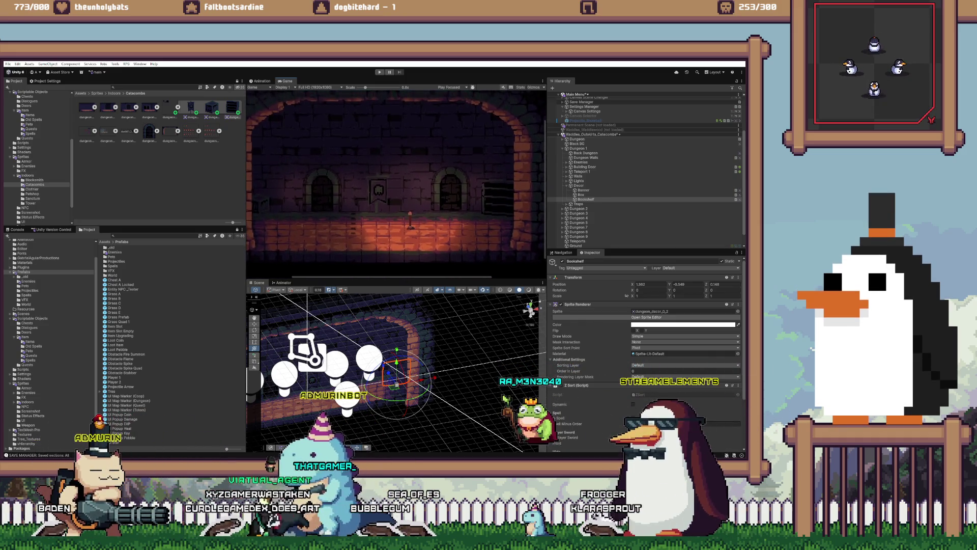
scroll(396, 183, "left", 1)
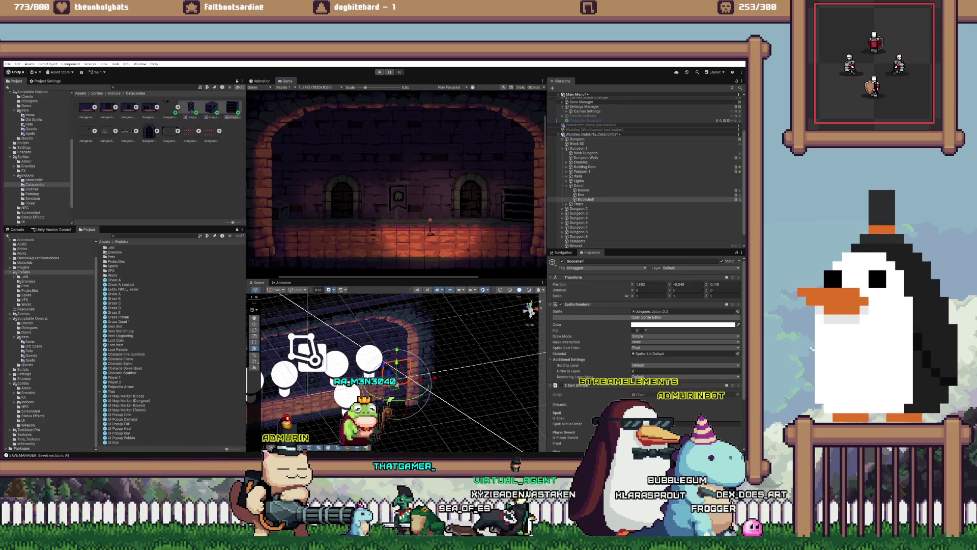
scroll(396, 183, "down", 2)
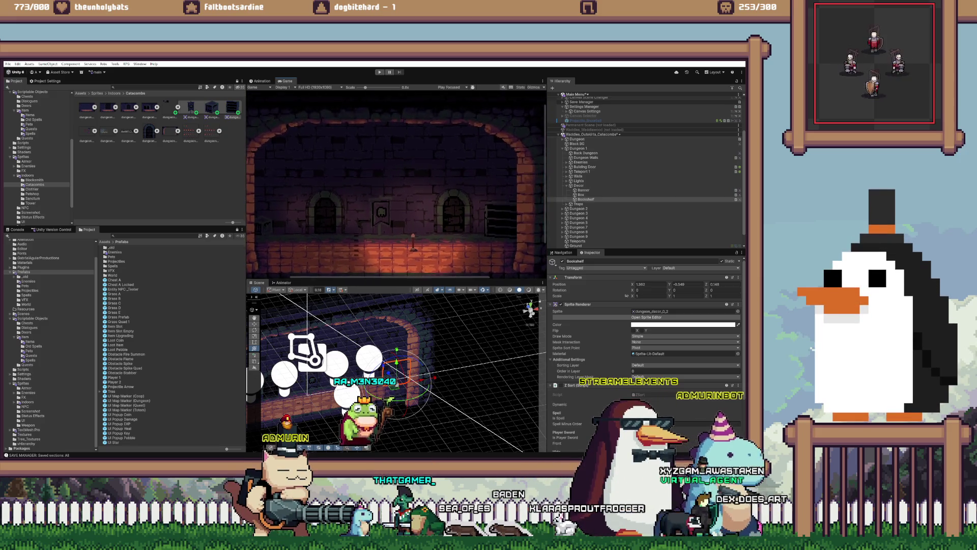
scroll(396, 183, "down", 1)
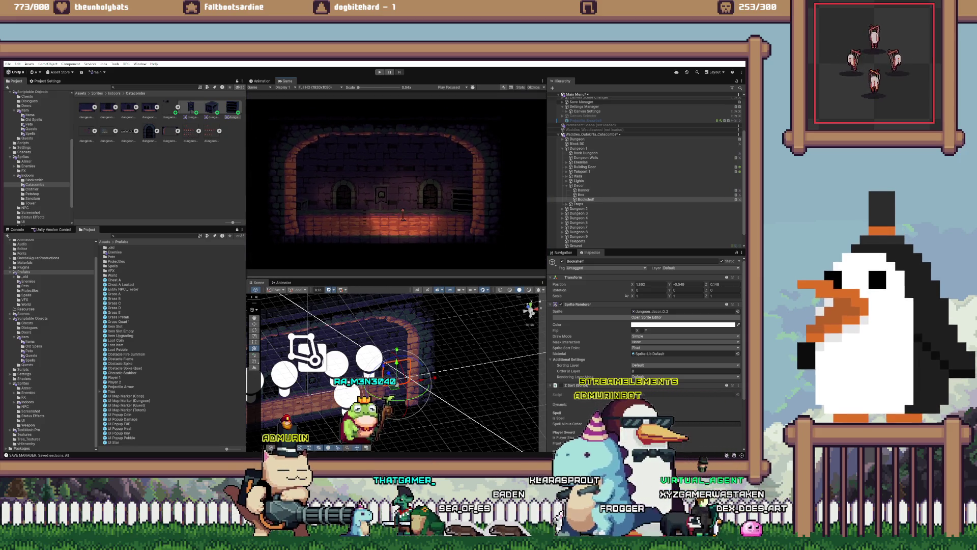
scroll(396, 184, "up", 2)
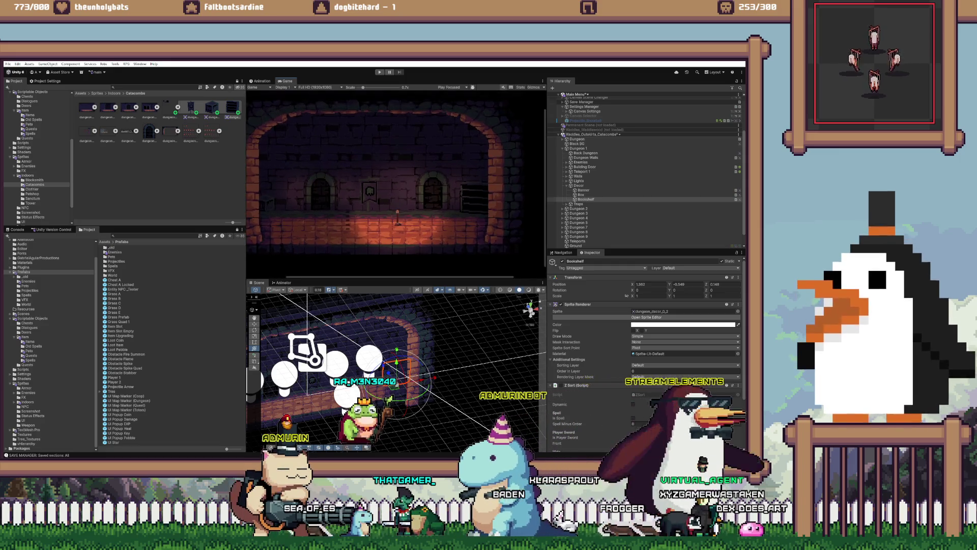
scroll(396, 183, "up", 1)
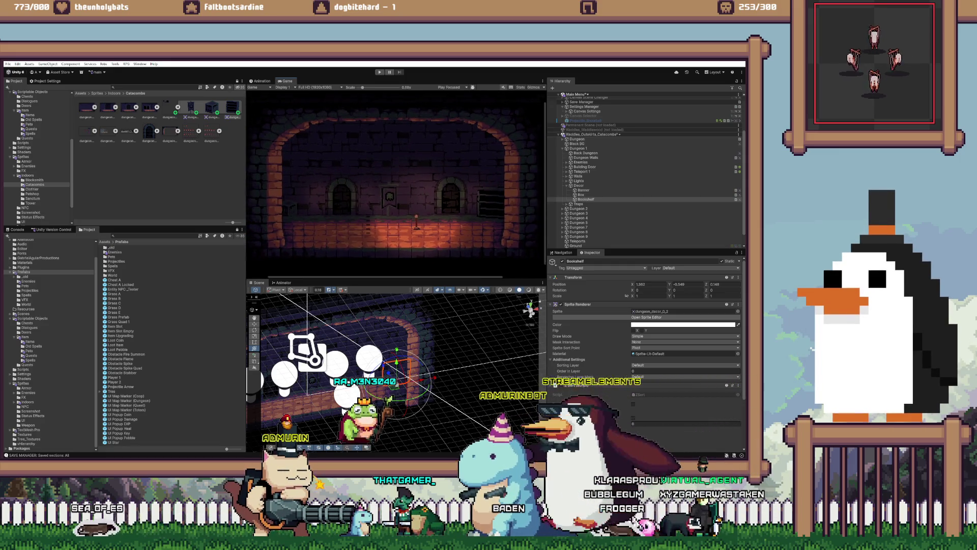
scroll(396, 183, "down", 1)
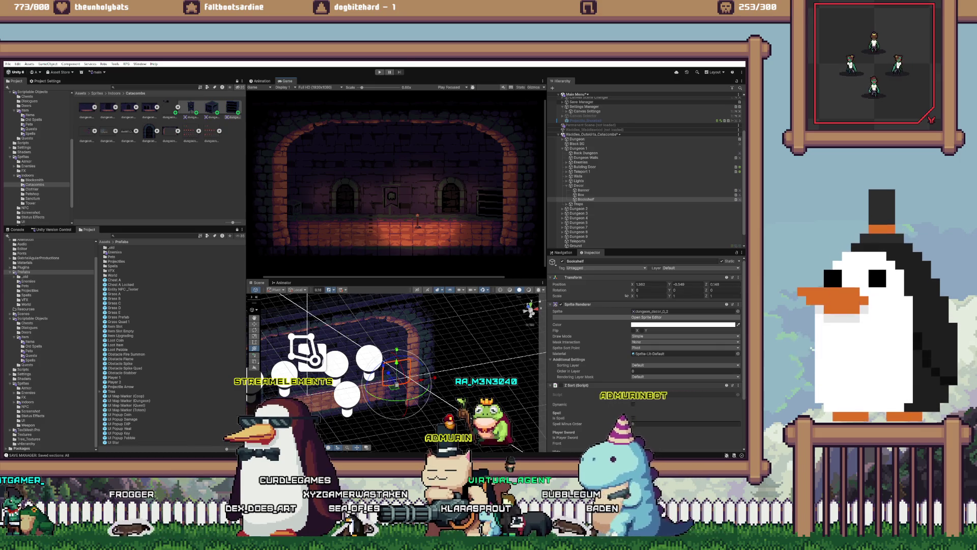
Step: In Aseprite's open-file dialog, browse the Indoors, Clothier and Petshop sprite folders
key("alt+Tab")
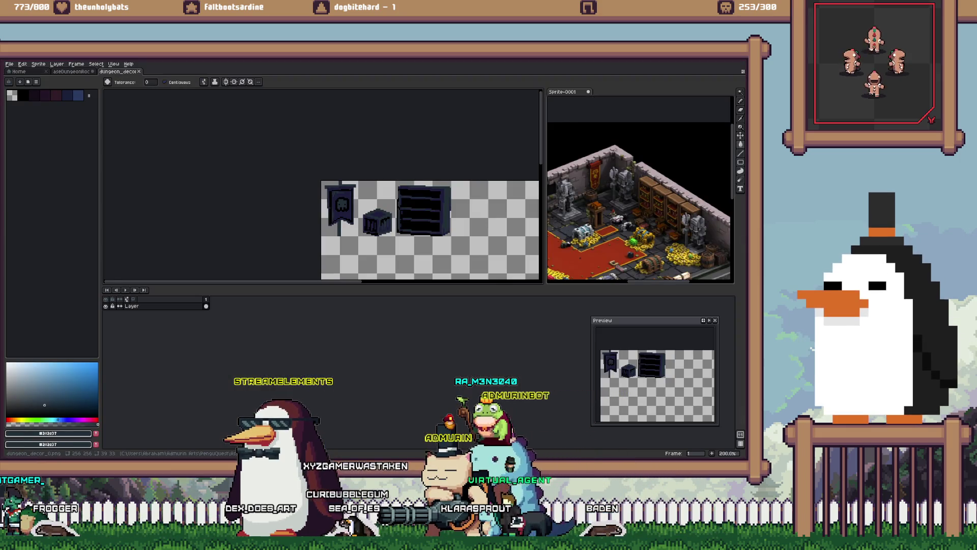
key("ctrl+o")
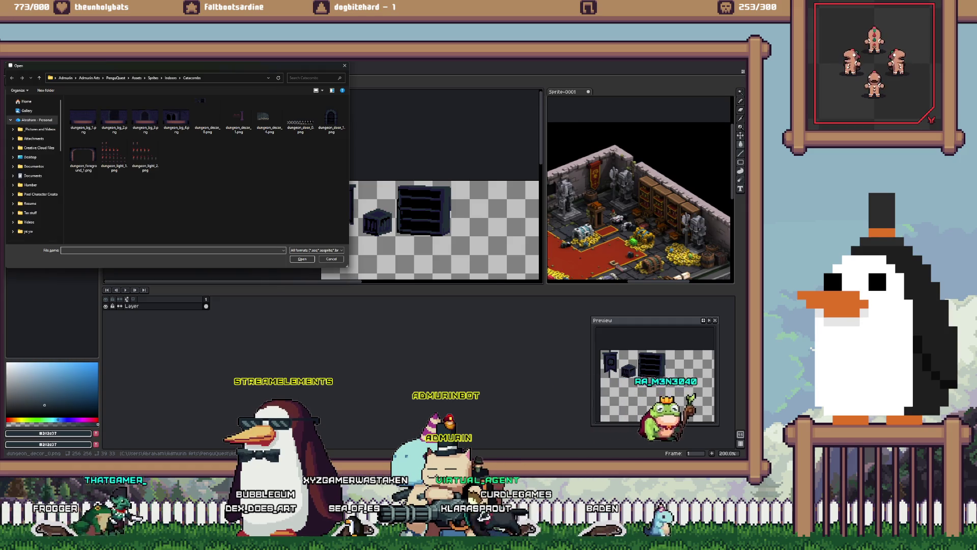
key("alt+Up")
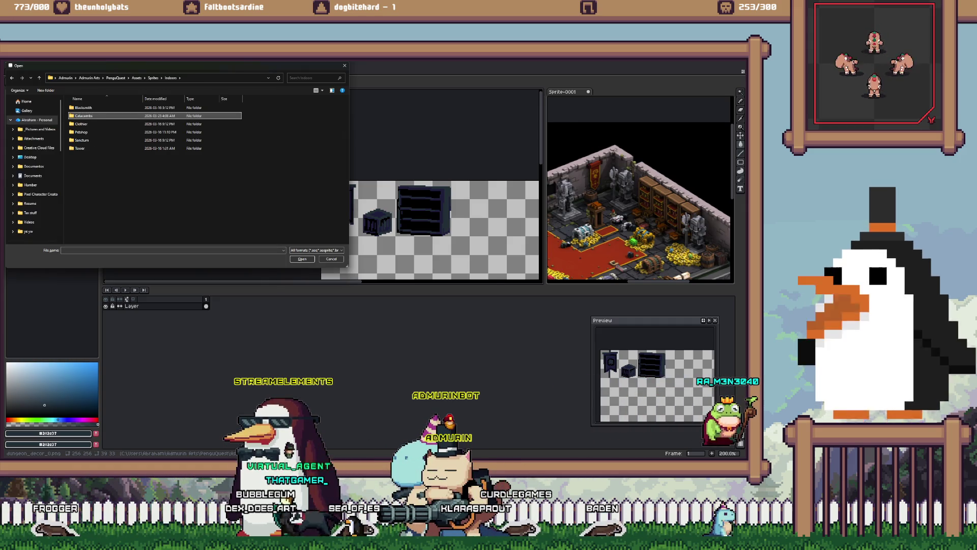
key("alt+Up")
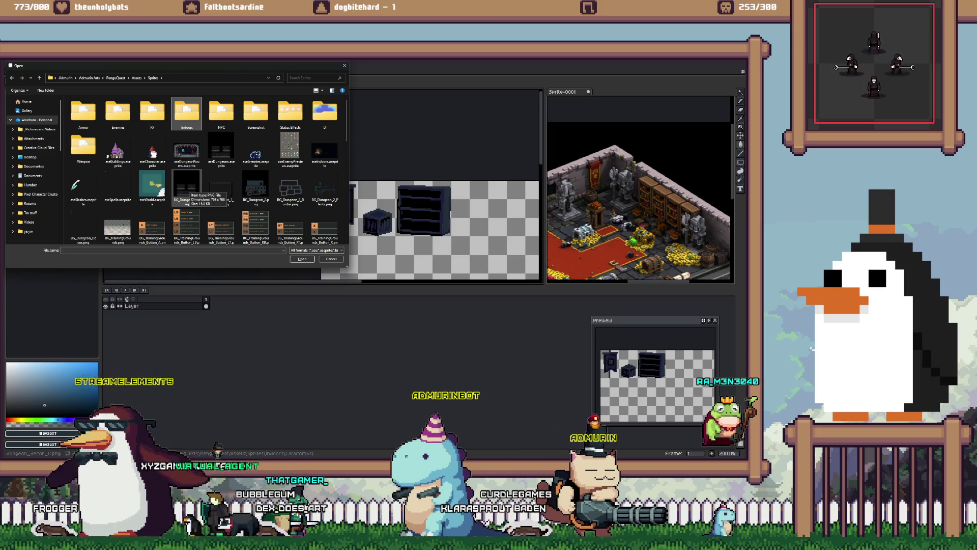
key("Return")
key("Down")
key("Down")
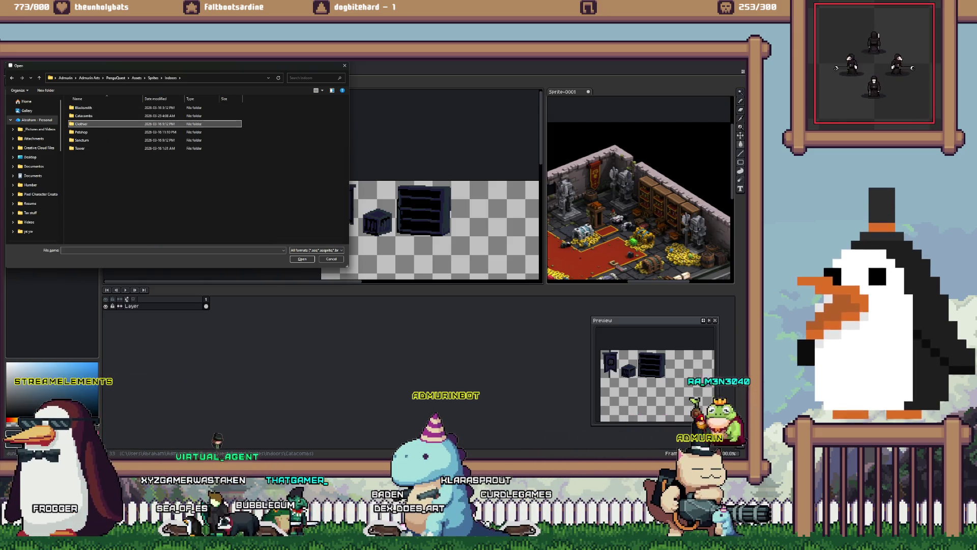
key("Return")
key("alt+Up")
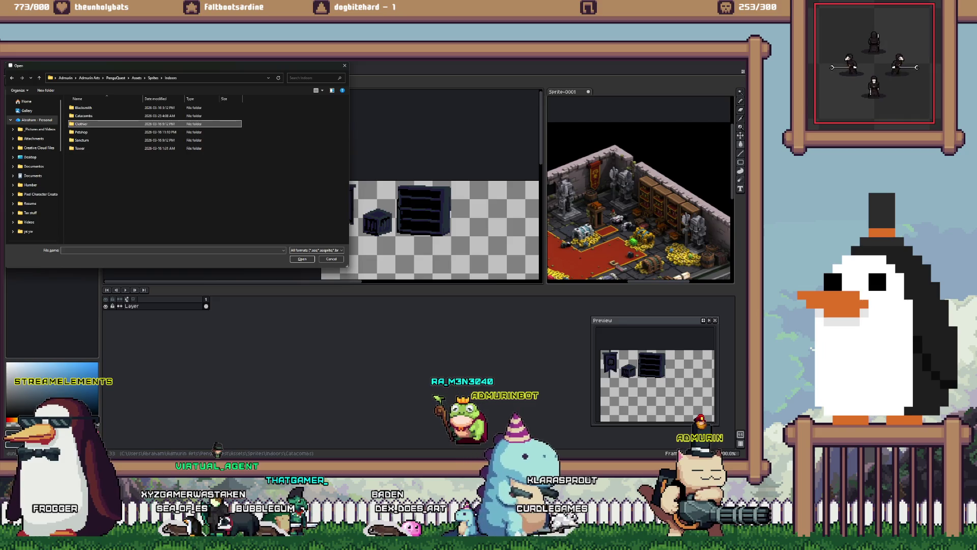
key("Down")
key("Return")
Step: Look over petshop_foreground_1.png and petshop_decor_1.png, cancel, and return to the dungeon room document
key("Right")
key("Right")
key("Right")
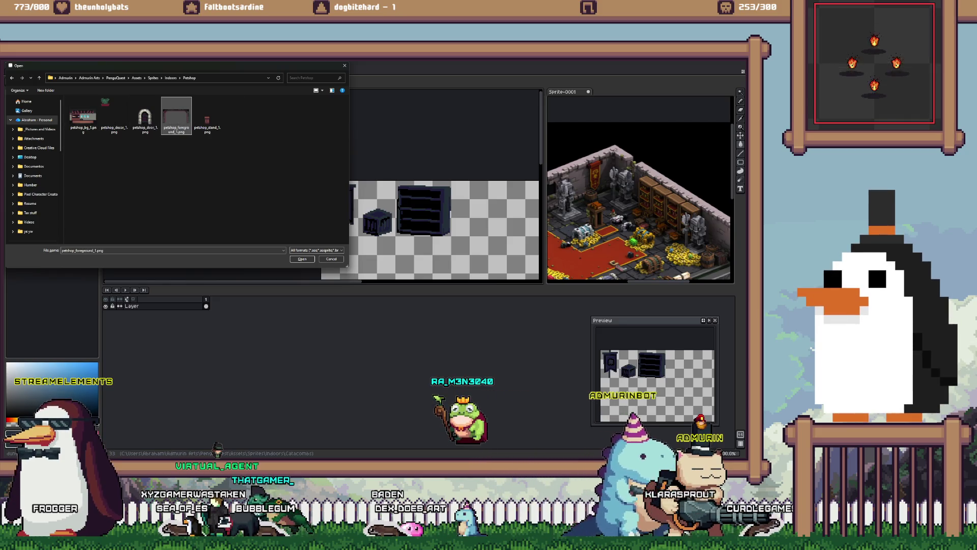
key("Left")
key("Left")
key("Left")
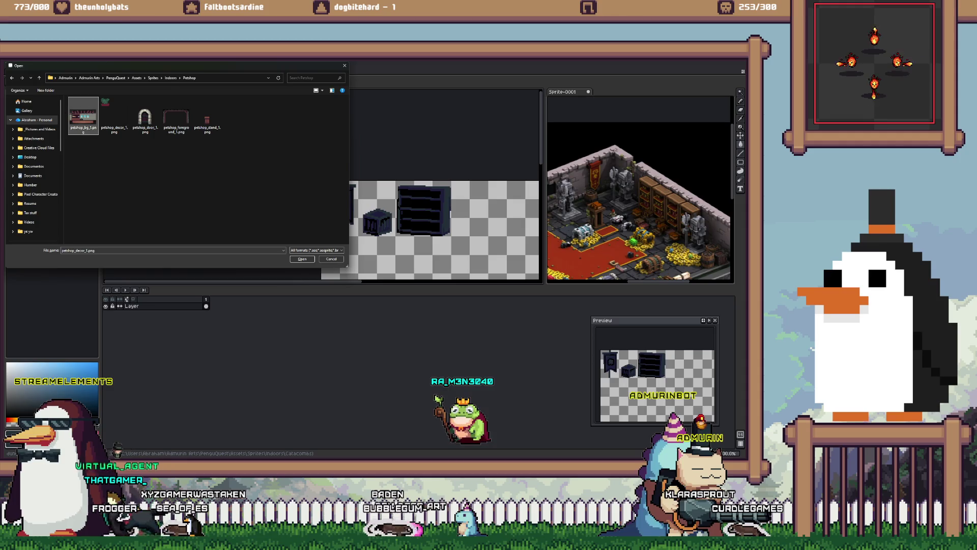
key("Right")
key("Right")
key("Right")
key("BackSpace")
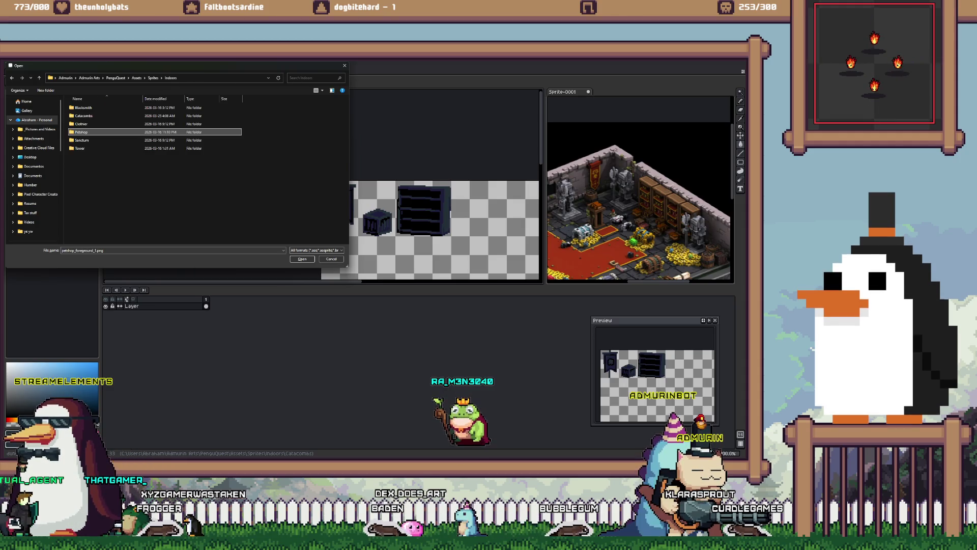
key("Escape")
key("ctrl+Tab")
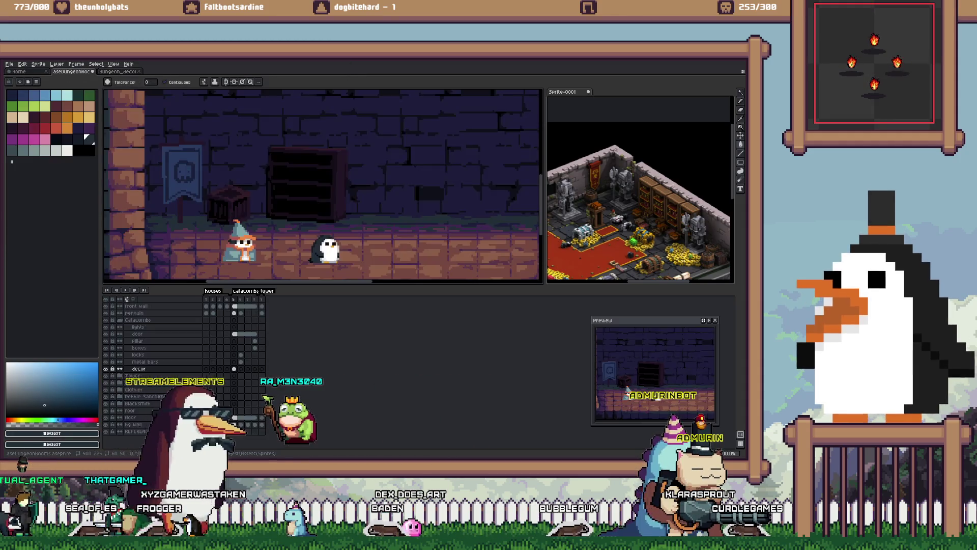
Step: Fit the dungeon room in view, then copy the banner, crate and bookshelf from dungeon_decor
key("minus")
key("minus")
key("Left")
key("Right")
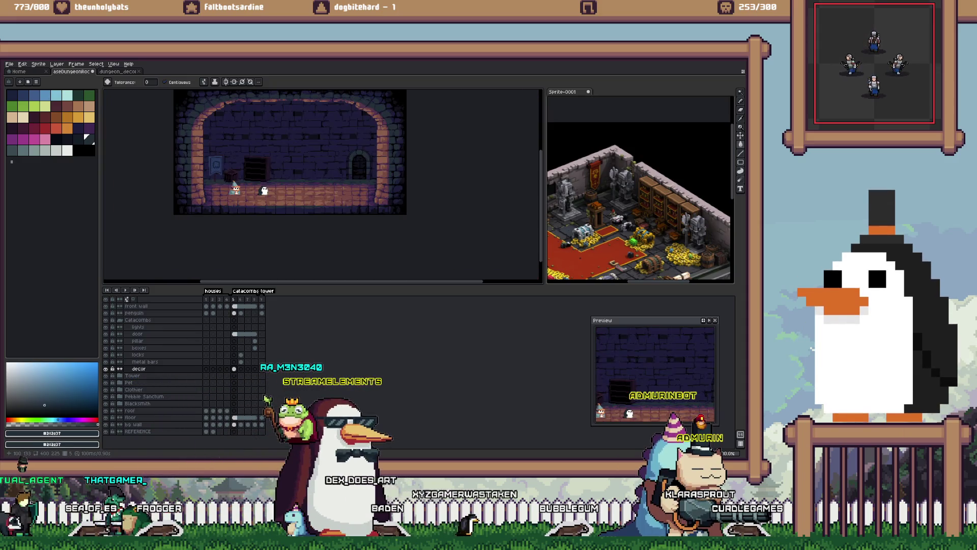
key("ctrl+Tab")
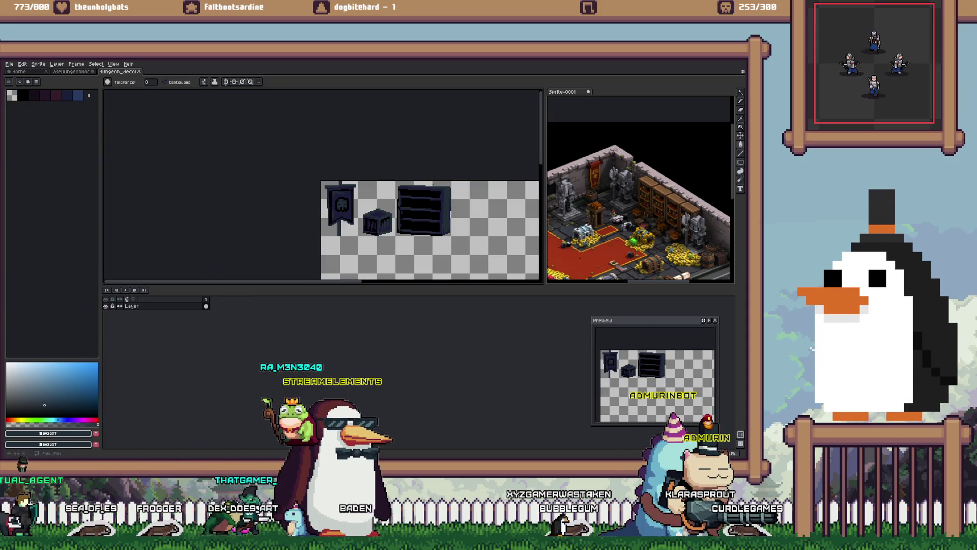
key("m")
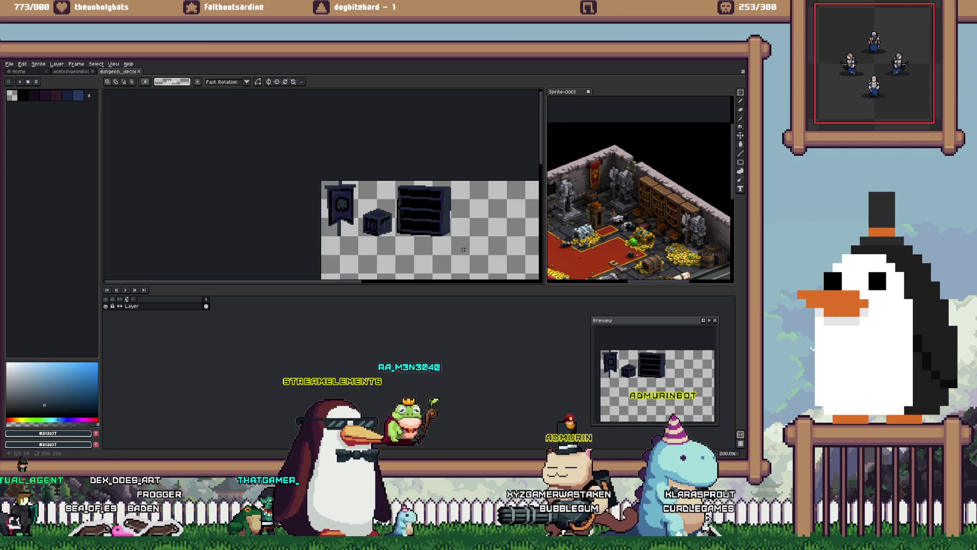
key("Delete")
key("z")
key("ctrl+z")
left_click(449, 249)
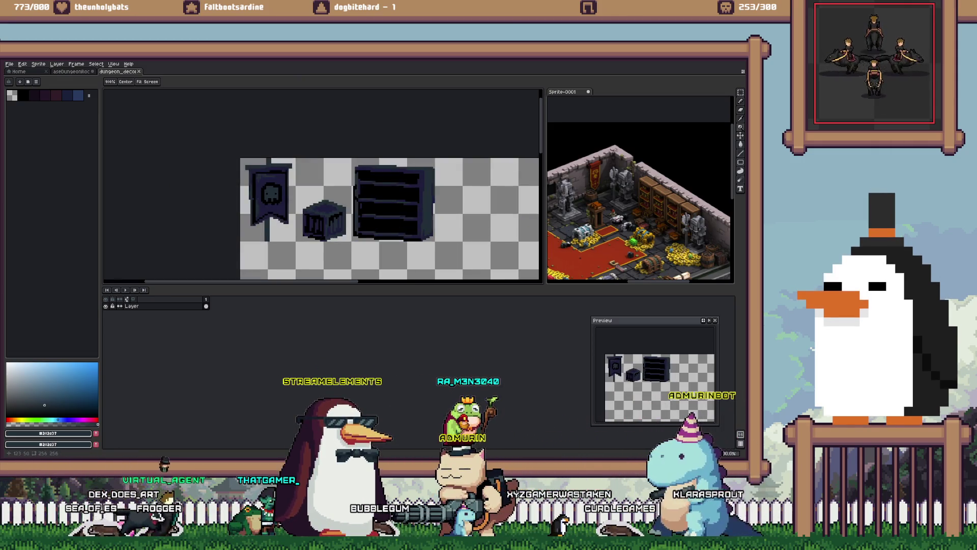
key("m")
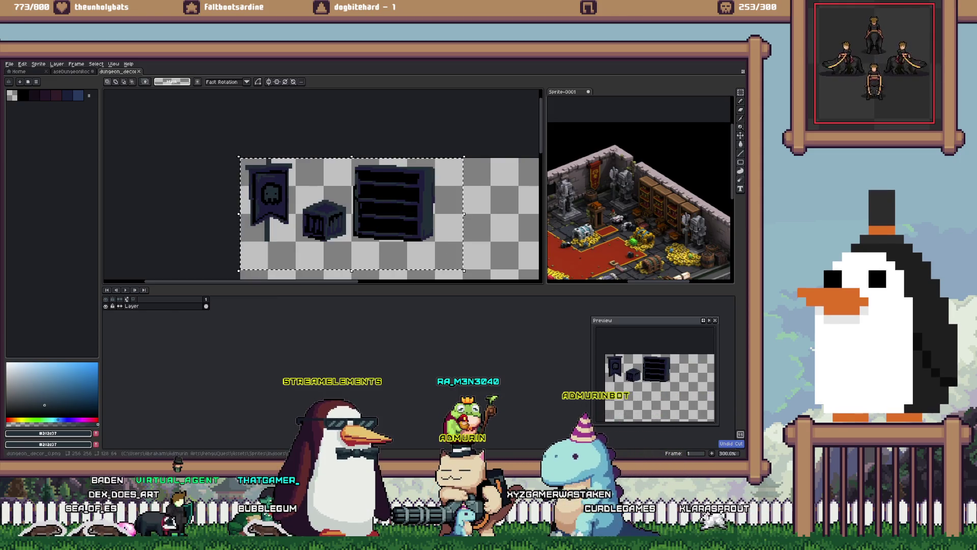
Step: Paste the decor pieces into the dungeon room, shifted about 25 px right
key("ctrl+Tab")
scroll(324, 186, "up", 2)
key("ctrl+x")
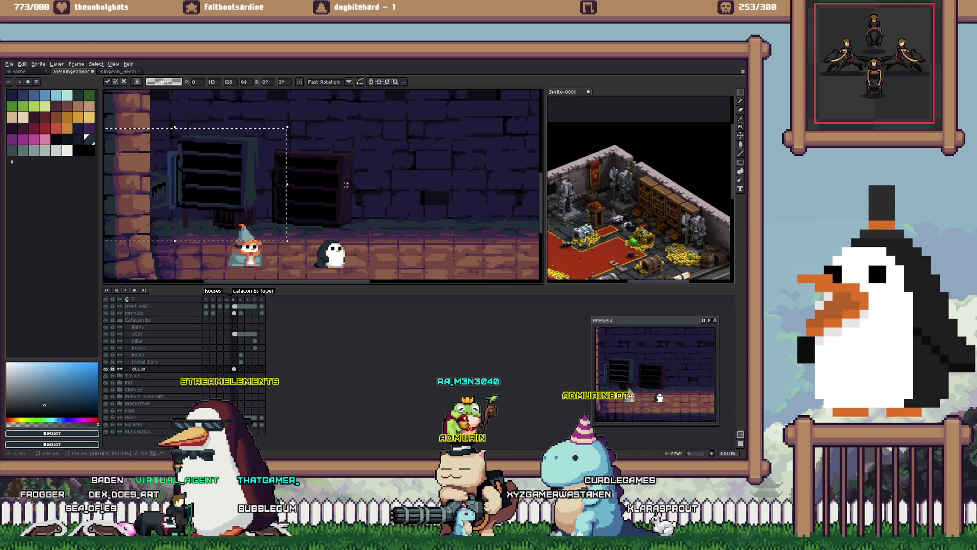
scroll(324, 187, "up", 1)
key("ctrl+v")
left_click_drag(308, 152, 320, 151)
key("Return")
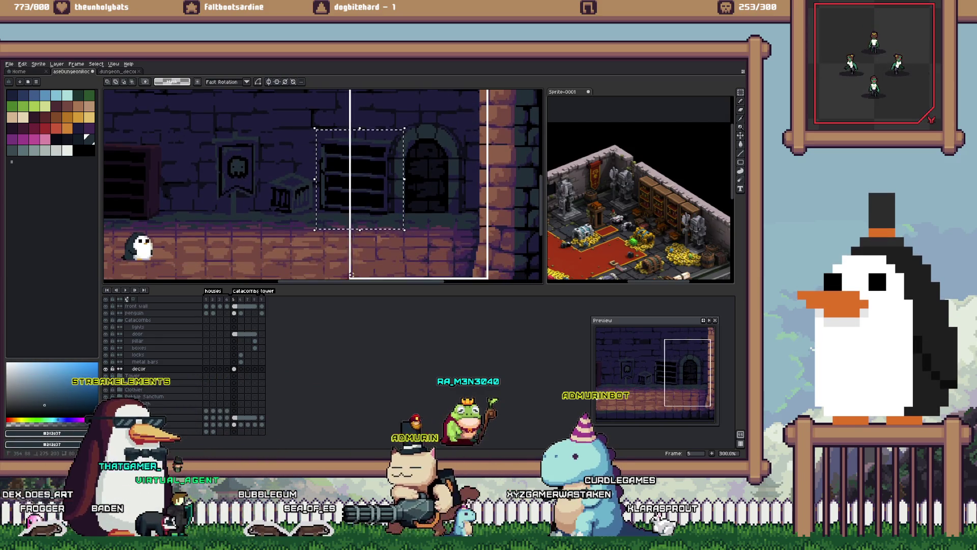
Step: Slide the bookshelf, right-hand crate and right banner leftward along the back wall
left_click_drag(357, 183, 272, 184)
scroll(385, 190, "left", 5)
left_click_drag(394, 184, 272, 182)
key("Right")
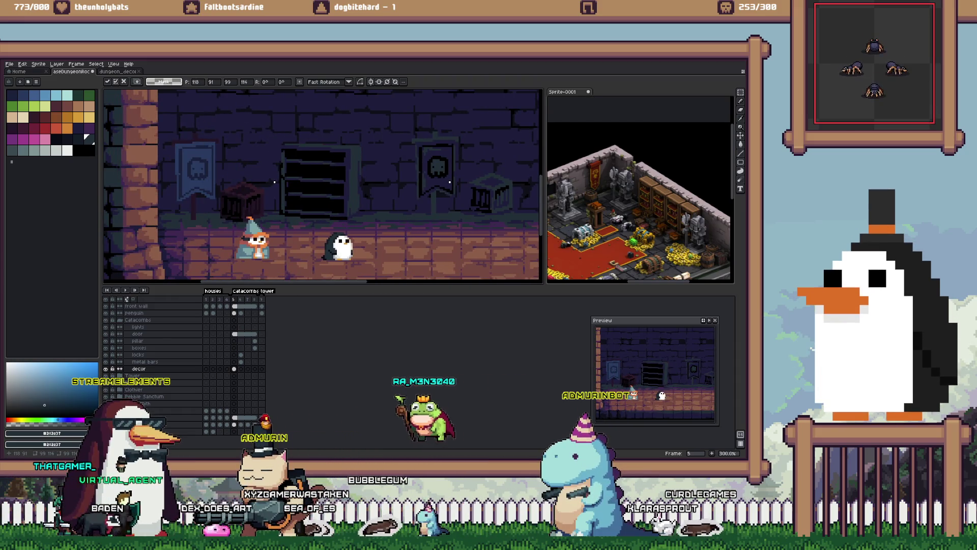
key("Return")
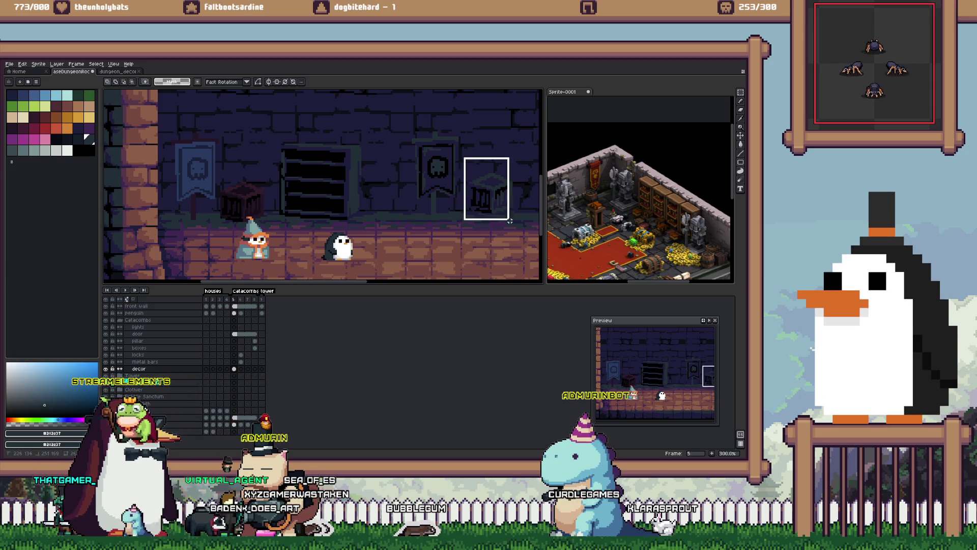
mouse_move(509, 220)
left_mouse_down()
mouse_move(262, 249)
mouse_move(270, 230)
left_mouse_up()
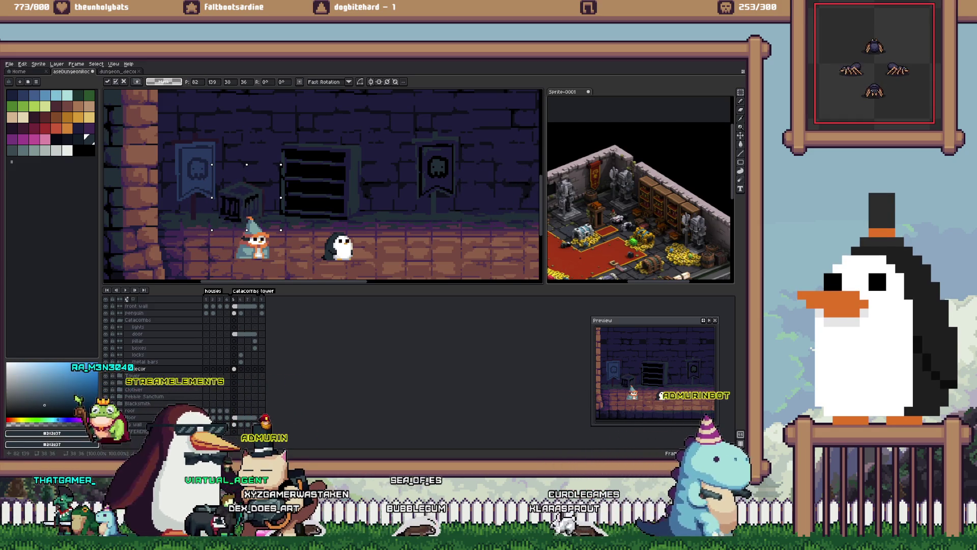
key("Return")
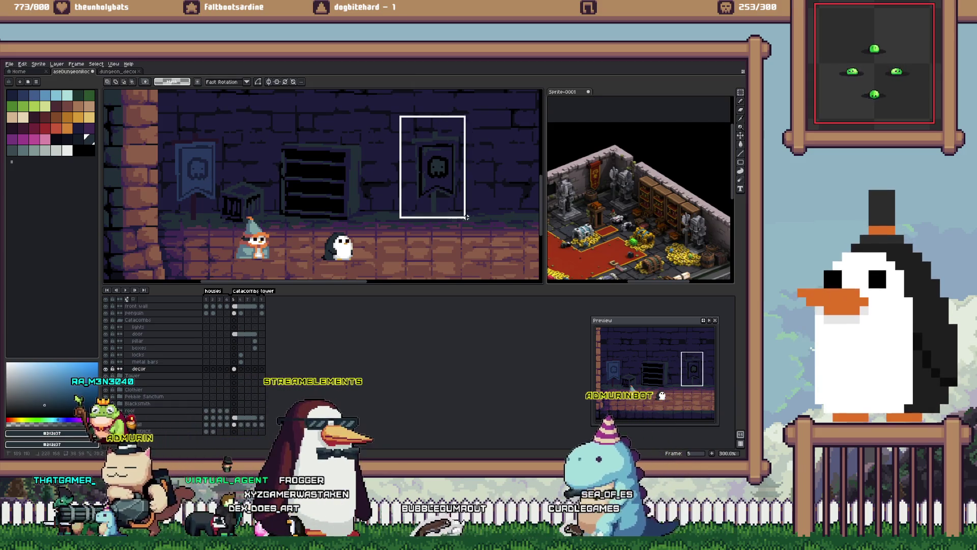
left_click_drag(441, 168, 198, 185)
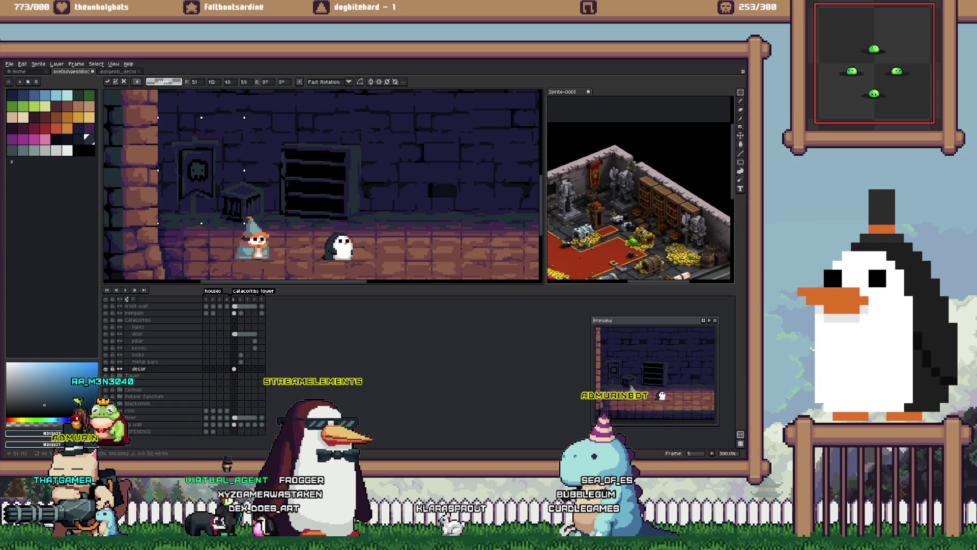
key("Return")
Step: Step the room scene back to an earlier frame
scroll(217, 196, "down", 2)
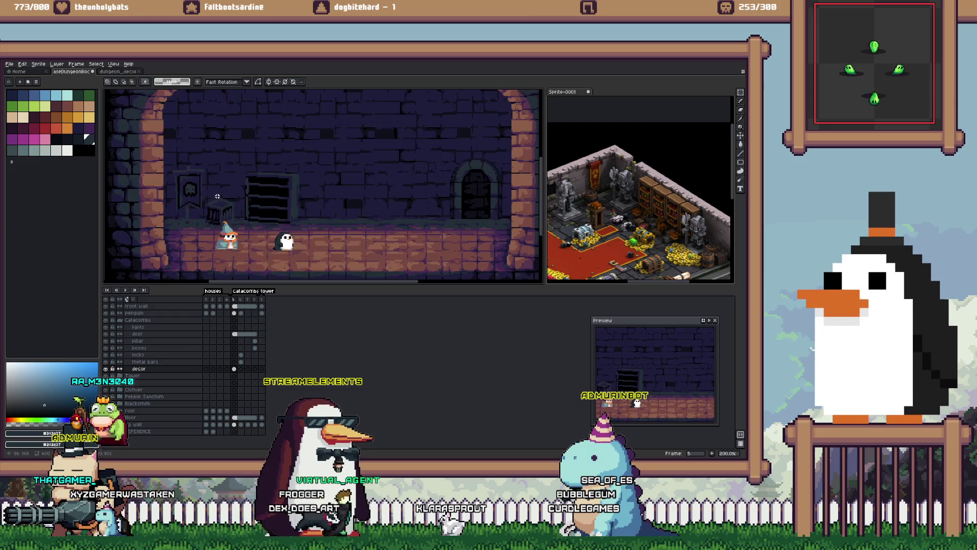
key("ctrl+Tab")
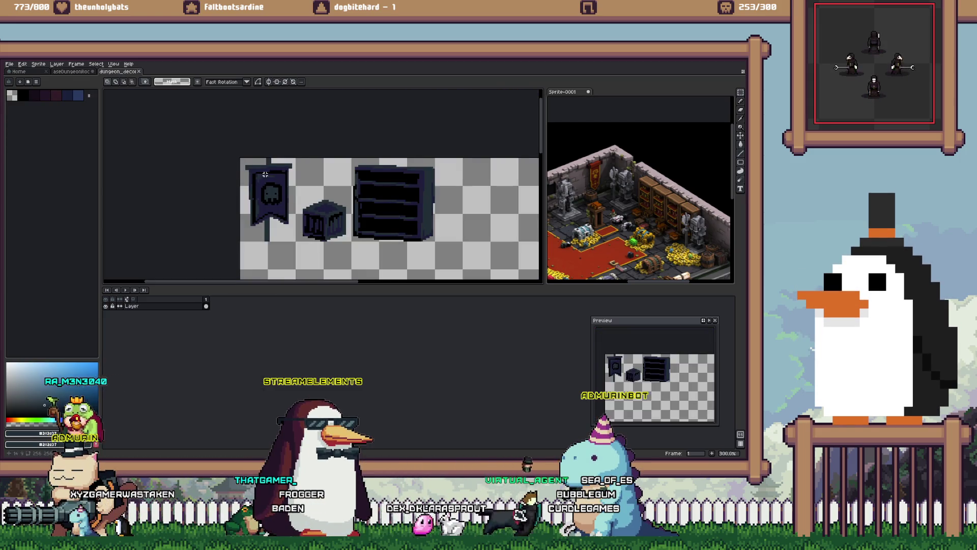
key("ctrl+Tab")
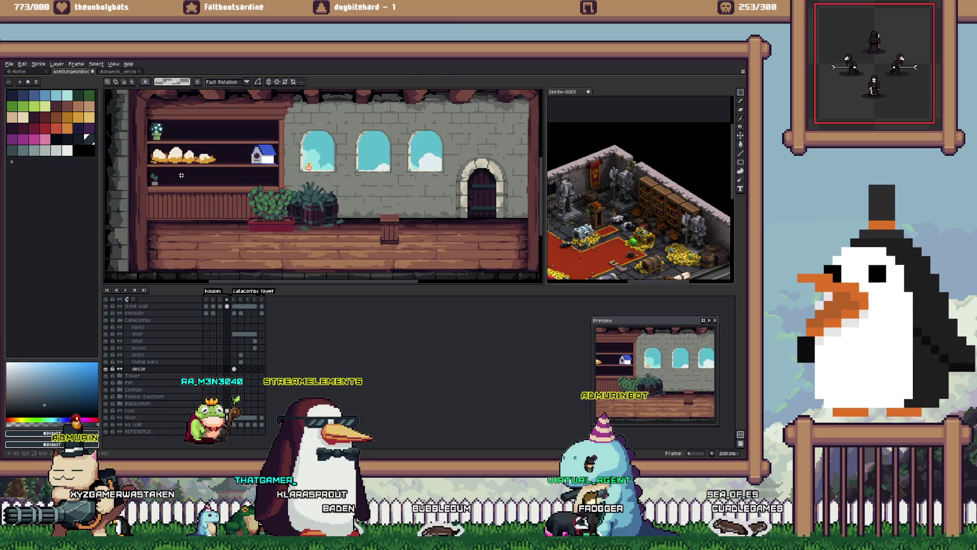
key("Left")
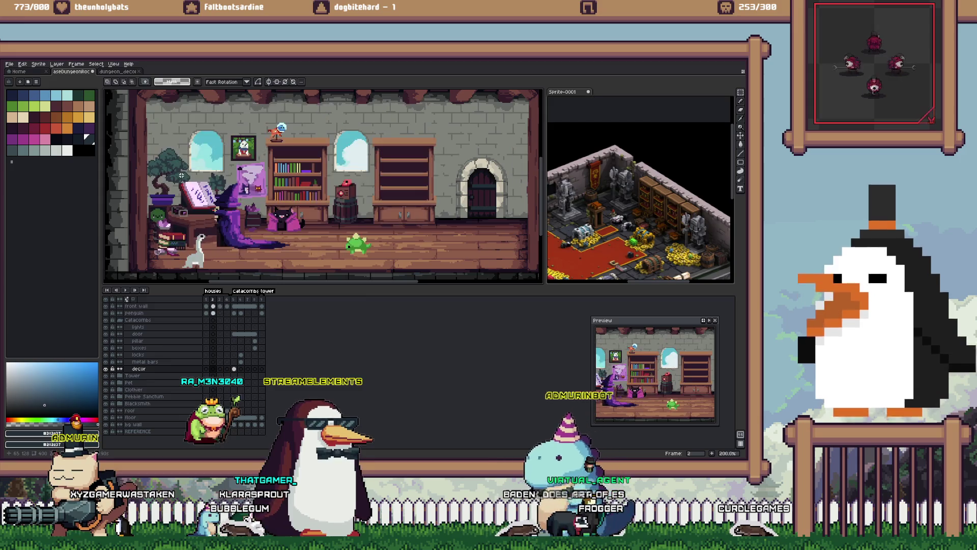
Step: Copy the barrel from the Pebble Sanctum library room into frame 5, right of the bookshelf
key("Left")
left_click(144, 396)
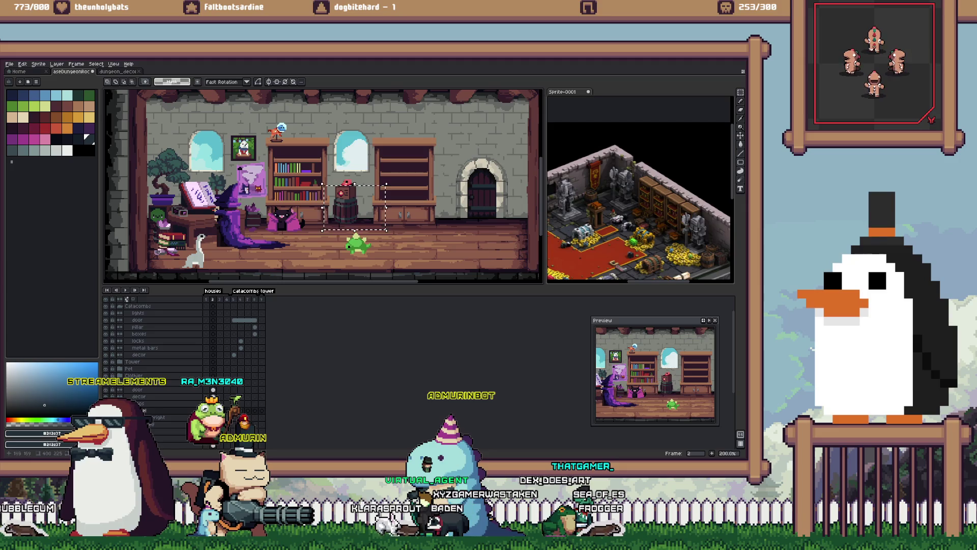
key("ctrl+Tab")
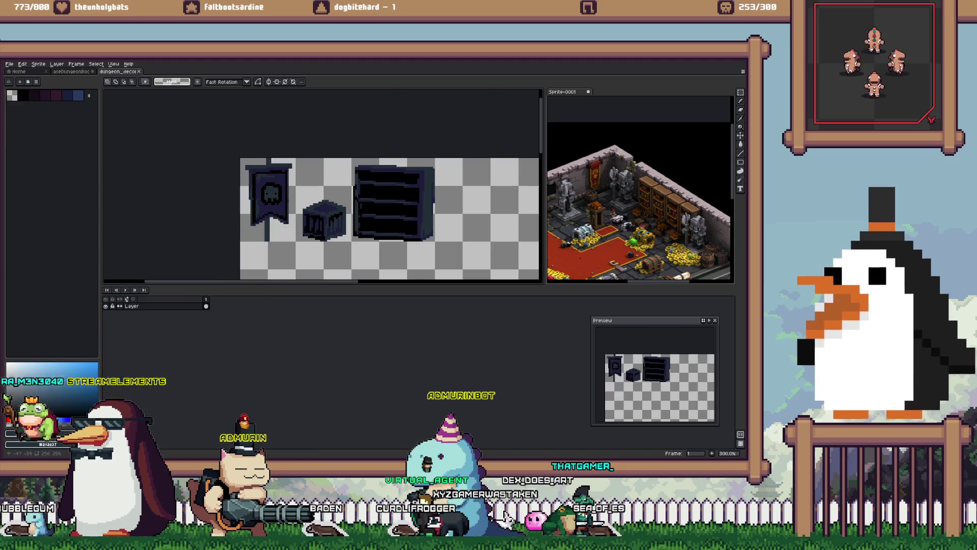
key("ctrl+shift+Tab")
key("ctrl+d")
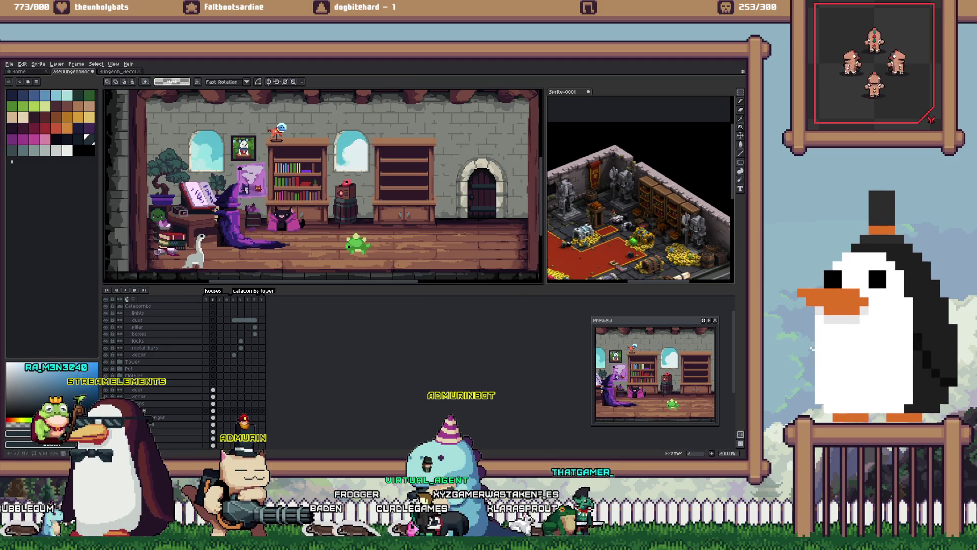
key("ctrl+z")
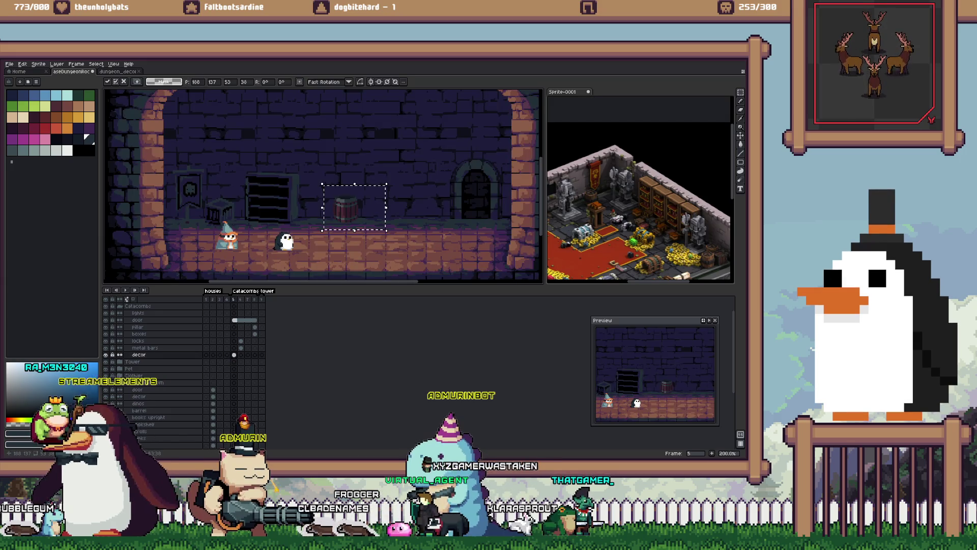
left_click_drag(268, 224, 330, 209)
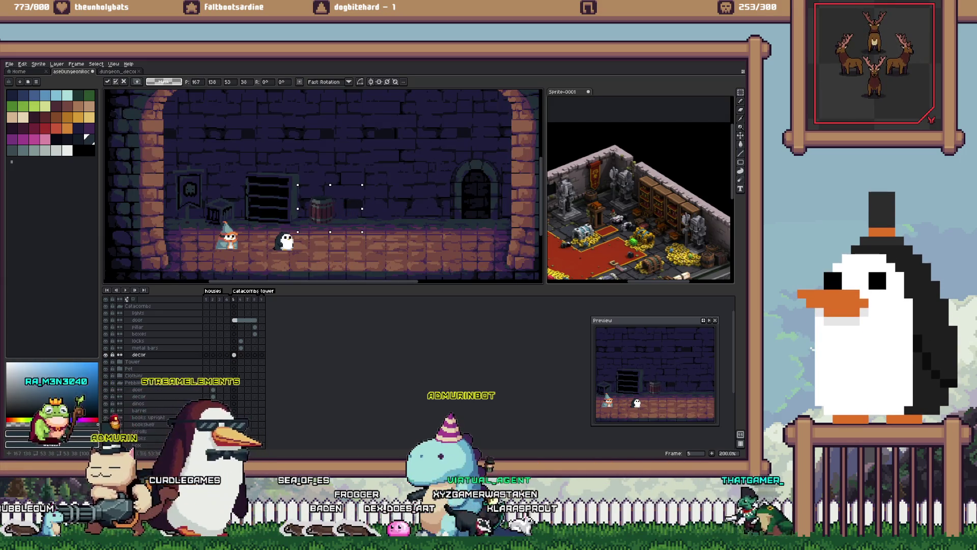
scroll(316, 207, "up", 4)
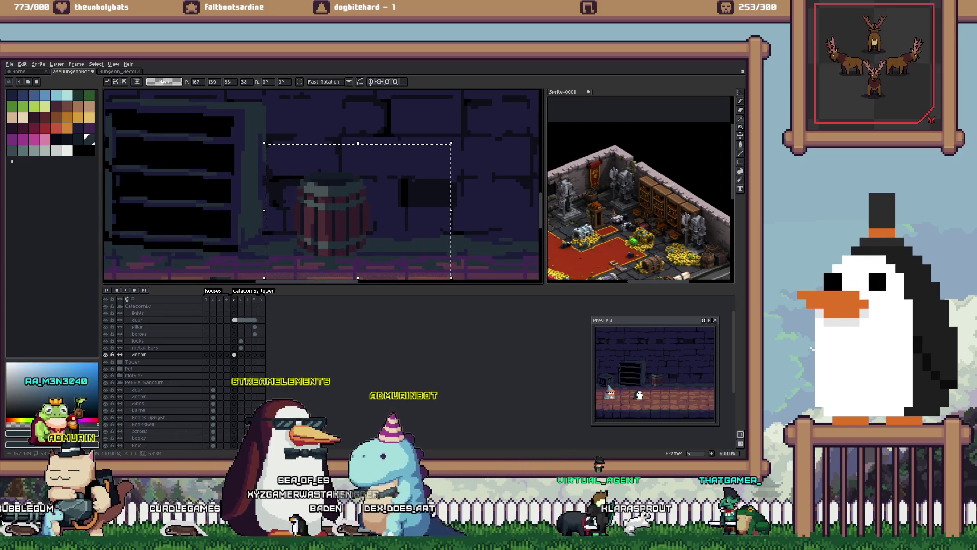
Step: Try dark navy #1c1d39 and #202e37 fills on the barrel, undo them, and sample black
key("g")
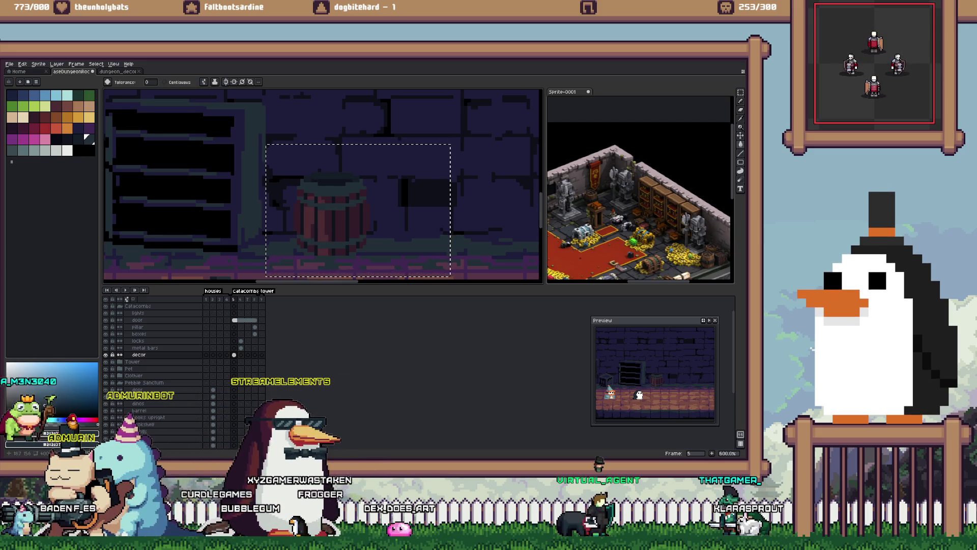
left_click(326, 122, "alt")
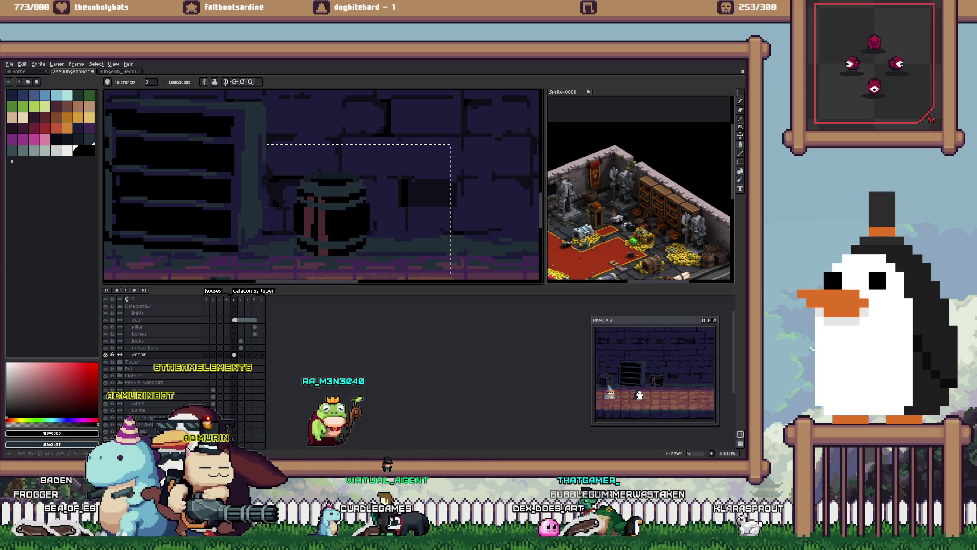
left_click(316, 123, "alt")
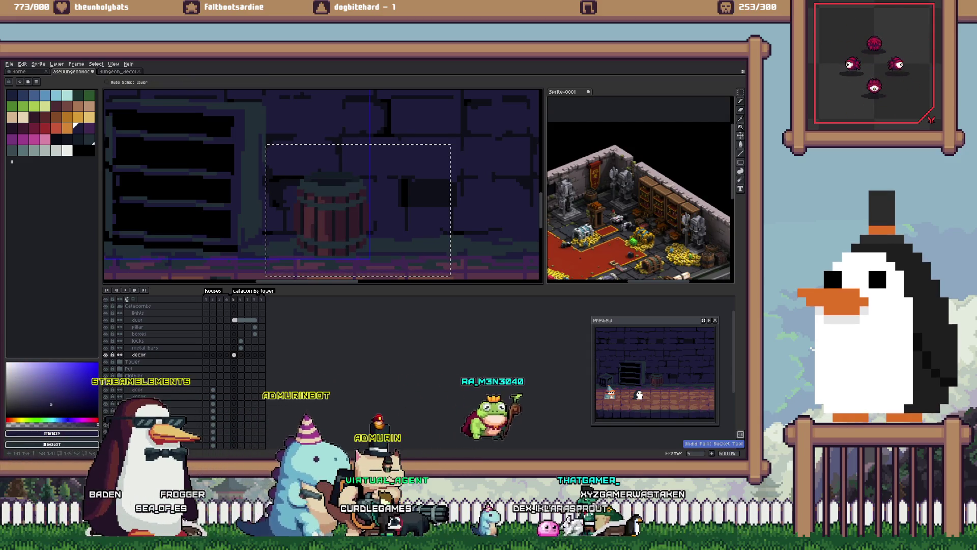
key("ctrl+z")
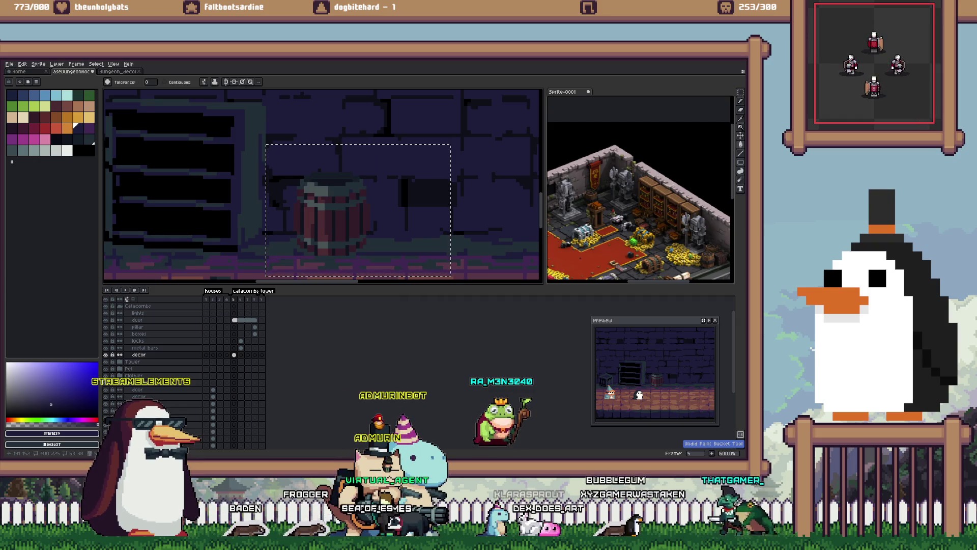
left_click(86, 136)
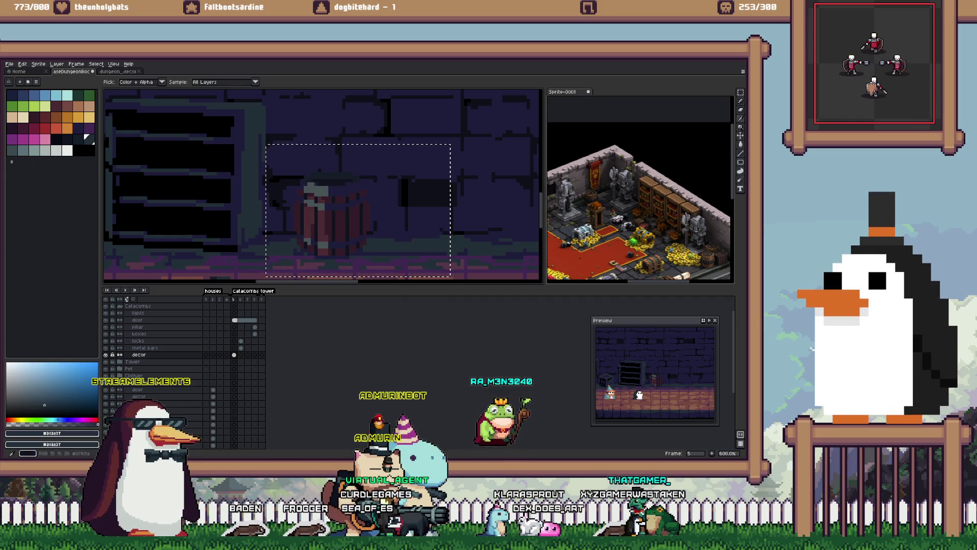
left_click(173, 193, "alt")
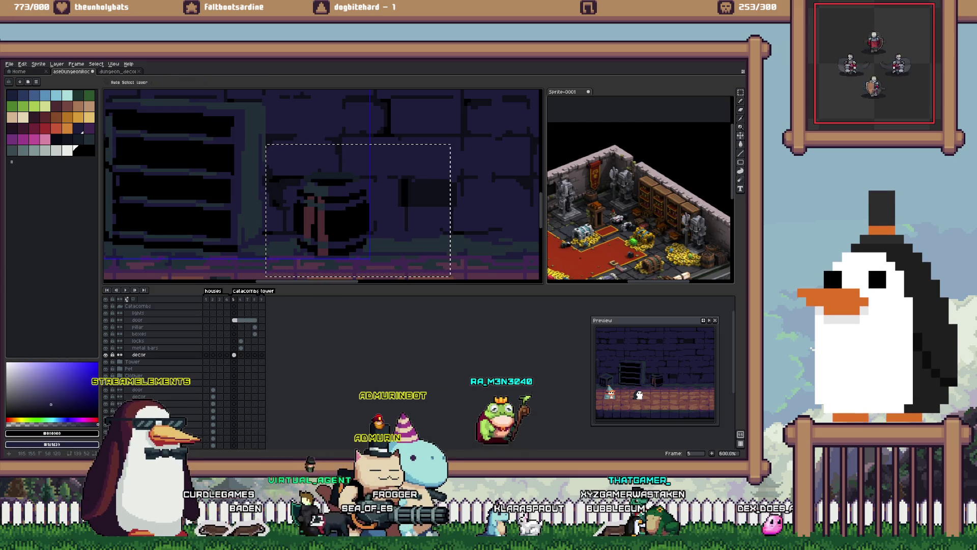
scroll(323, 185, "down", 2)
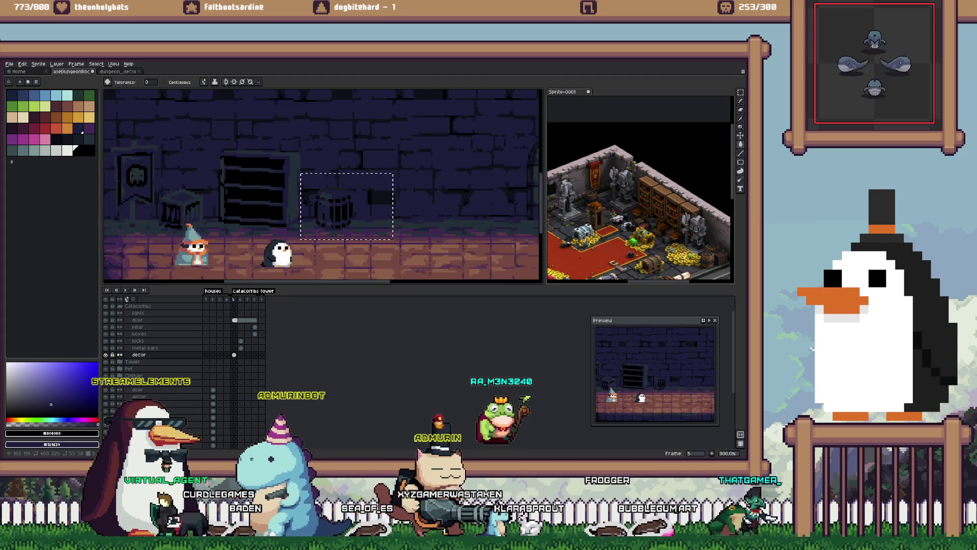
scroll(323, 186, "up", 2)
key("ctrl+z")
Step: Paint Bucket one region of the barrel with black
key("g")
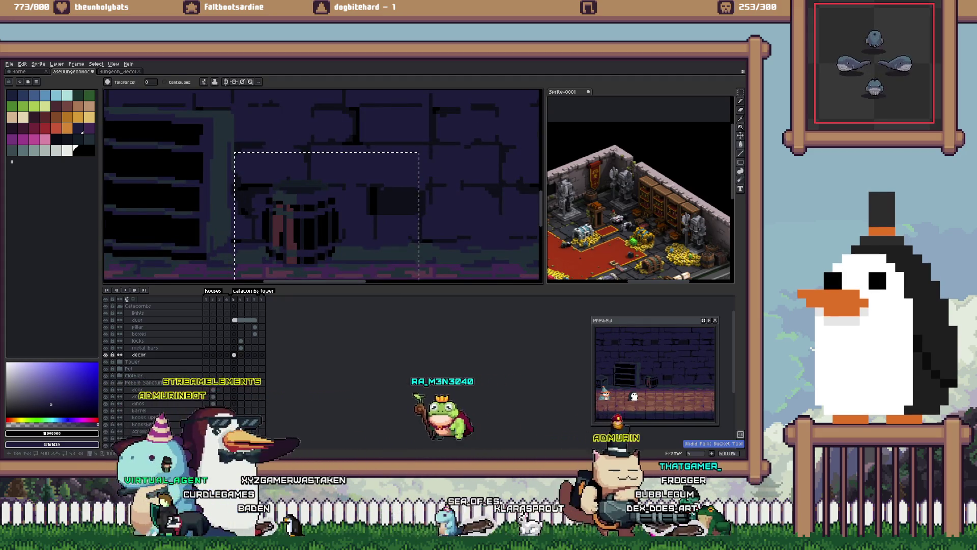
scroll(295, 214, "up", 2)
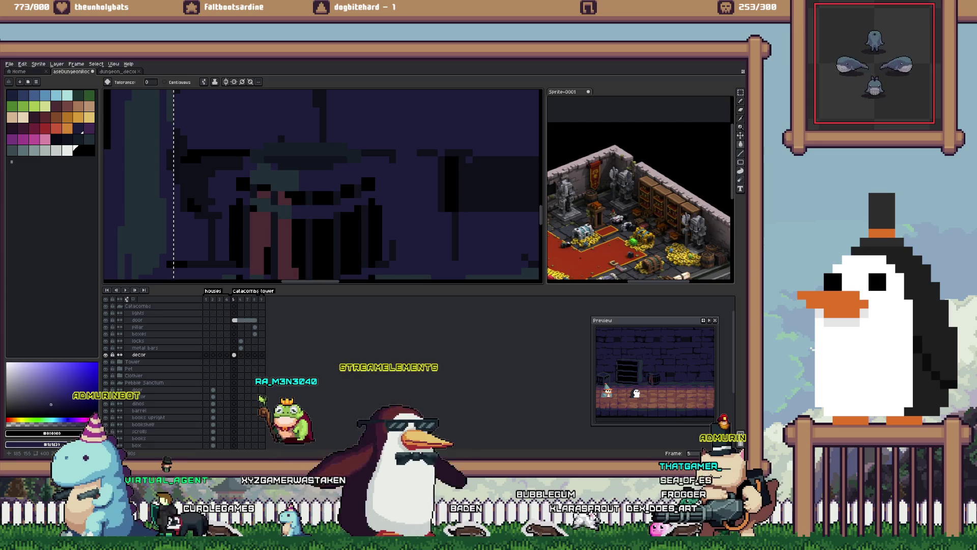
left_click(336, 239)
scroll(323, 186, "down", 2)
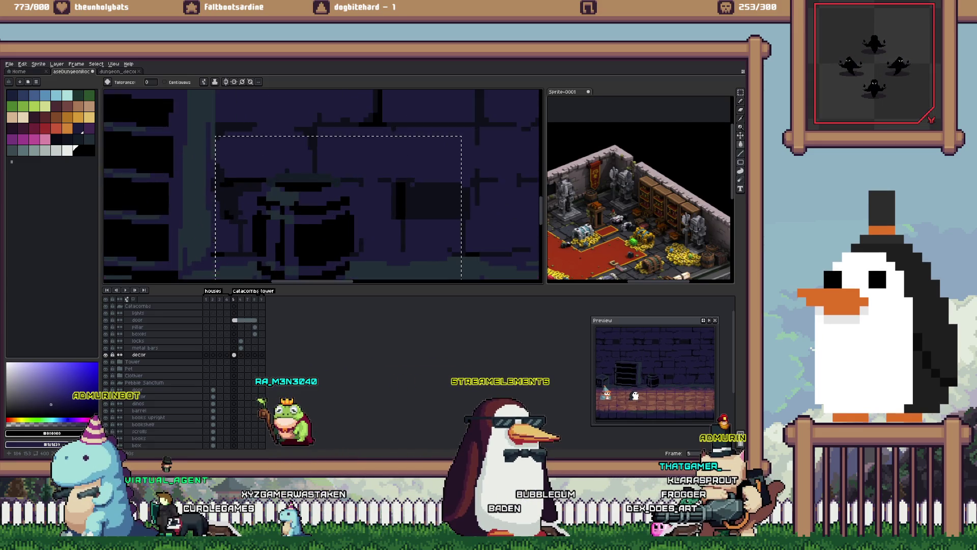
scroll(324, 186, "up", 2)
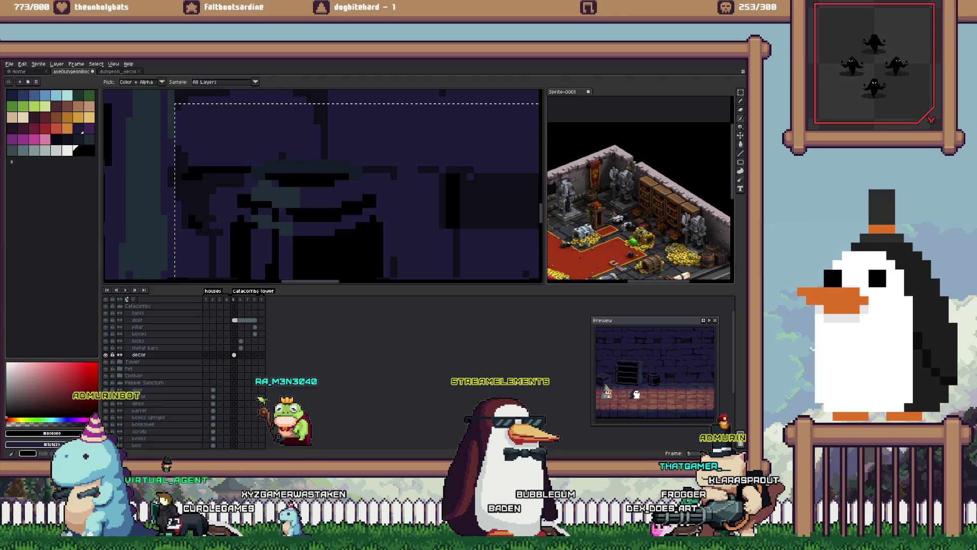
scroll(323, 185, "down", 3)
scroll(317, 170, "down", 1)
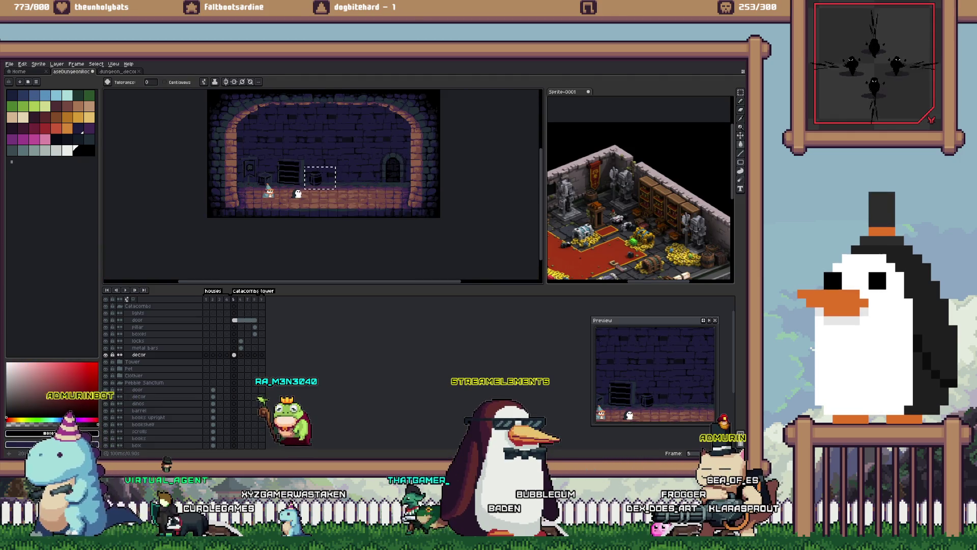
scroll(316, 177, "up", 2)
Step: Start a transform on the selected barrel, then cancel it
key("ctrl+t")
scroll(316, 177, "up", 2)
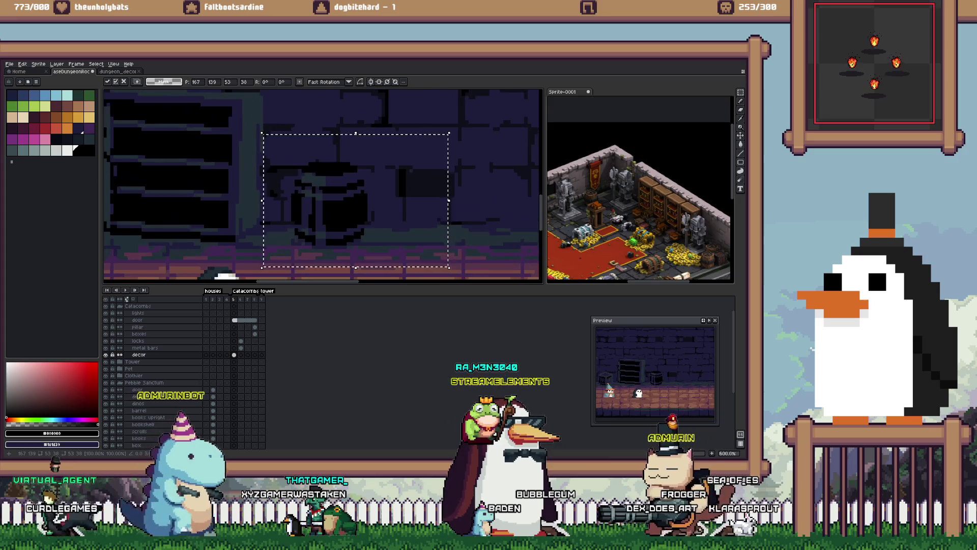
scroll(324, 186, "down", 2)
key("Return")
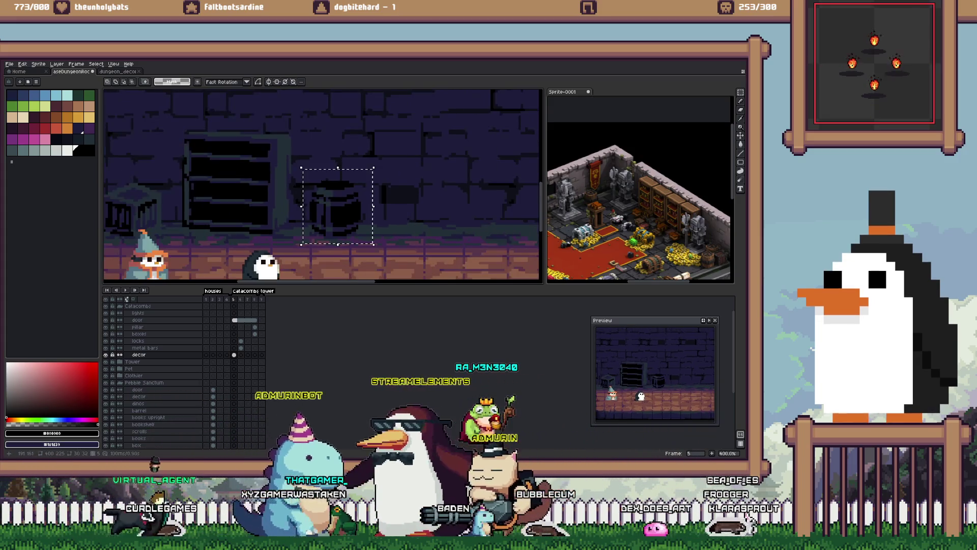
scroll(356, 182, "down", 2)
scroll(356, 182, "up", 3)
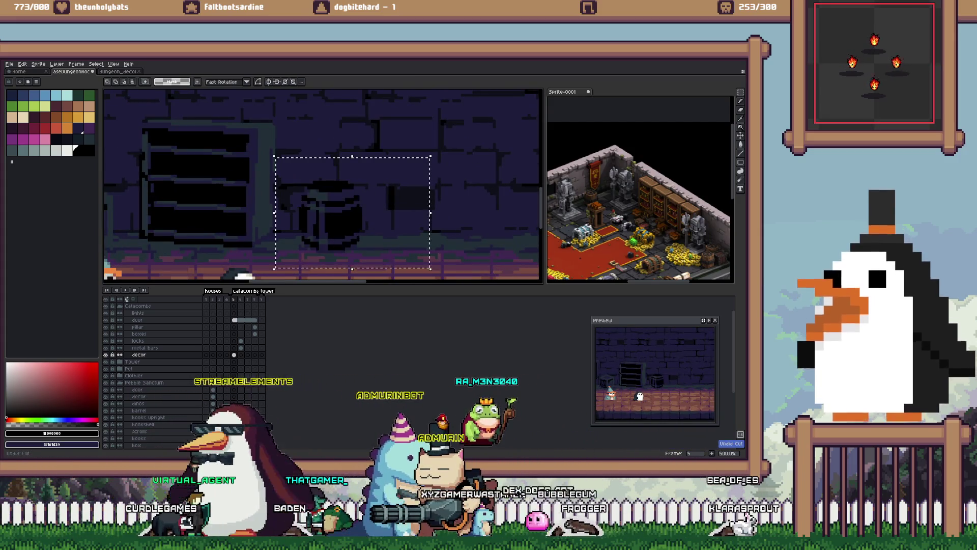
Step: Place the black-filled barrel copy right of the original, keeping its fill
left_click_drag(336, 222, 459, 213)
mouse_move(276, 279)
left_mouse_down()
mouse_move(388, 168)
mouse_move(291, 258)
left_mouse_up()
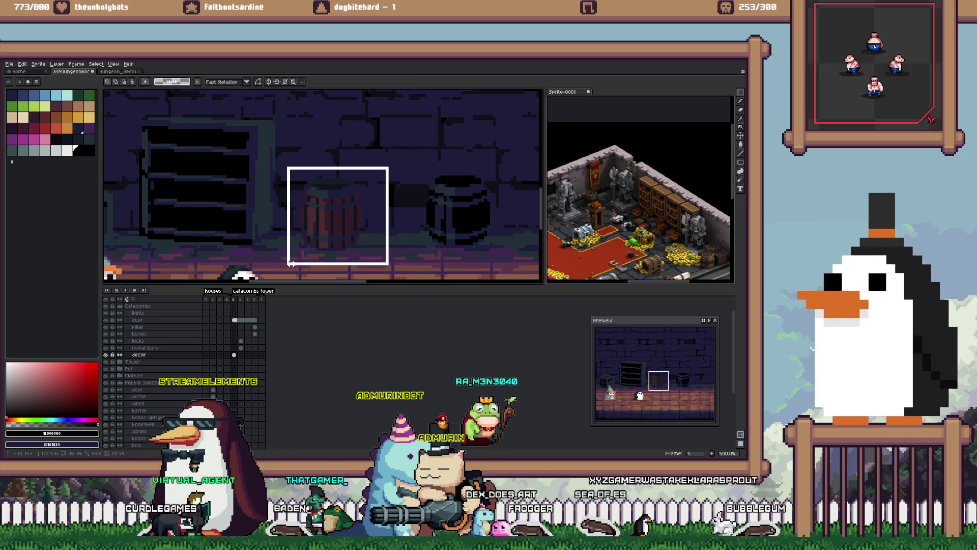
mouse_move(420, 160)
left_mouse_down()
mouse_move(448, 214)
mouse_move(501, 258)
left_mouse_up()
key("ctrl+z")
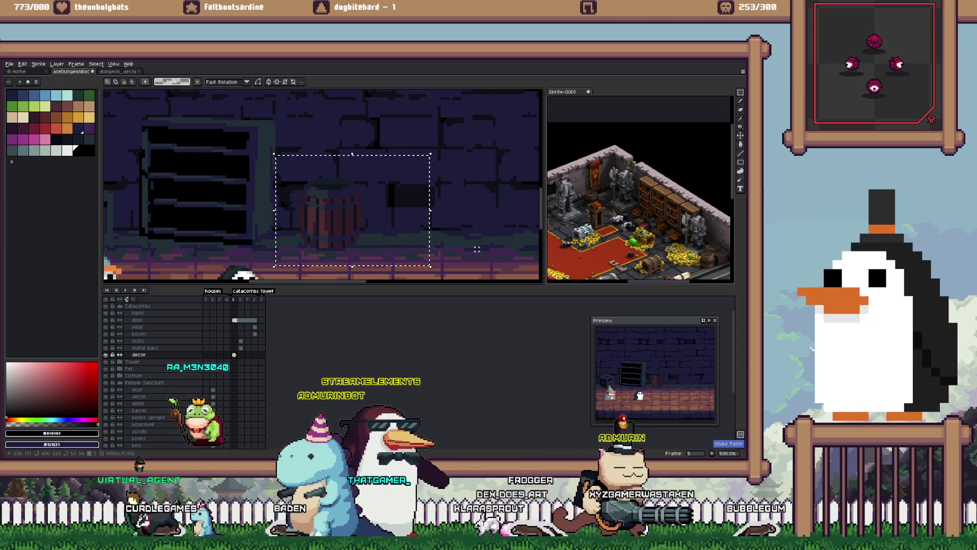
key("ctrl+y")
key("ctrl+d")
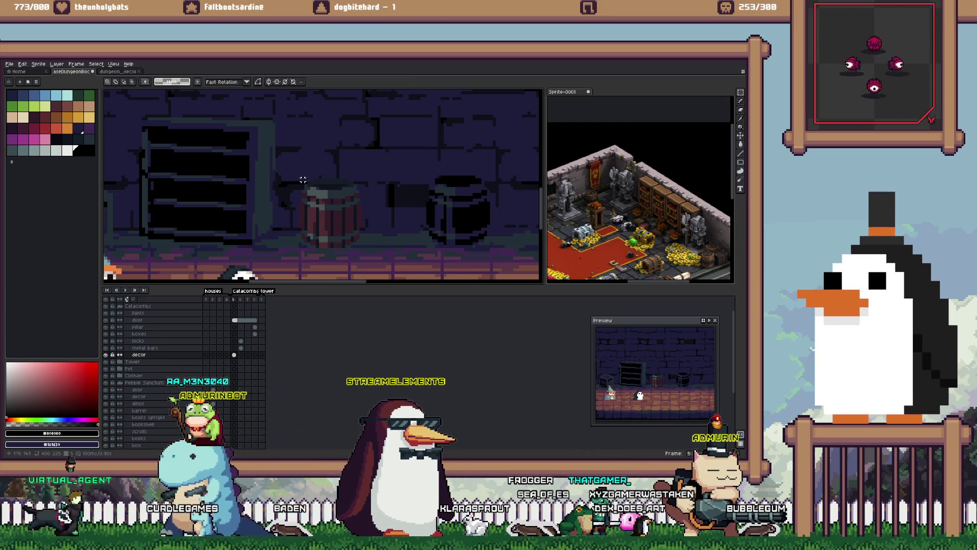
Step: Try navy #1c1d39, set the background to black, and choose dark slate #202e37 as drawing colour
key("g")
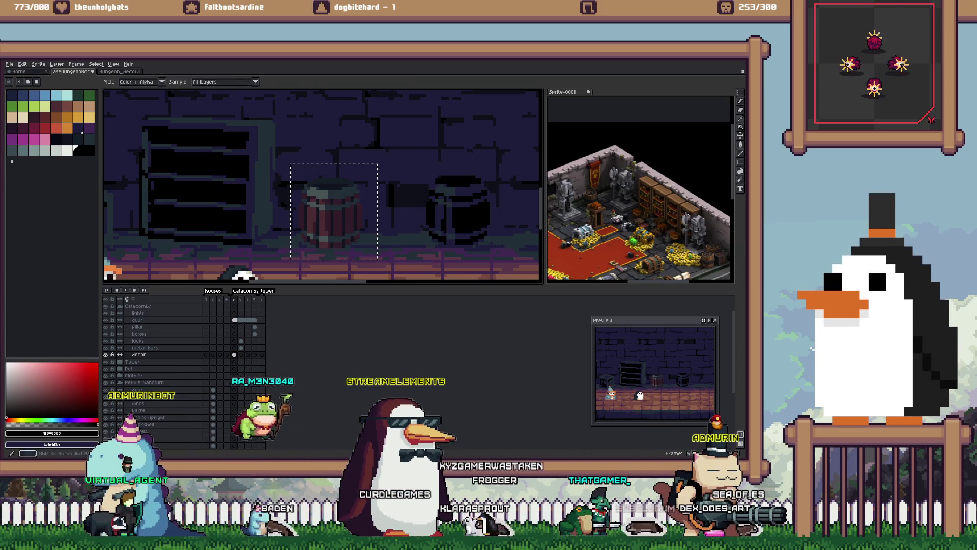
scroll(314, 212, "up", 1)
left_click(314, 211, "alt")
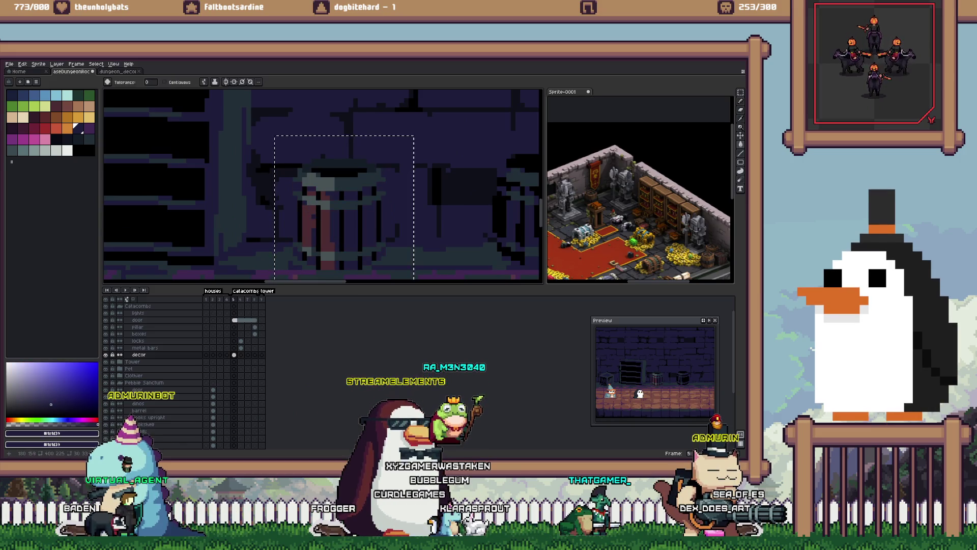
left_click(84, 133, "alt")
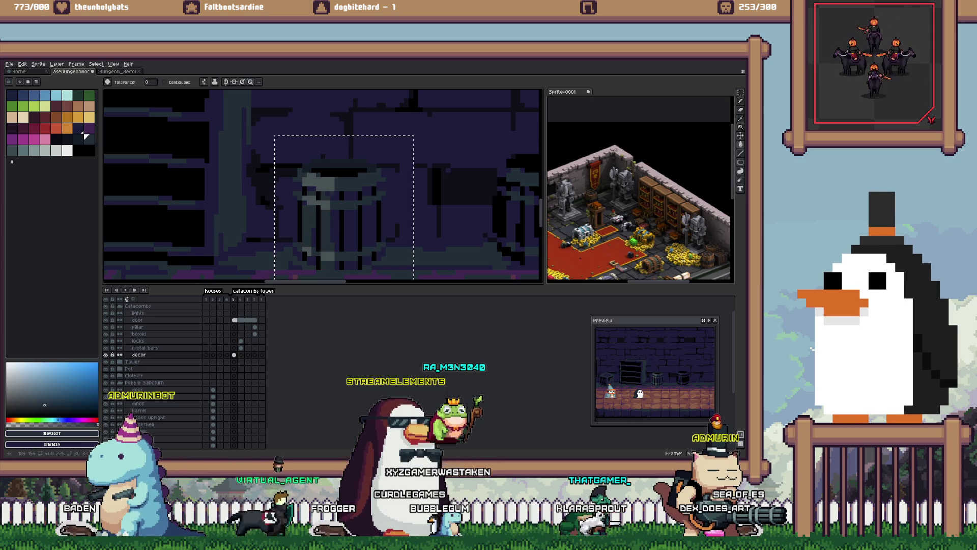
left_click(77, 127)
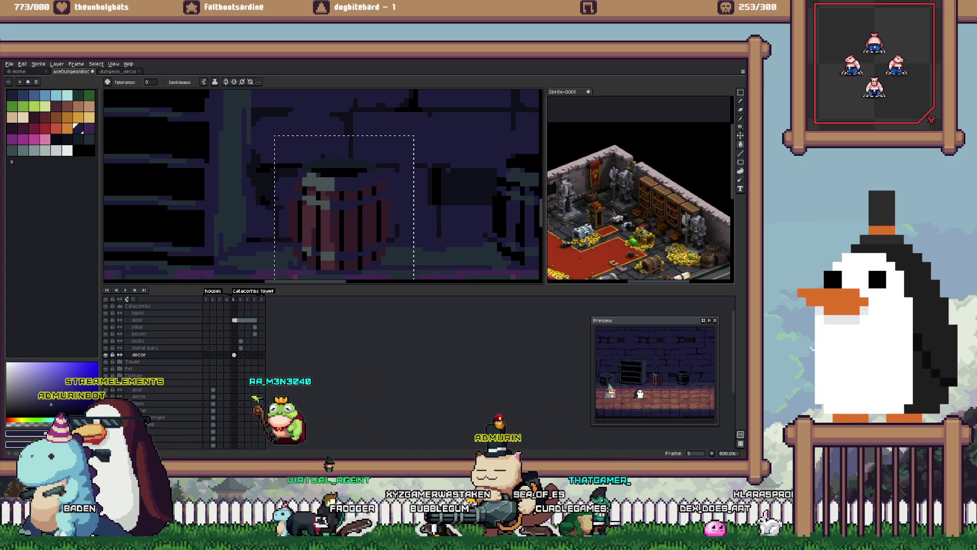
key("ctrl+z")
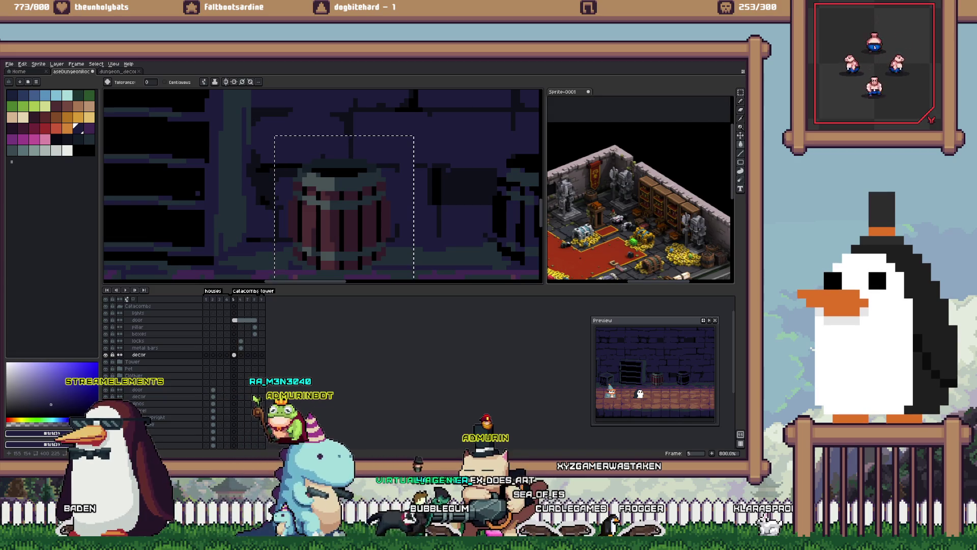
left_click(84, 134)
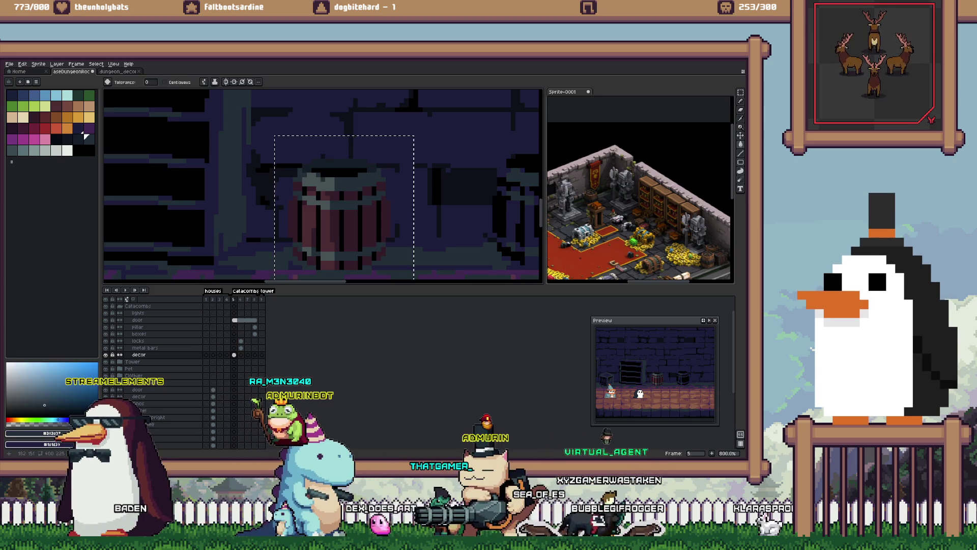
left_click(77, 125)
right_click(83, 151)
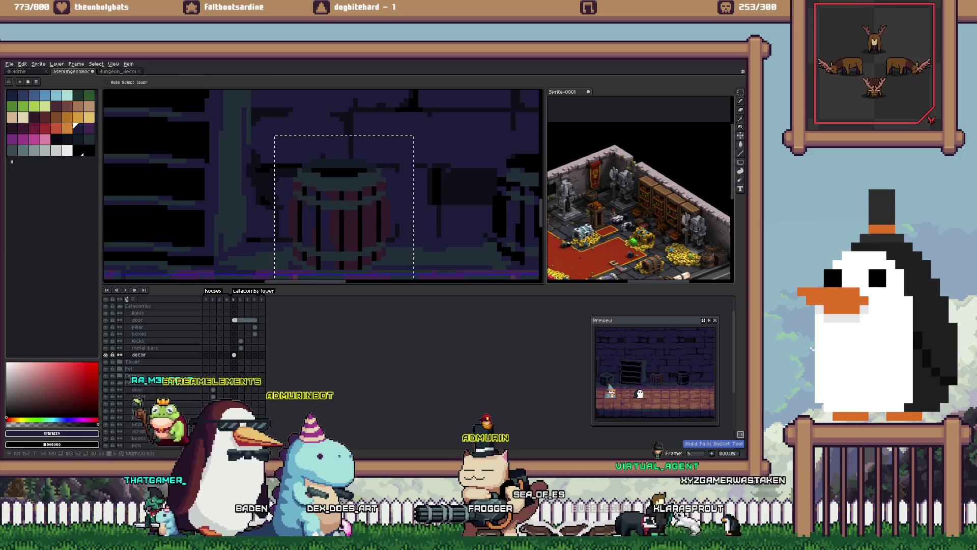
left_click(87, 137)
Step: Fill the barrel's red wood pixels with dark slate #202e37
left_click(336, 219)
left_click(360, 210, "alt")
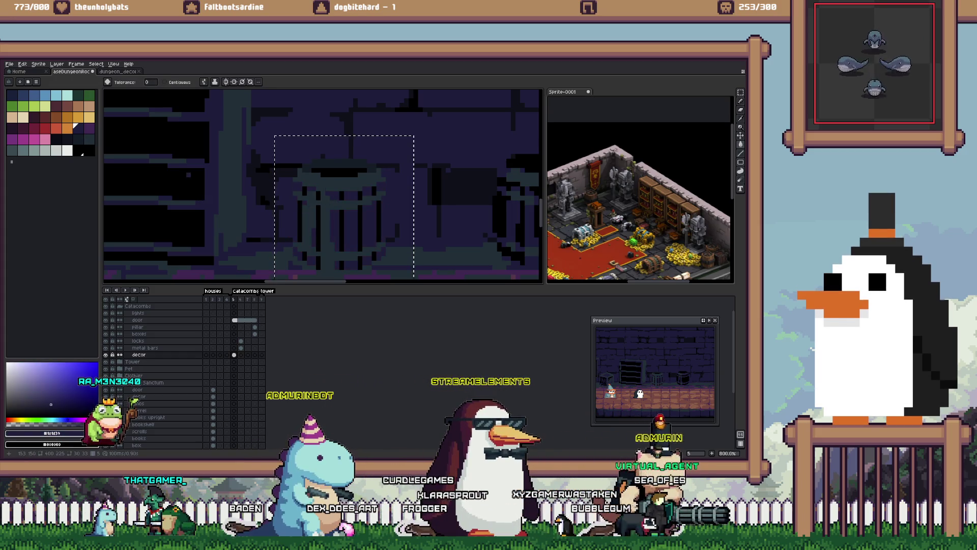
key("i")
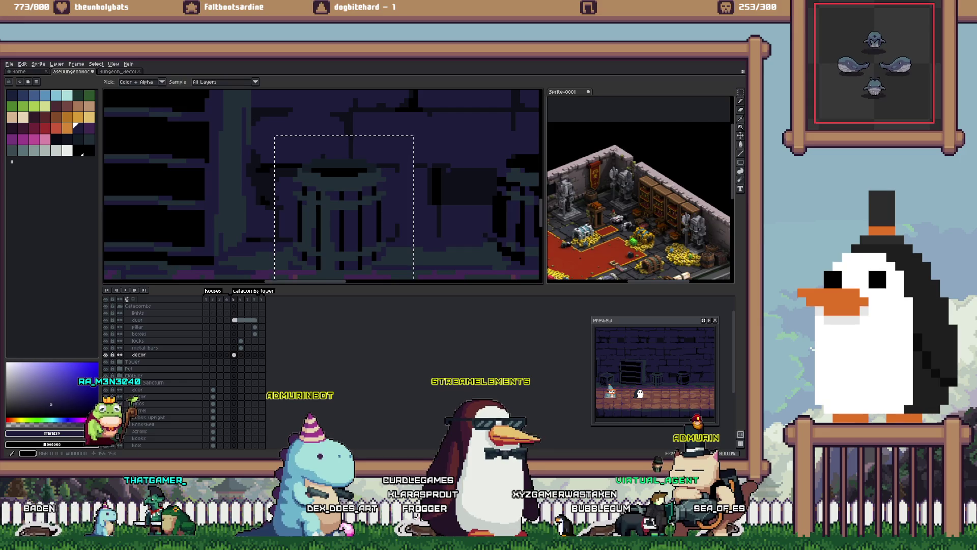
key("w")
scroll(336, 172, "down", 1)
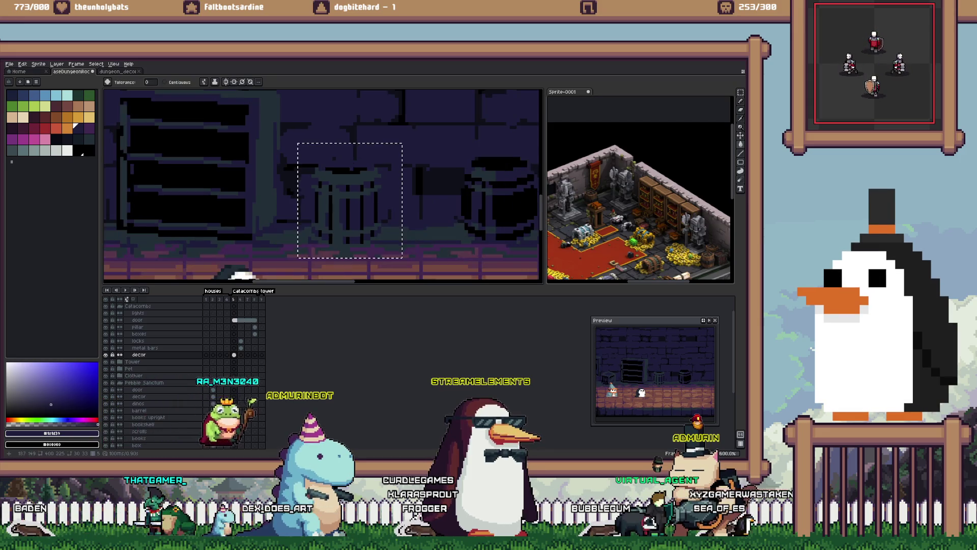
Step: Cycle through the transform, magic wand, eyedropper, pencil, brush and fill tools on the barrel
scroll(336, 172, "up", 2)
scroll(336, 172, "down", 4)
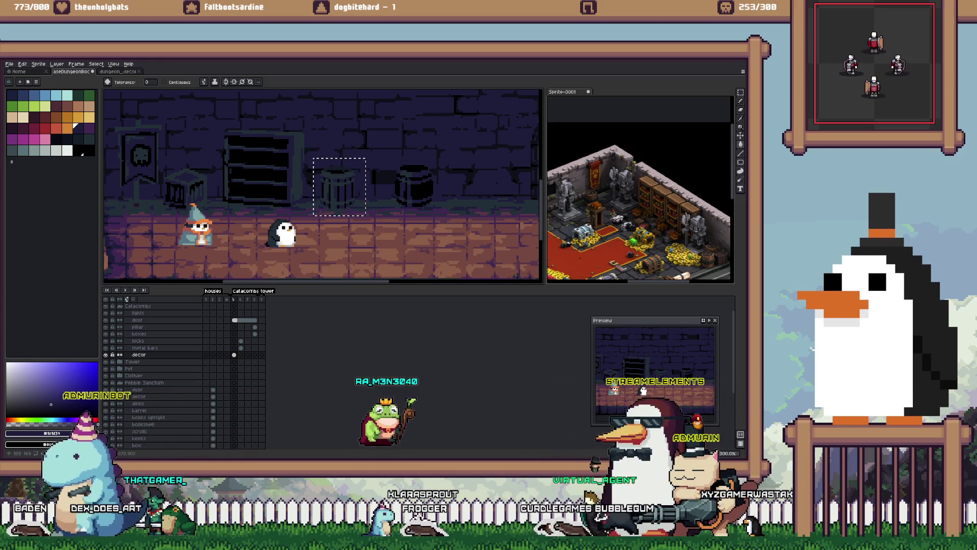
scroll(345, 172, "up", 2)
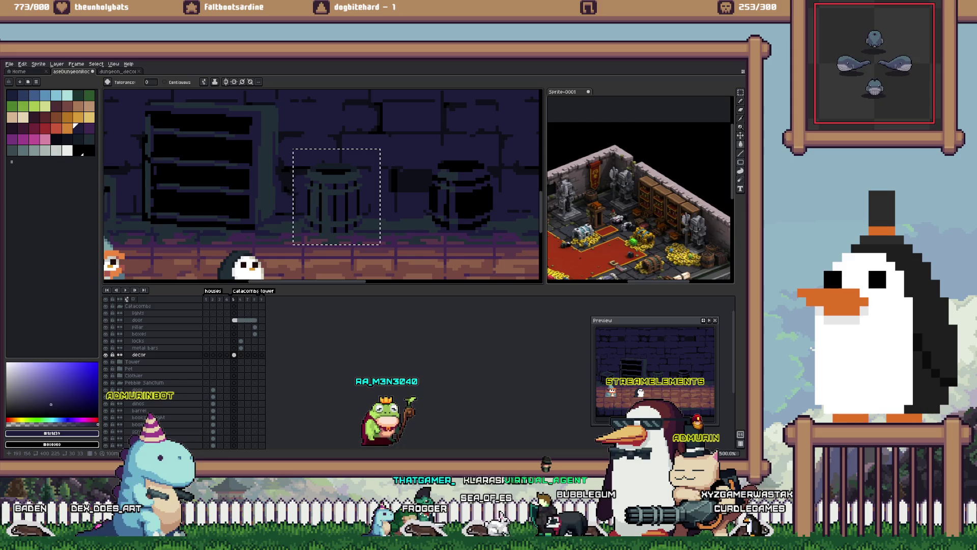
key("ctrl+t")
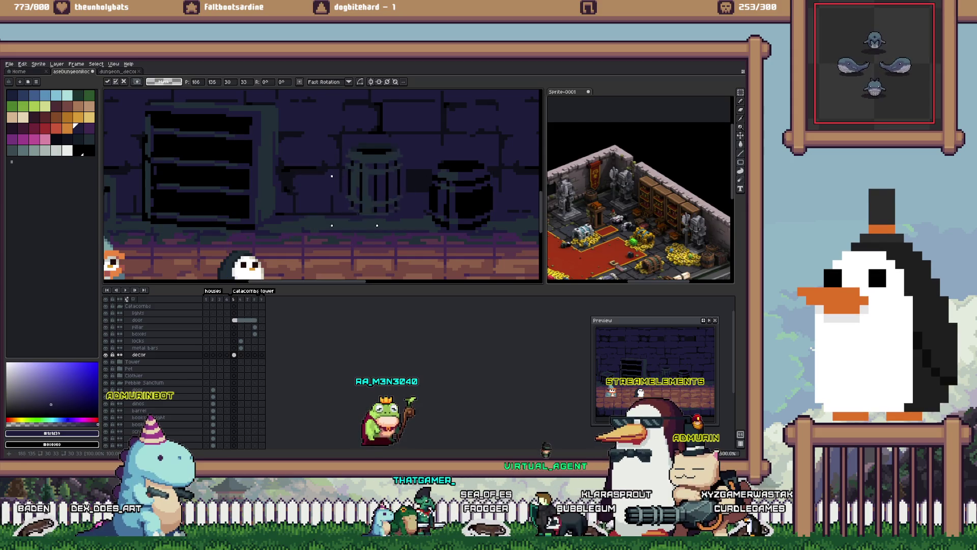
scroll(344, 183, "up", 1)
key("w")
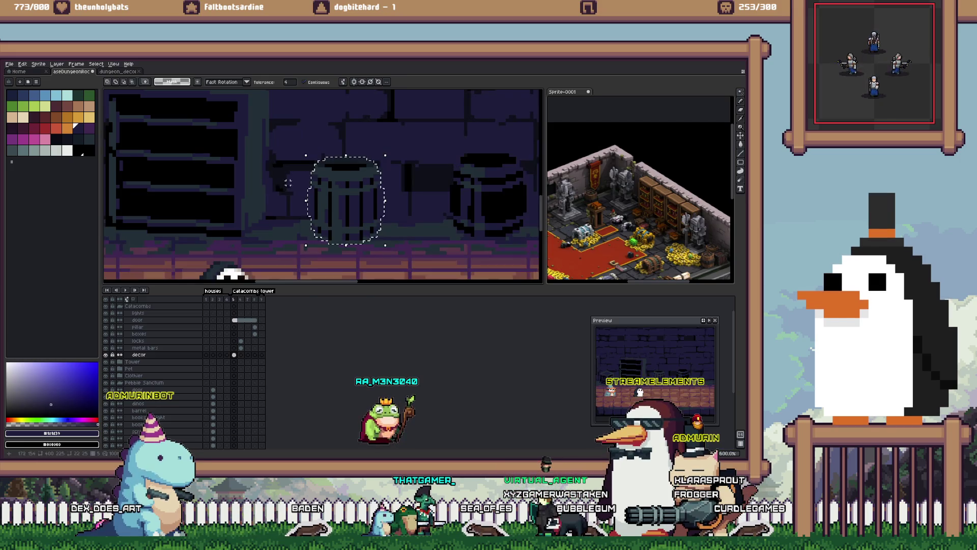
key("i")
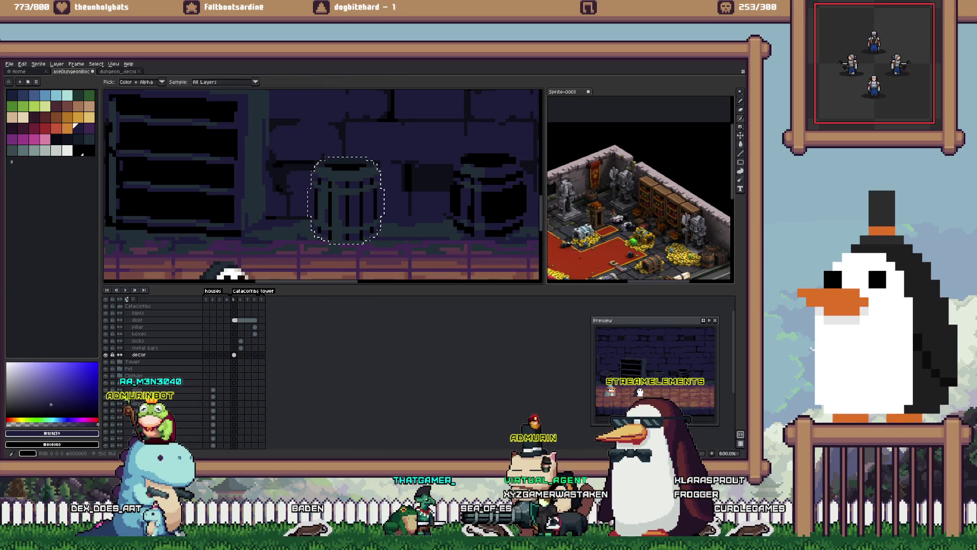
key("b")
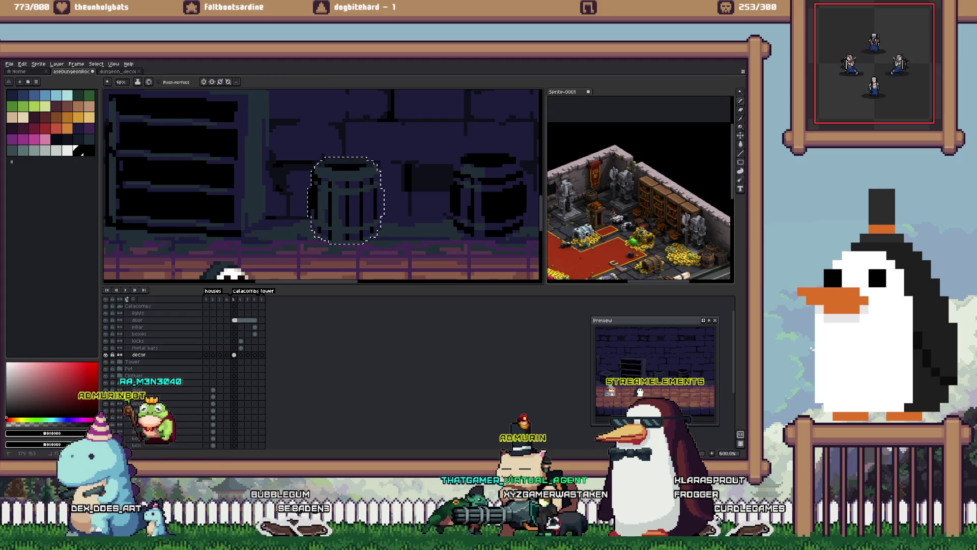
key("w")
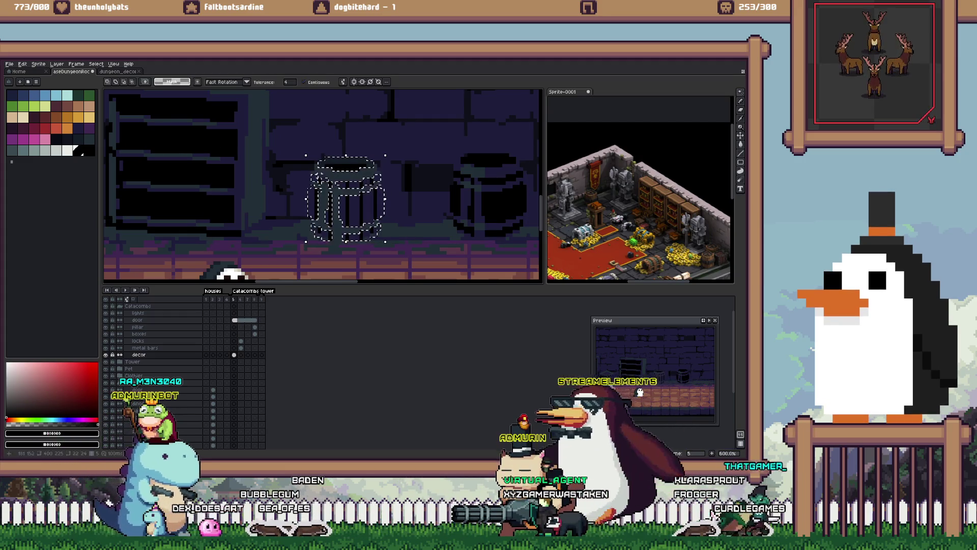
key("e")
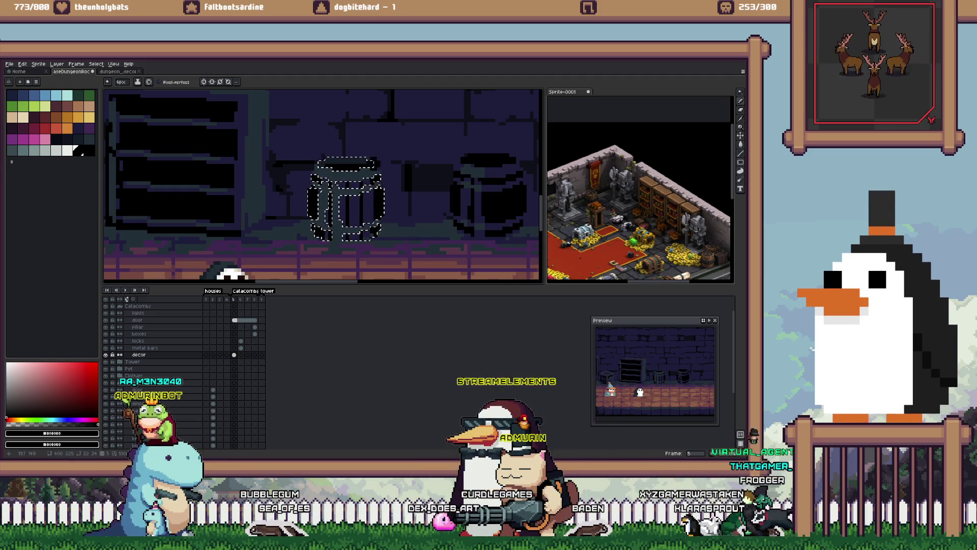
key("g")
scroll(346, 198, "up", 2)
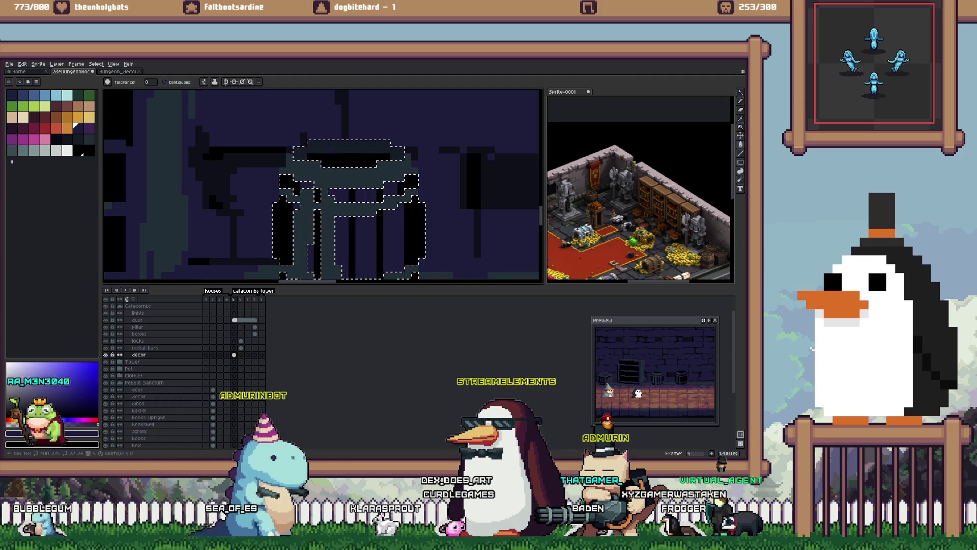
Step: Undo the last change and sample the barrels' dark navy colour with the eyedropper
key("ctrl+z")
key("b")
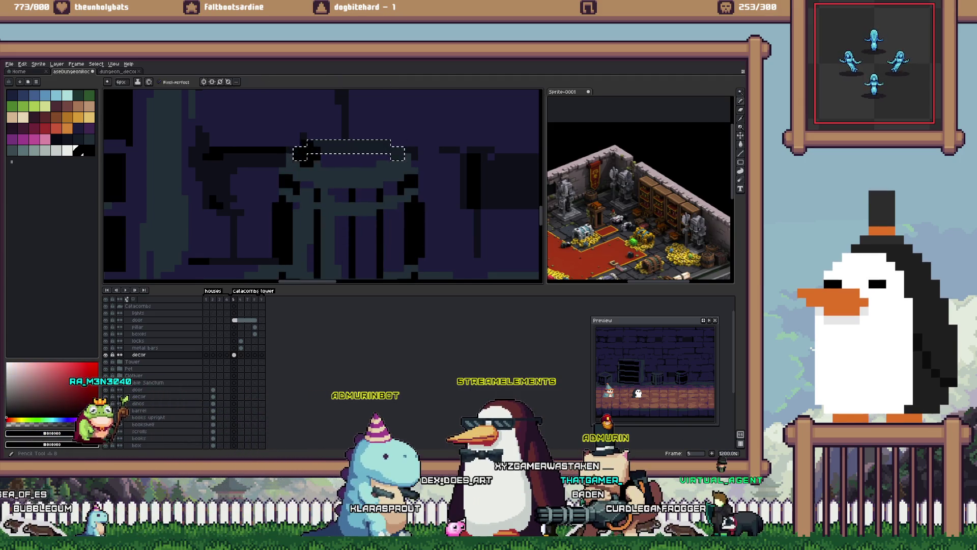
scroll(390, 152, "down", 7)
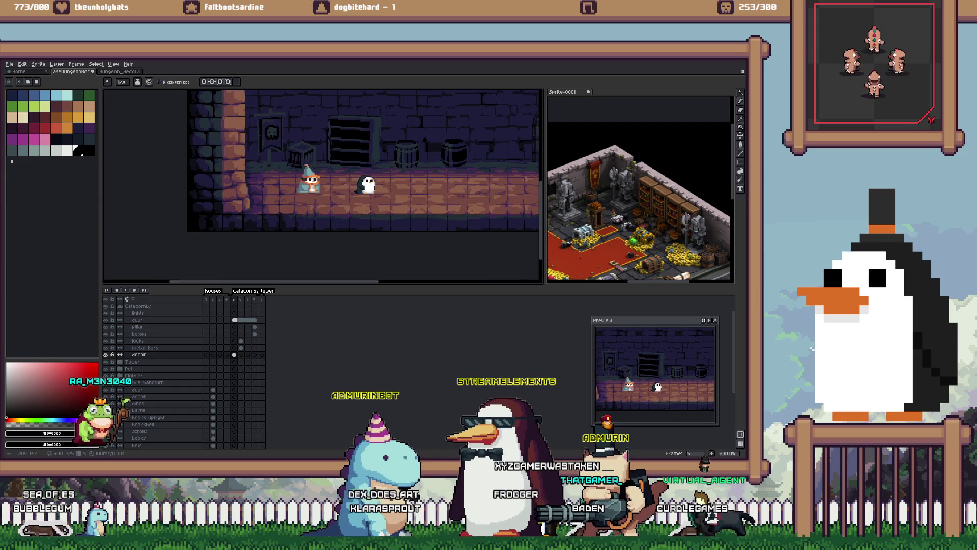
scroll(402, 153, "up", 8)
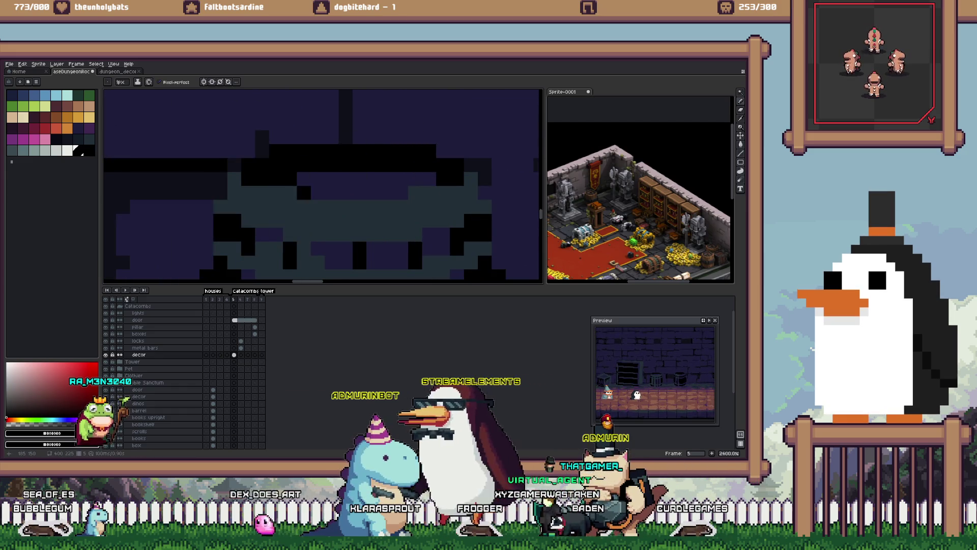
key("i")
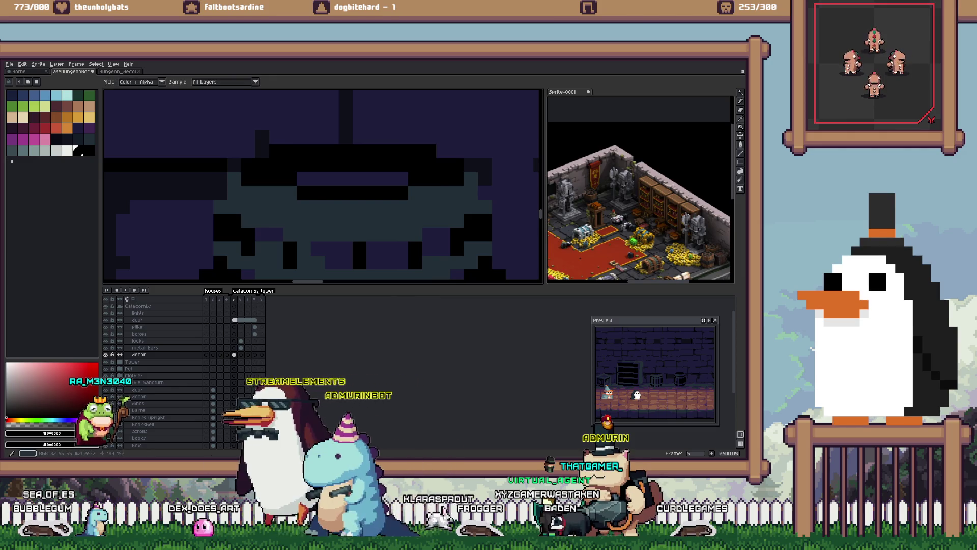
key("b")
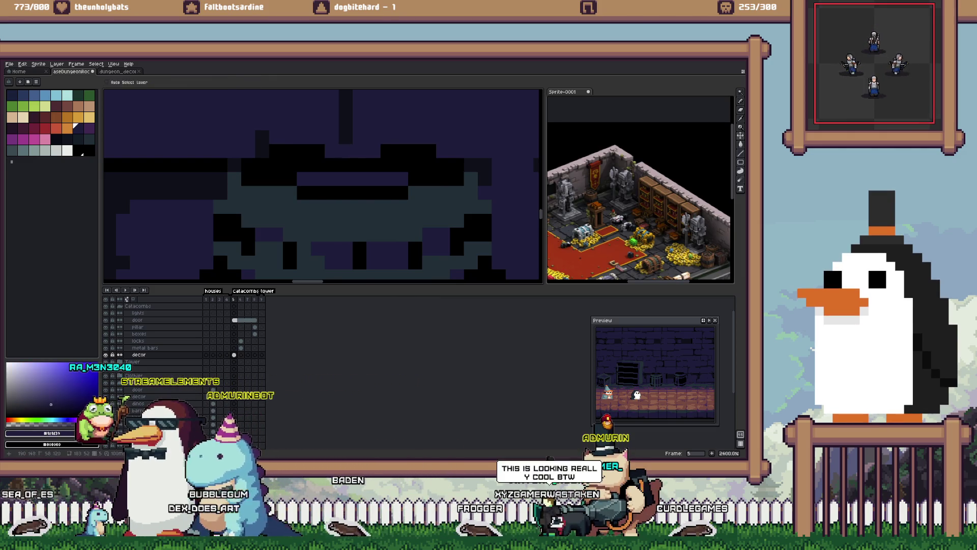
scroll(323, 185, "down", 6)
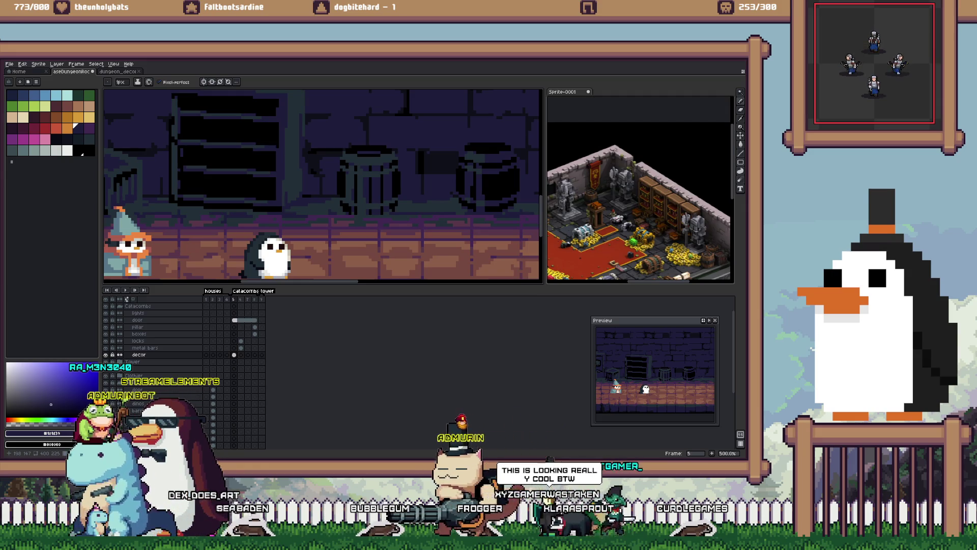
Step: Copy the middle barrel and paste it onto the dungeon_decor sheet beside the bookshelf
key("m")
left_click_drag(412, 140, 338, 234)
scroll(338, 234, "down", 3)
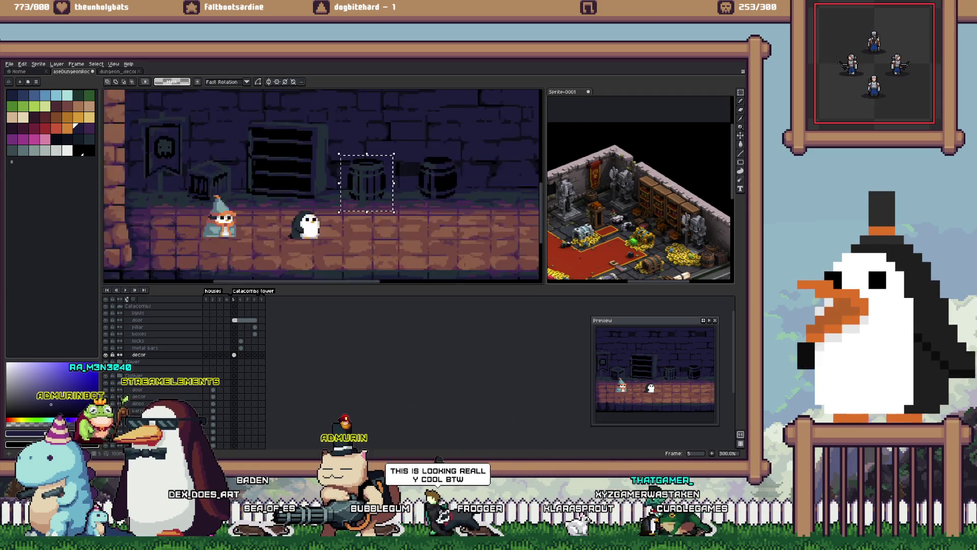
key("ctrl+t")
left_click(408, 170)
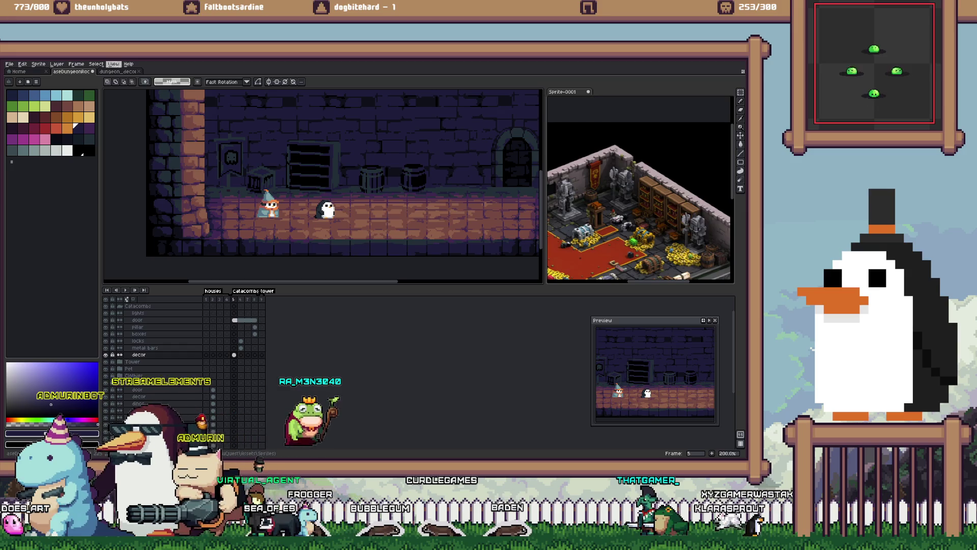
key("ctrl+Tab")
key("ctrl+v")
mouse_move(446, 183)
left_mouse_down()
mouse_move(373, 197)
mouse_move(331, 192)
left_mouse_up()
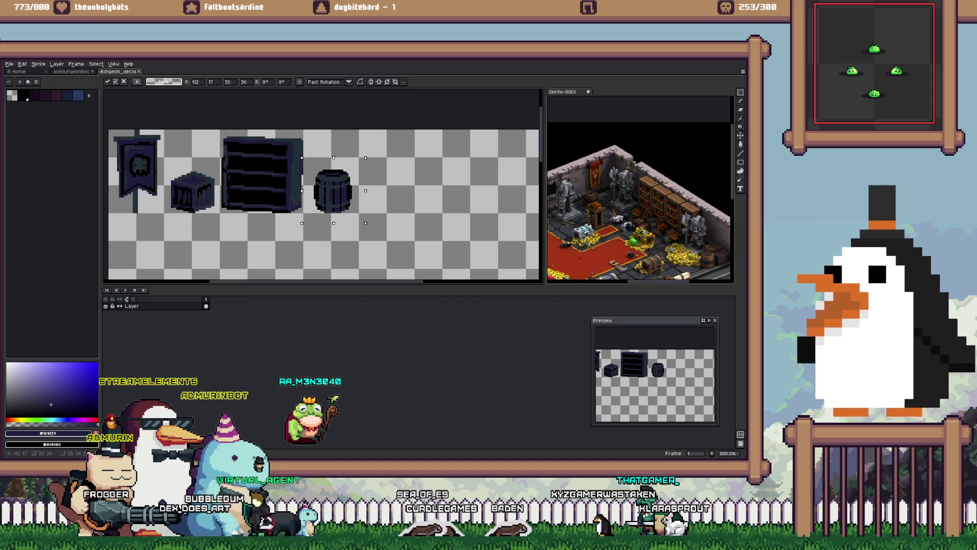
Step: Commit the pasted barrel on dungeon_decor and go back to the aseDungeonRooms scene
key("Return")
key("ctrl+shift+Tab")
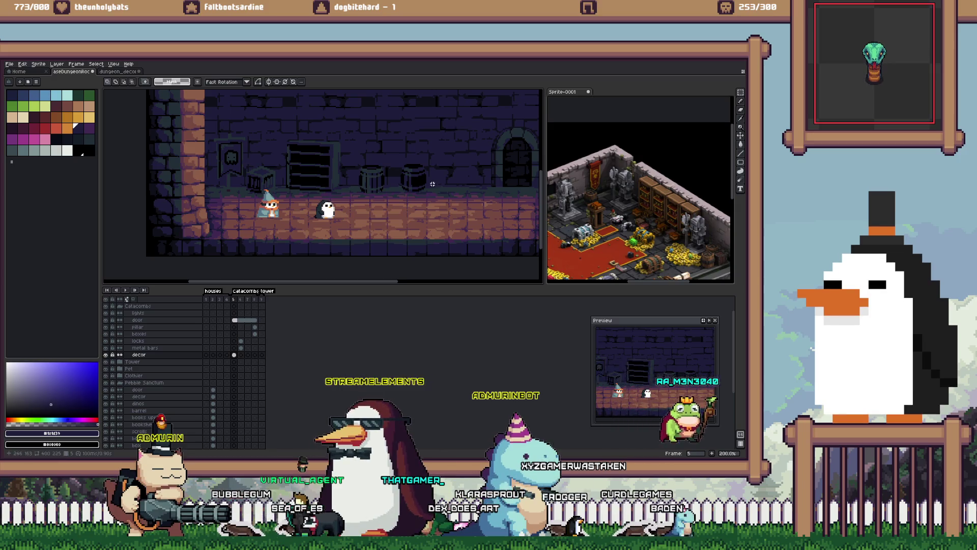
scroll(388, 161, "up", 2)
Step: Try pasting a barrel into dungeon_decor, then discard it and return to the room scene
left_click_drag(392, 158, 317, 250)
key("ctrl+x")
key("ctrl+z")
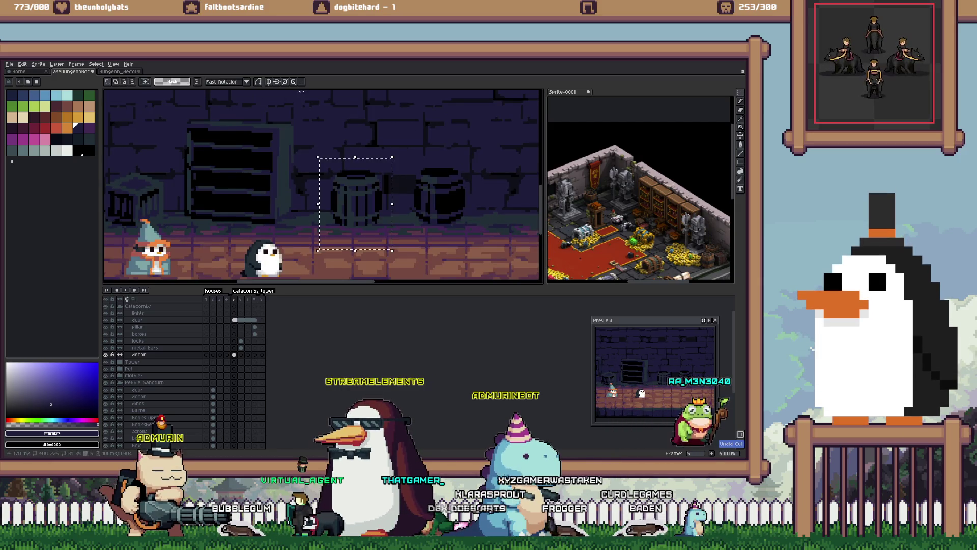
key("ctrl+c")
key("ctrl+Tab")
key("ctrl+v")
left_click_drag(446, 181, 380, 196)
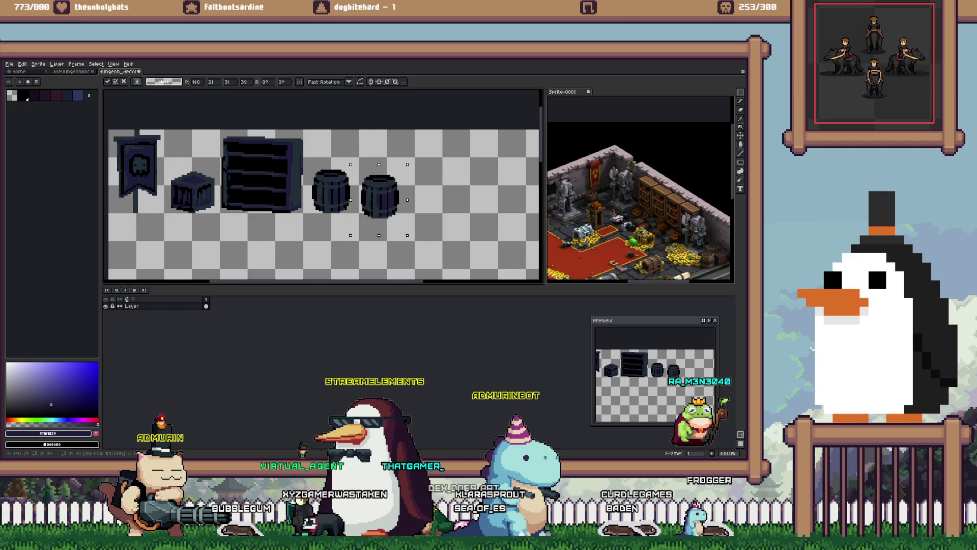
key("ctrl+z")
key("ctrl+shift+Tab")
Step: Copy the right barrel from the room and commit it beside the first barrel on dungeon_decor
left_click_drag(492, 148, 404, 241)
key("ctrl+c")
key("ctrl+Tab")
key("ctrl+v")
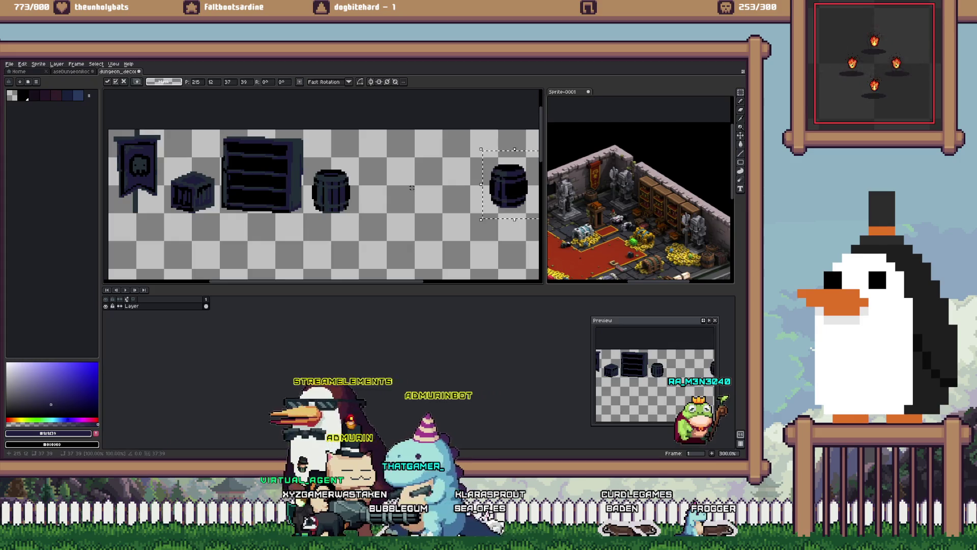
left_click_drag(509, 186, 382, 191)
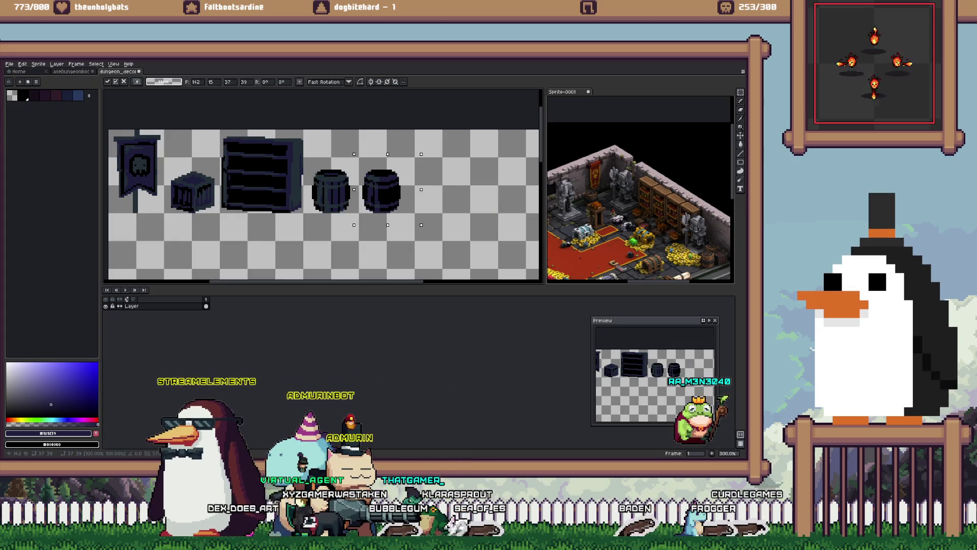
scroll(389, 182, "up", 1)
key("Return")
scroll(389, 182, "down", 2)
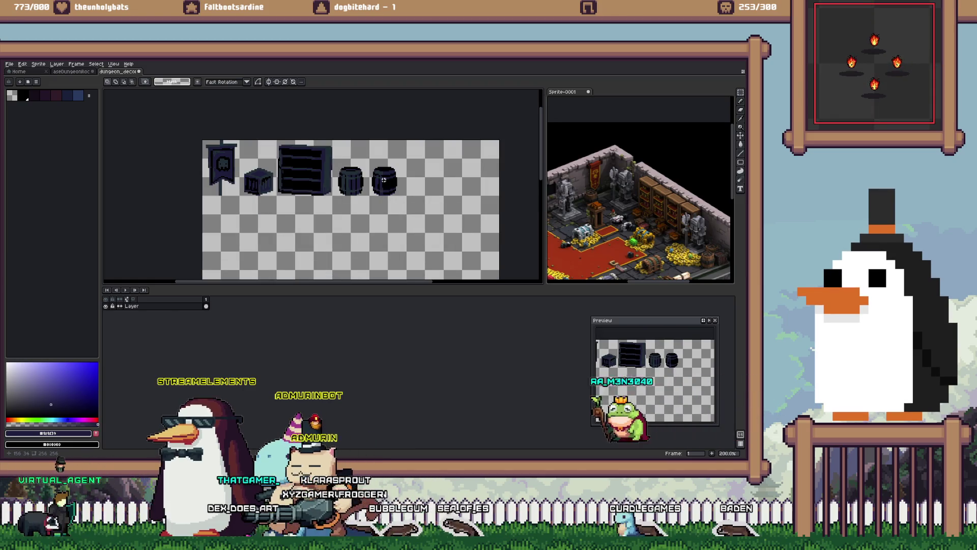
scroll(371, 173, "up", 2)
Step: Copy the middle barrel and place the copy over the right barrel
left_click_drag(318, 208, 302, 225)
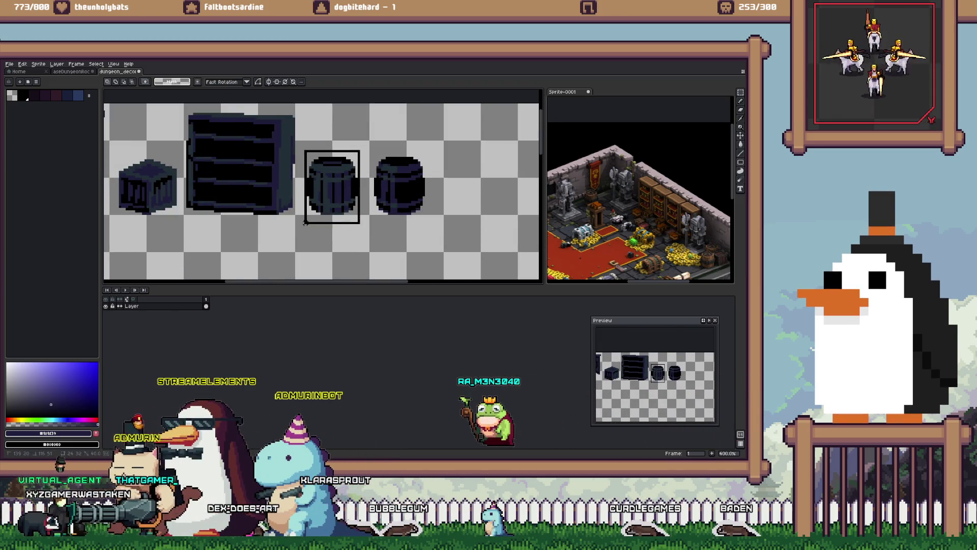
key("ctrl+c")
key("ctrl+v")
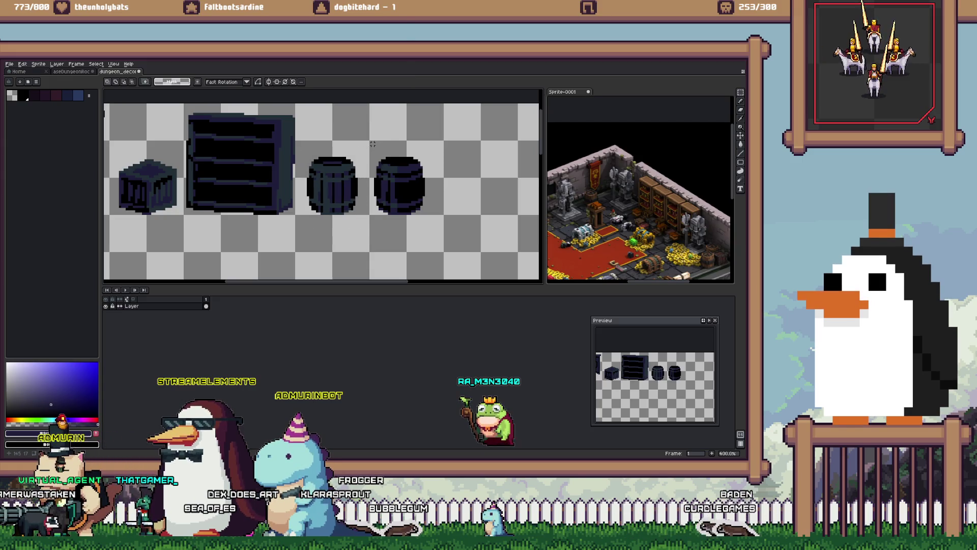
left_click_drag(332, 187, 391, 183)
key("Left")
key("Left")
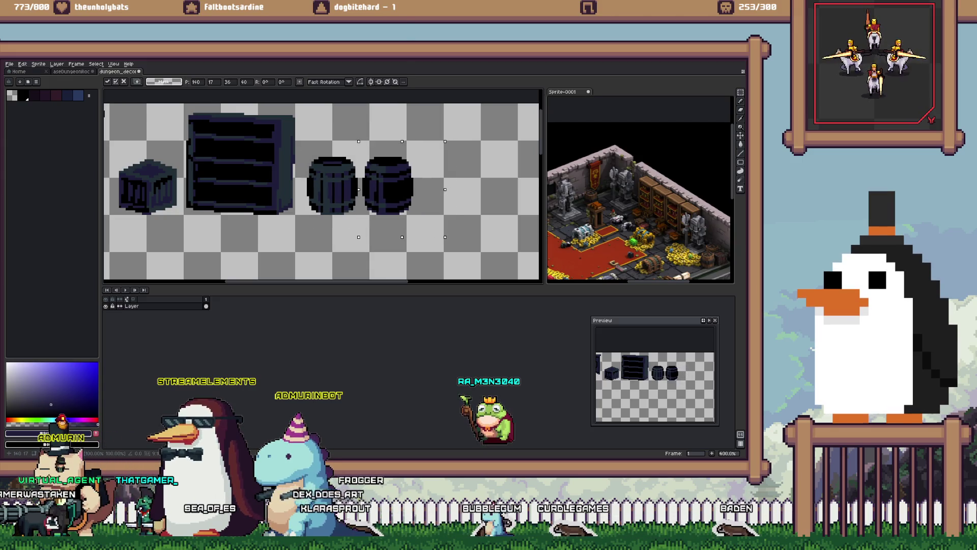
mouse_move(385, 186)
left_mouse_down()
mouse_move(338, 123)
mouse_move(332, 129)
left_mouse_up()
key("ctrl+z")
key("ctrl+z")
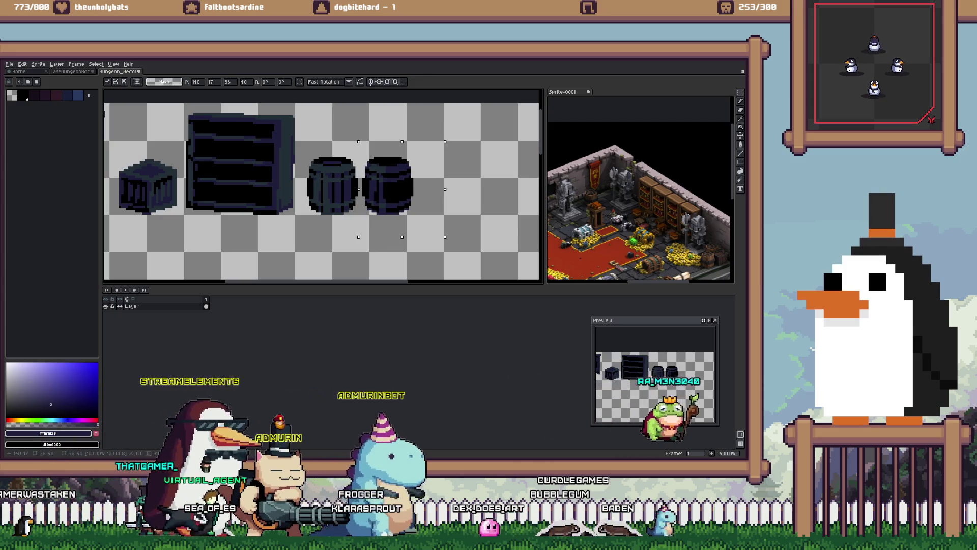
left_click(329, 155)
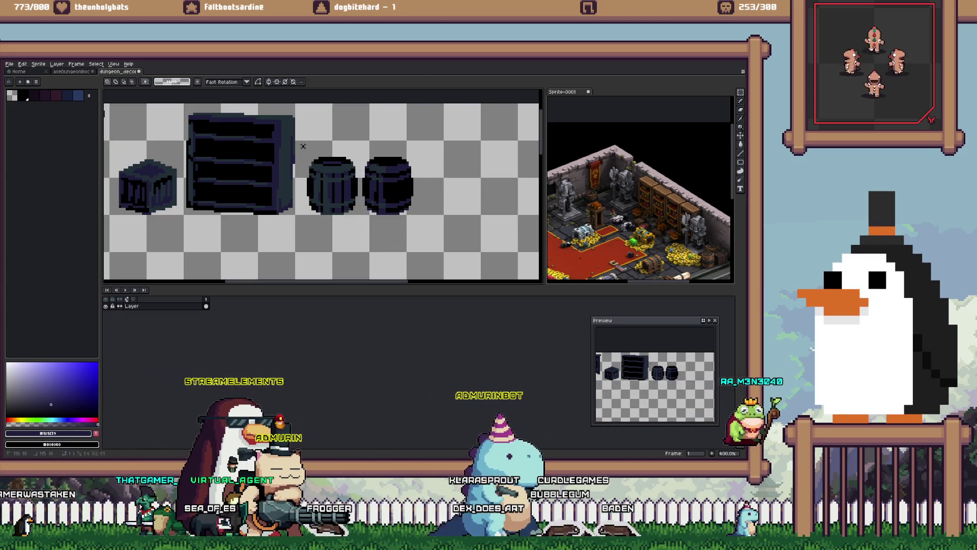
Step: Shift both barrels together slightly to sit snugly, commit them, and switch to Unity
left_click_drag(300, 143, 445, 244)
left_click_drag(377, 193, 370, 186)
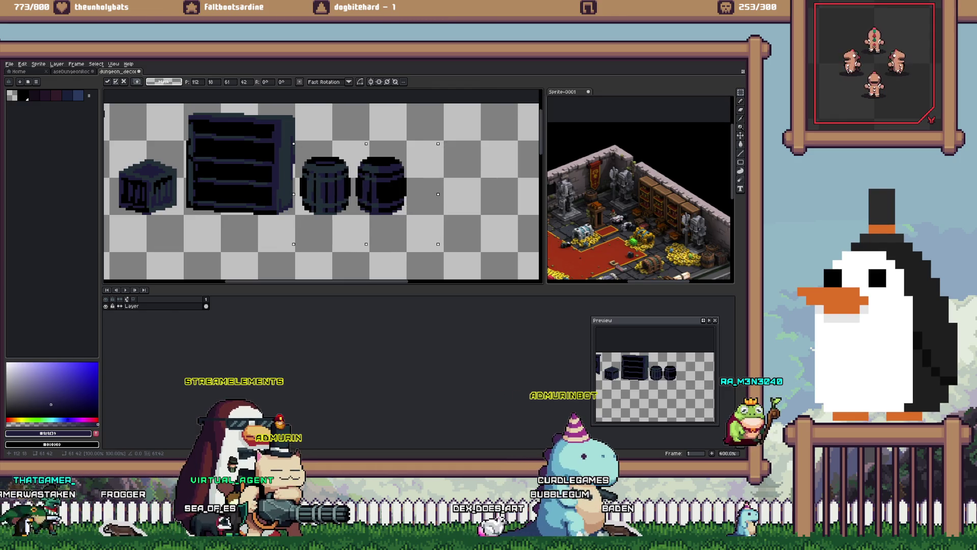
key("Return")
scroll(370, 186, "down", 3)
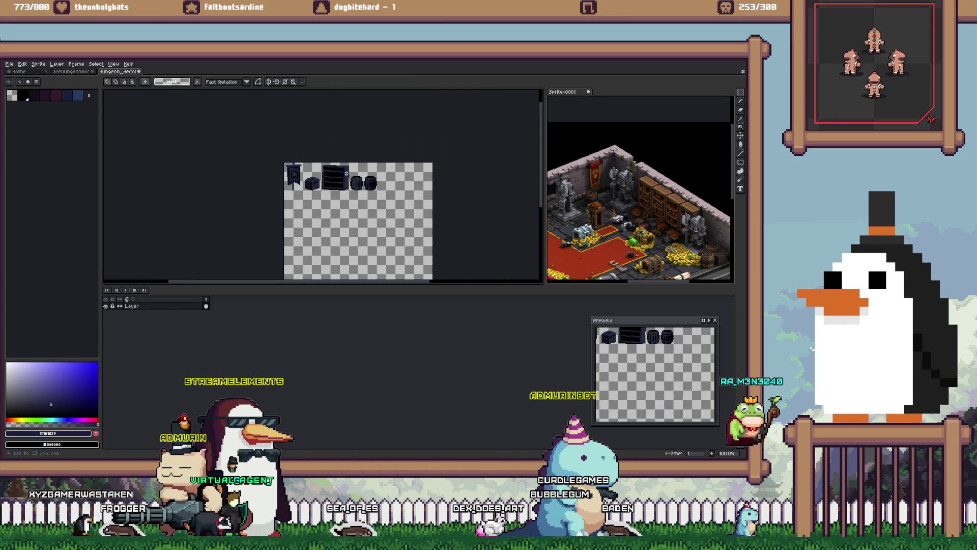
scroll(329, 173, "up", 1)
key("i")
key("alt+Tab")
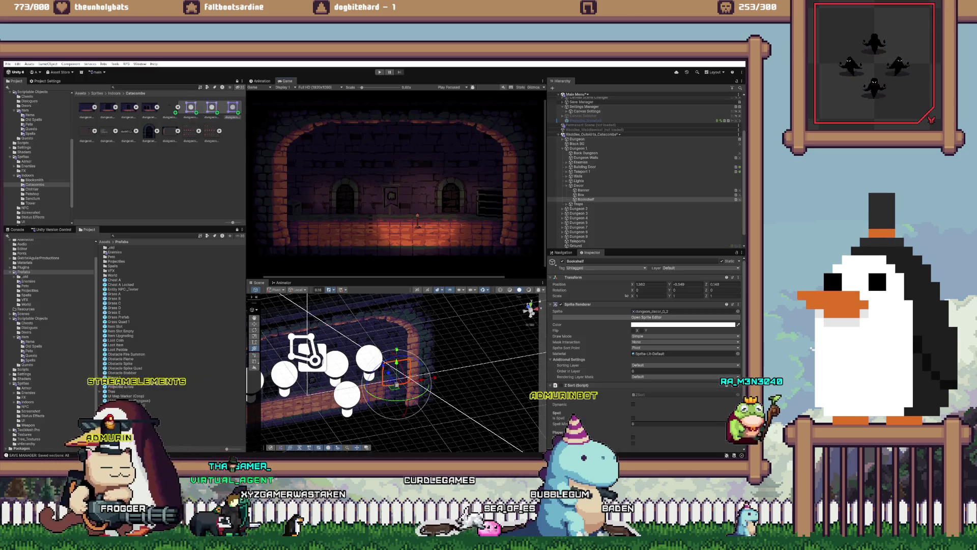
Step: Slice the left barrel from the decor sheet as a sprite with a Bottom Center pivot
left_click(647, 331)
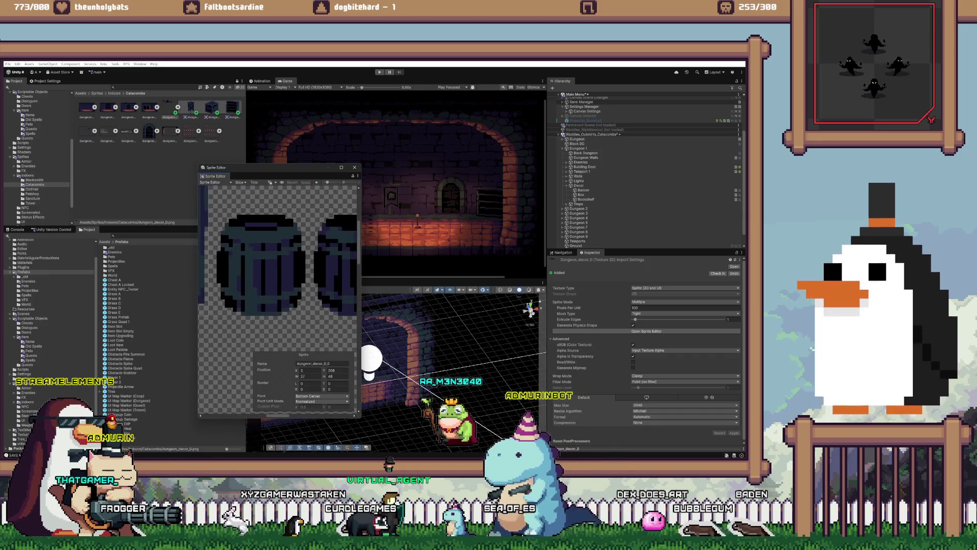
left_click_drag(302, 323, 306, 316)
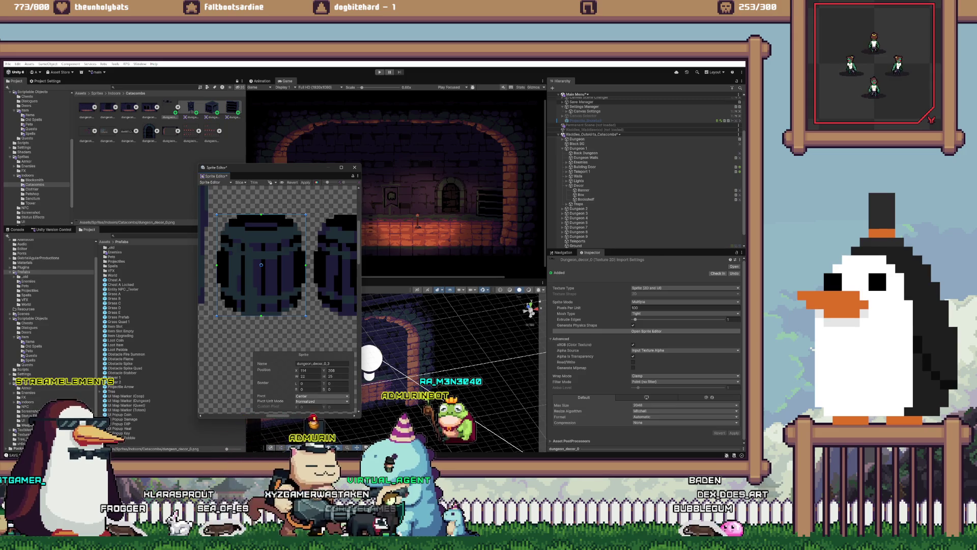
left_click(322, 396)
left_click(317, 382)
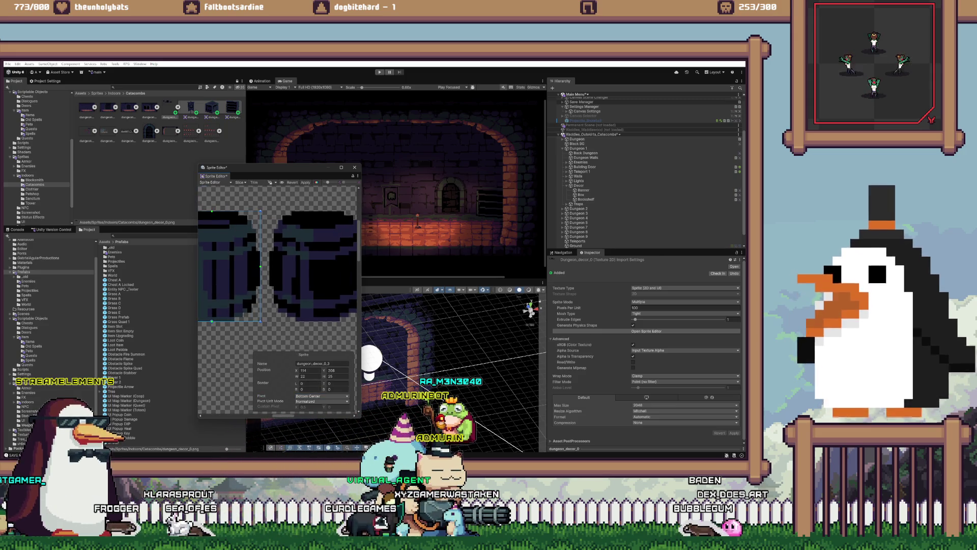
Step: Slice the right barrel with a Bottom Center pivot, apply, and close the Sprite Editor
left_click_drag(268, 211, 322, 295)
left_click_drag(269, 210, 352, 321)
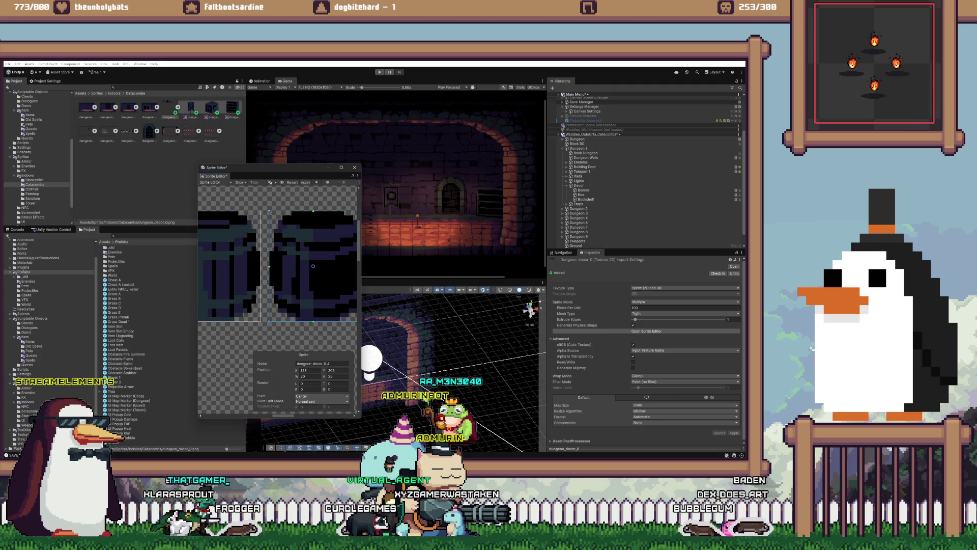
left_click_drag(292, 263, 296, 263)
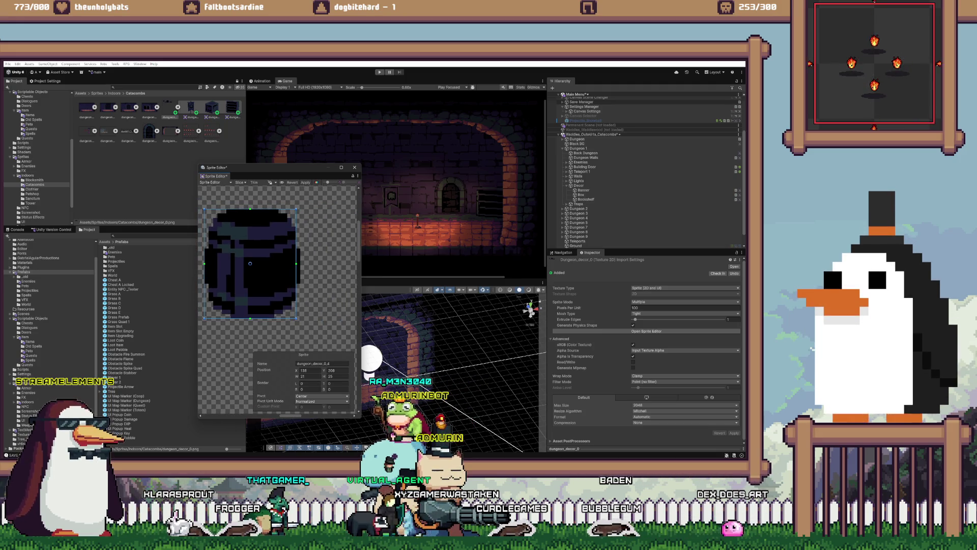
left_click(306, 396)
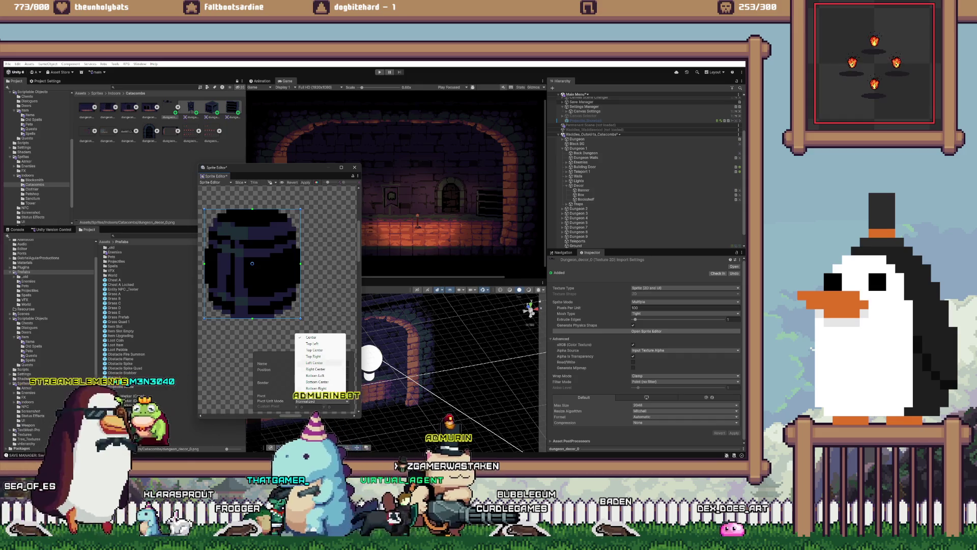
left_click(317, 381)
left_click(305, 182)
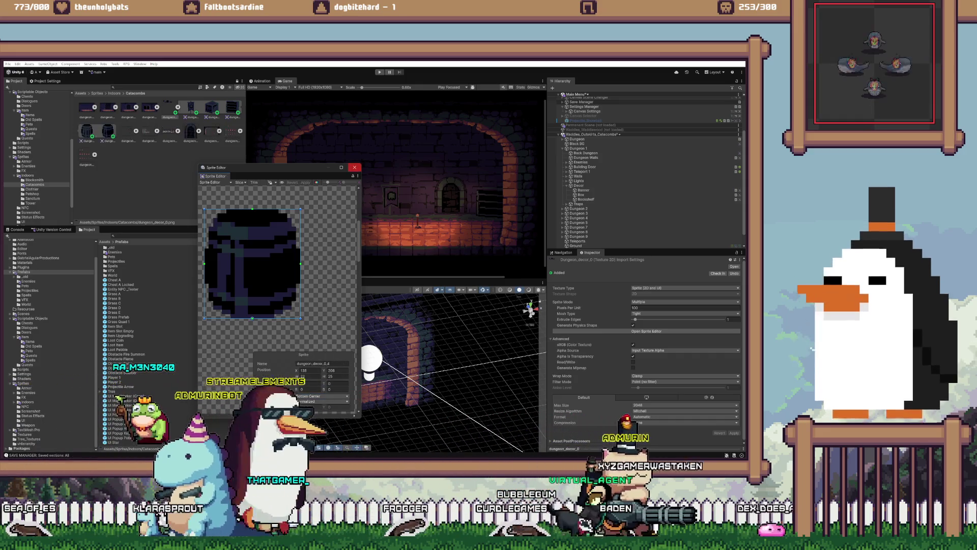
left_click(354, 167)
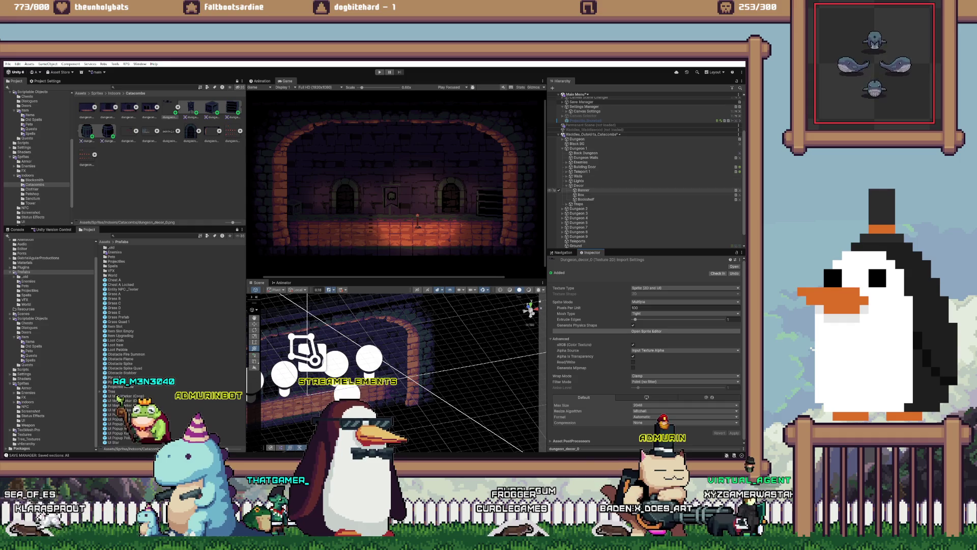
Step: Rename the duplicated object to Barrel, give it the barrel sprite, and duplicate it
left_click(583, 190)
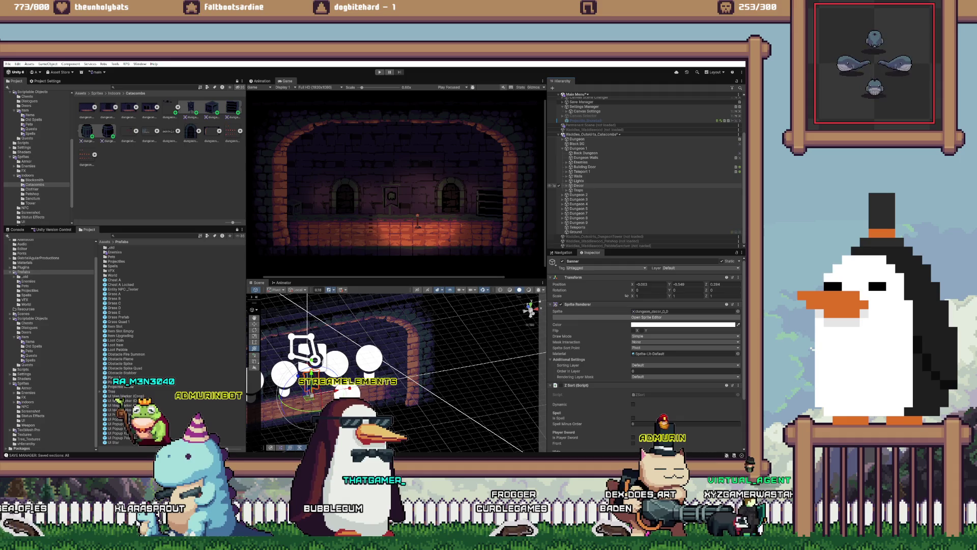
left_click(585, 199)
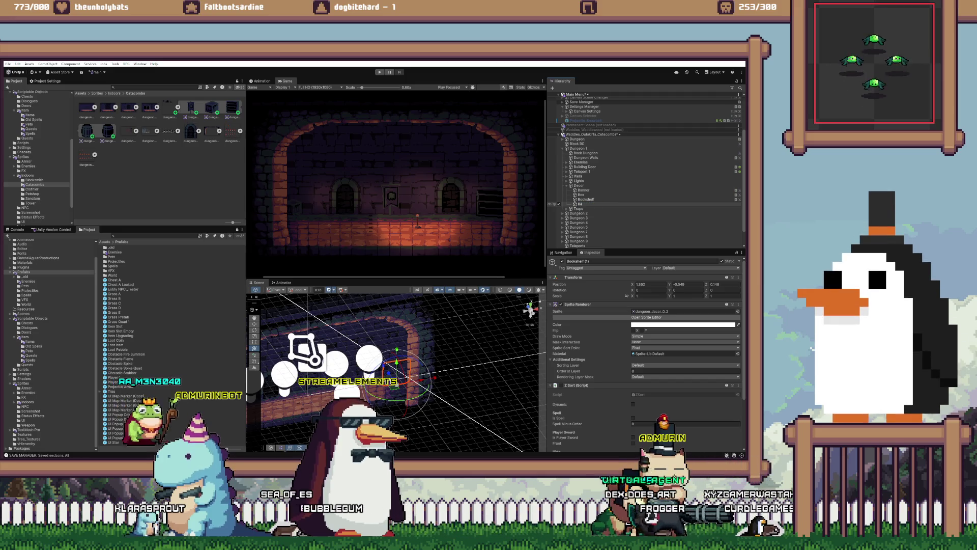
type("rrel")
key("Return")
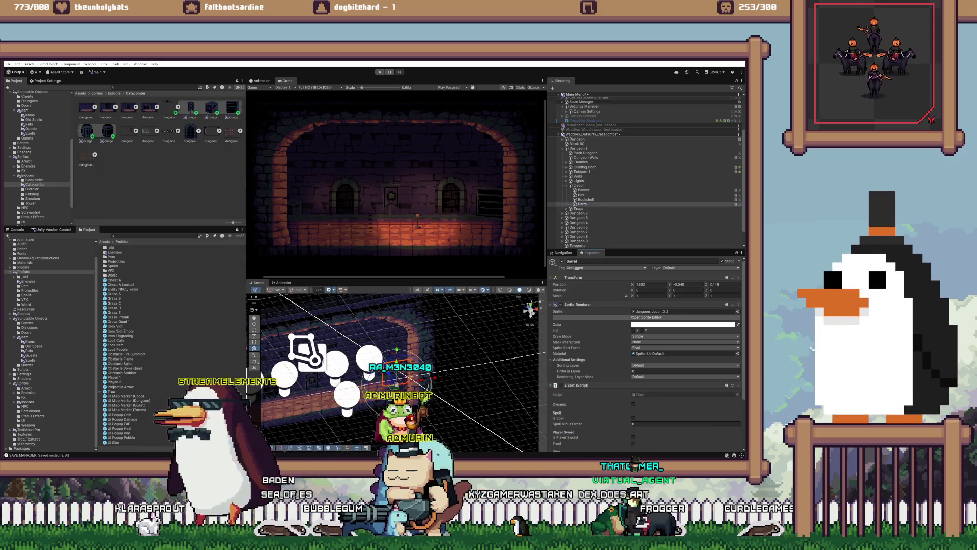
left_click_drag(108, 131, 682, 311)
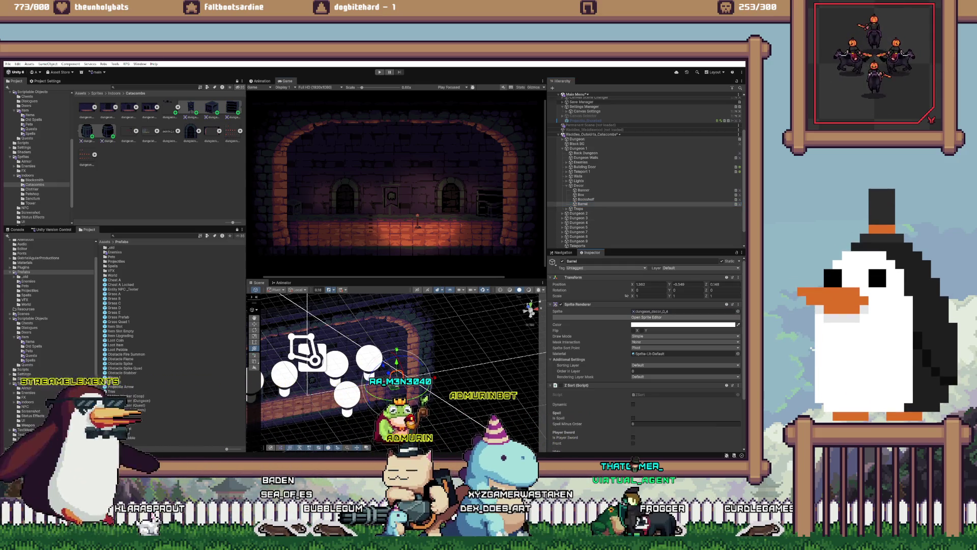
key("ctrl+d")
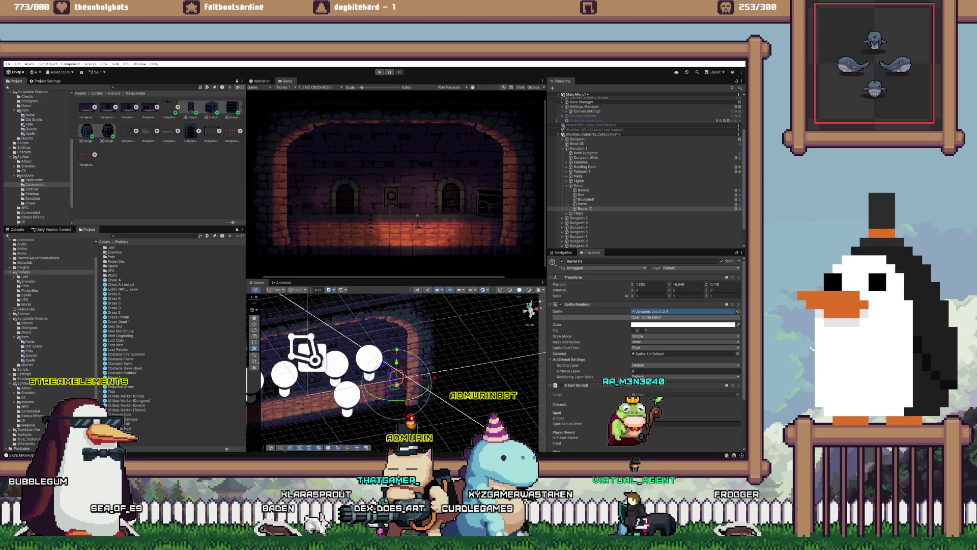
Step: Move both barrels into the room beside the bookshelf and adjust their spacing
left_click(582, 204, "ctrl")
left_click_drag(396, 376, 356, 392)
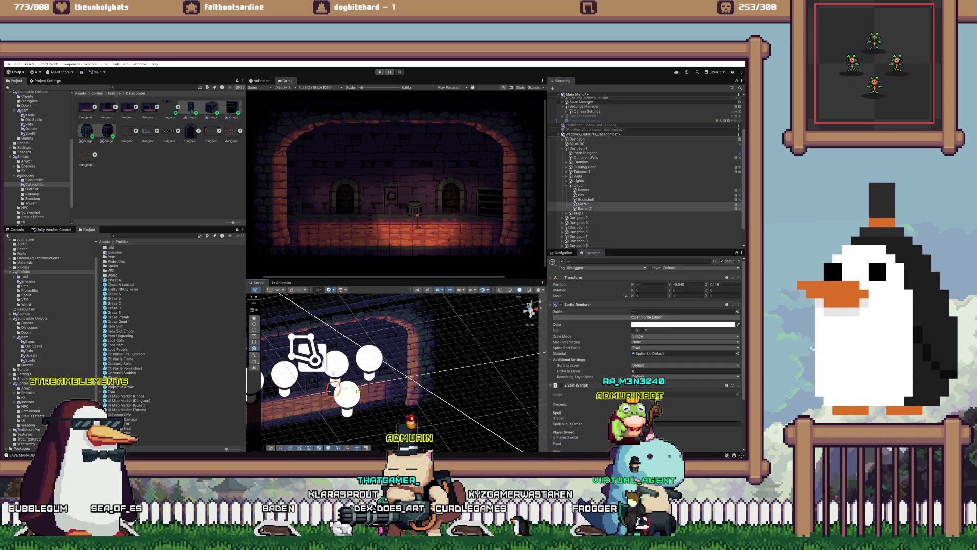
left_click(583, 203)
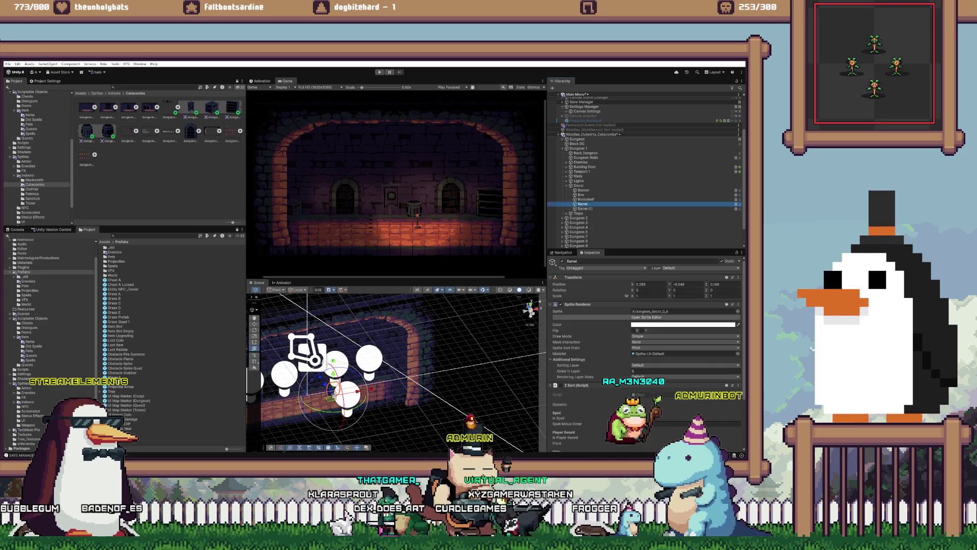
left_click_drag(356, 391, 363, 390)
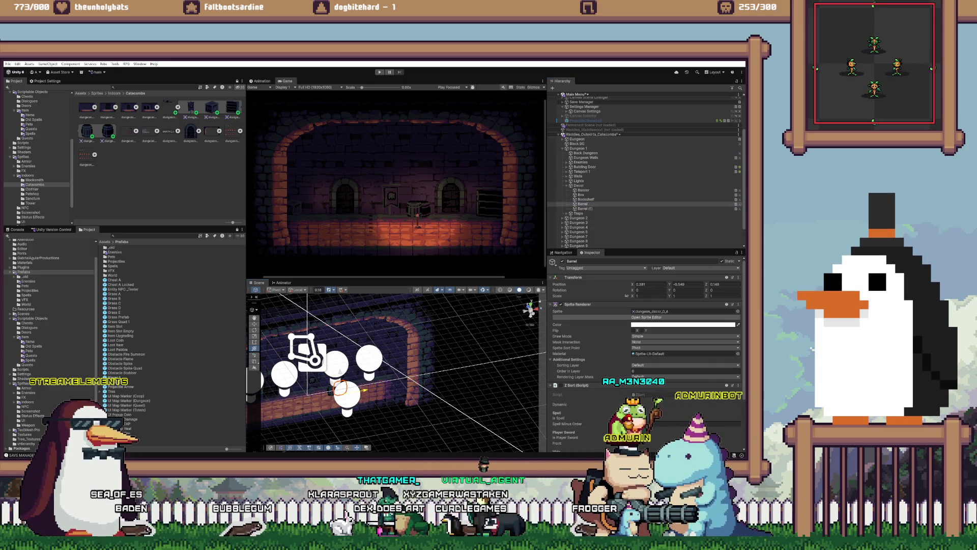
left_click_drag(364, 390, 316, 382)
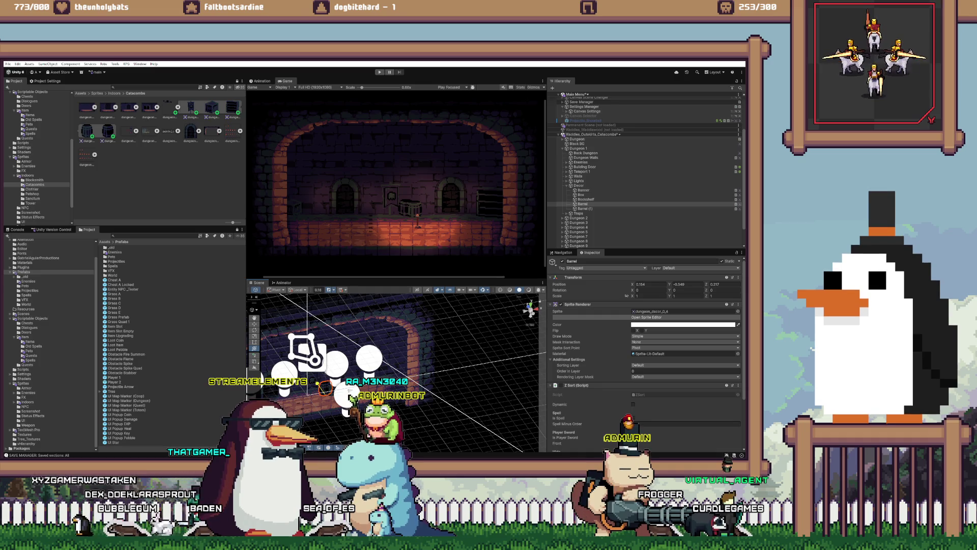
left_click(582, 208, "ctrl")
left_click(326, 387)
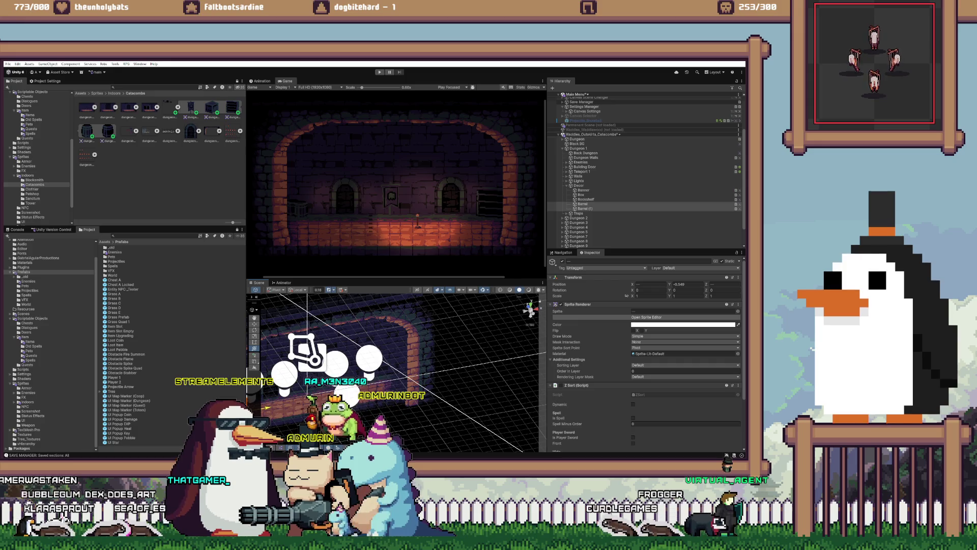
Step: Nudge the Box slightly to the right, then switch to Aseprite
left_click(581, 194)
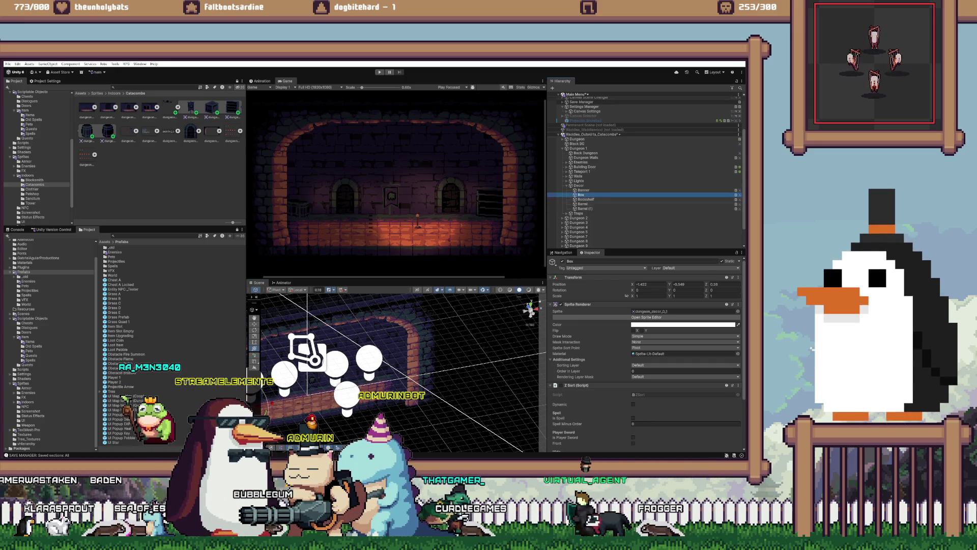
left_click_drag(407, 357, 422, 357)
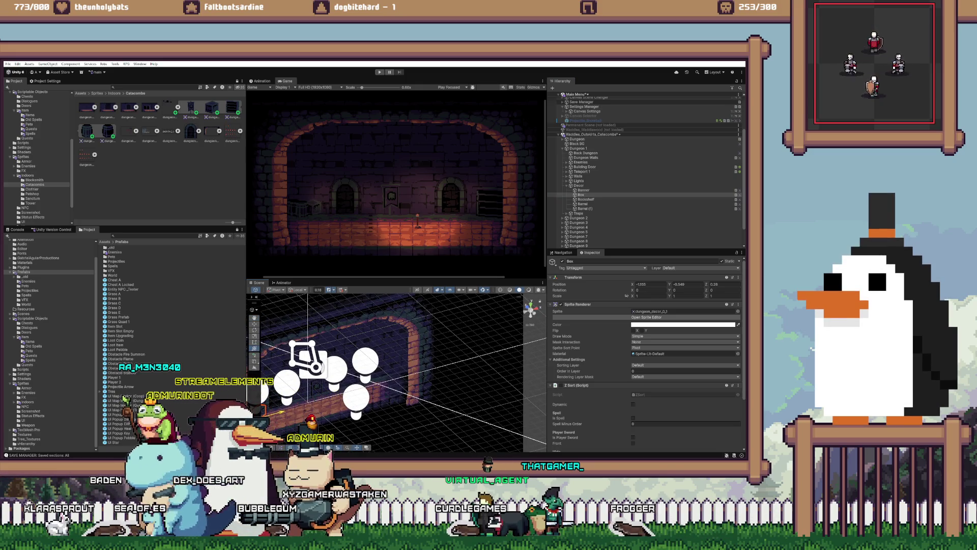
left_click_drag(277, 412, 269, 412)
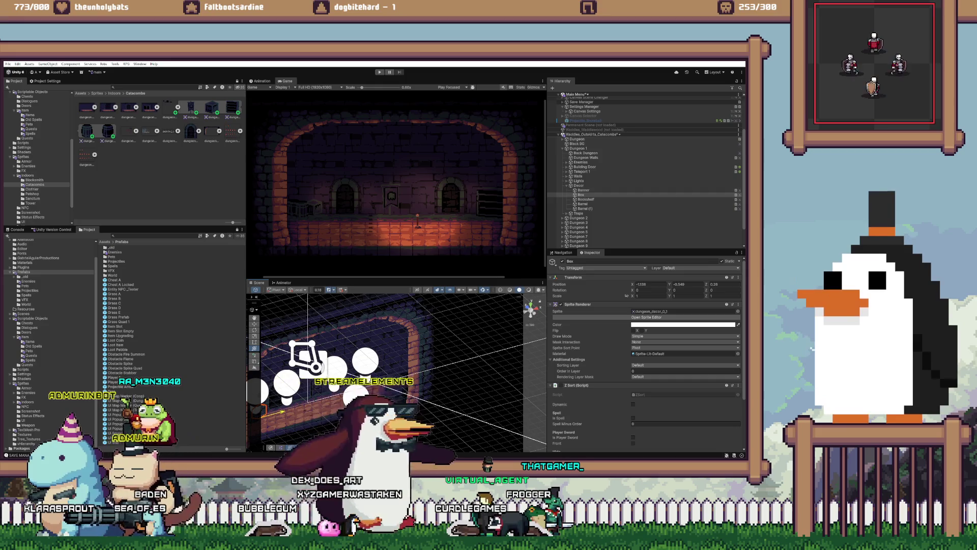
key("alt+Tab")
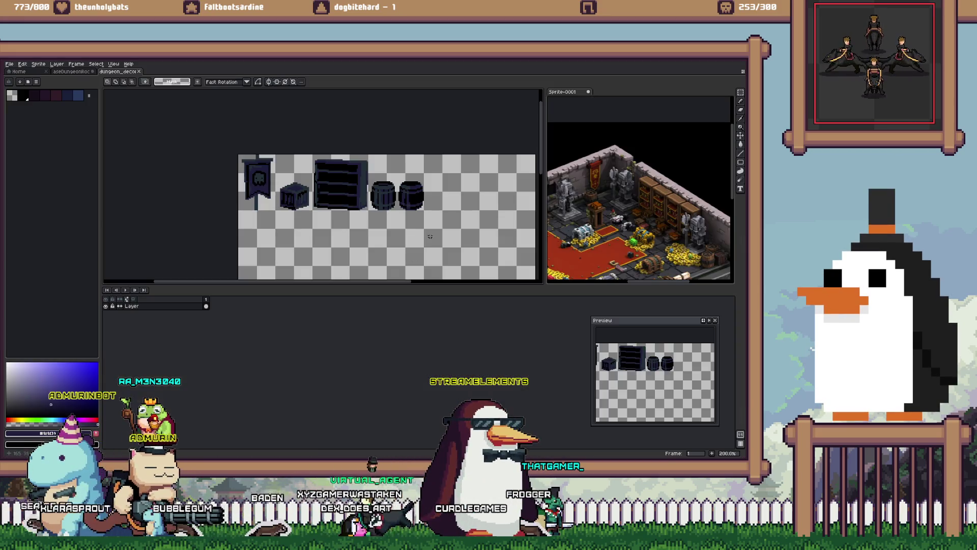
Step: Scale the box sprite's top down about 3 px, commit it, and return to Unity
scroll(251, 175, "up", 6)
mouse_move(196, 209)
left_mouse_down()
mouse_move(417, 191)
mouse_move(439, 151)
left_mouse_up()
left_click_drag(317, 152, 318, 180)
key("Return")
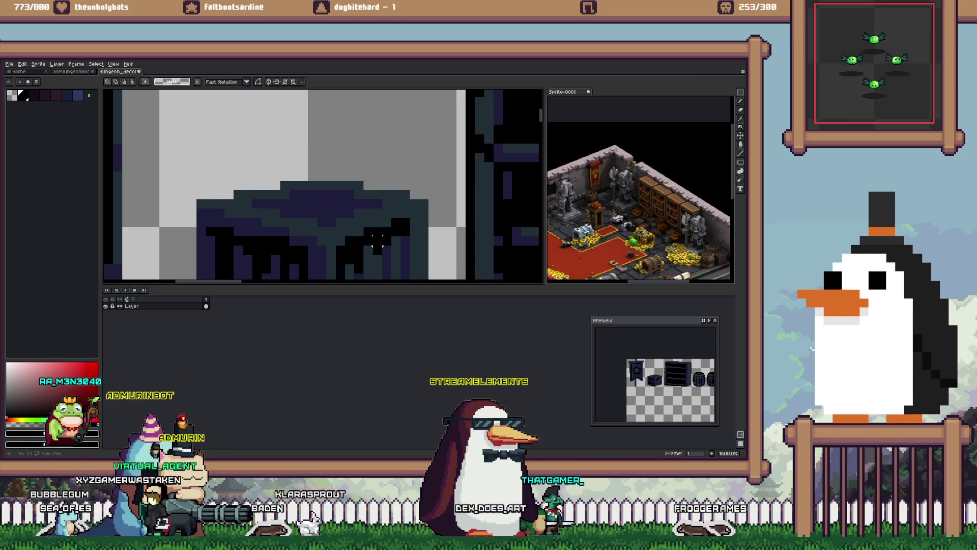
key("b")
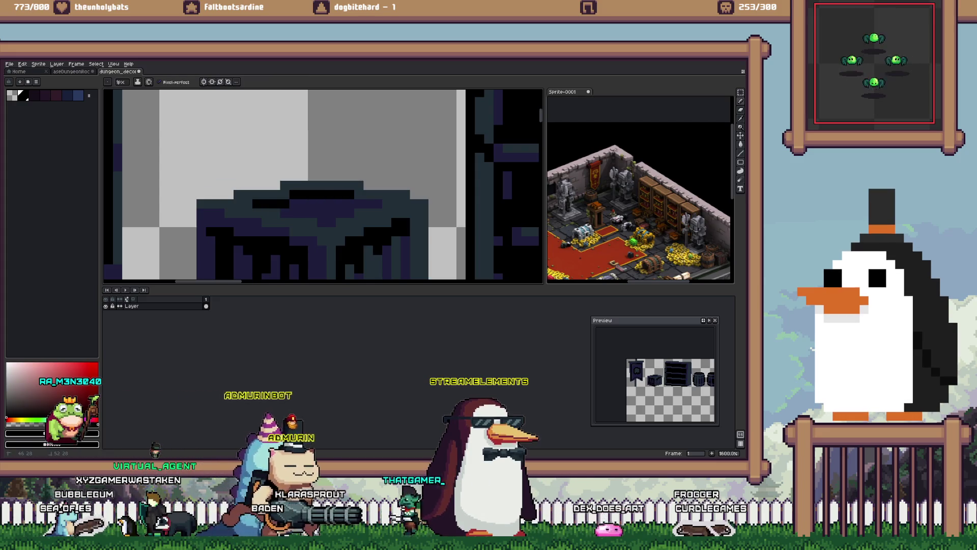
scroll(323, 186, "down", 3)
key("alt+Tab")
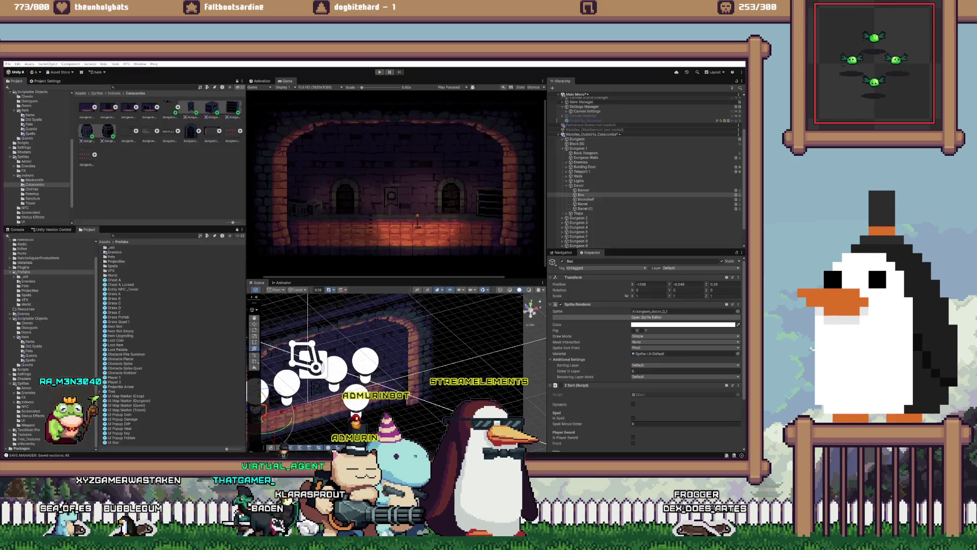
key("alt+Tab")
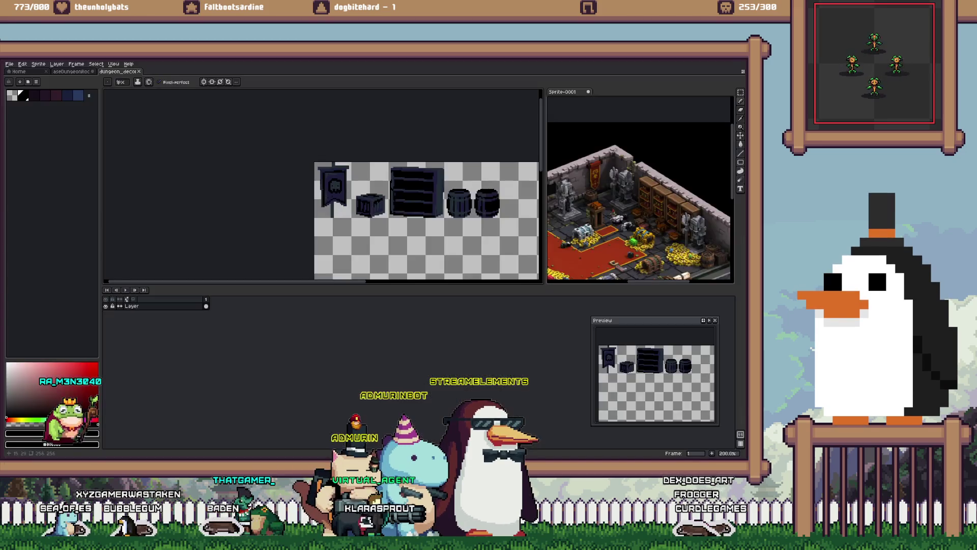
scroll(323, 186, "up", 5)
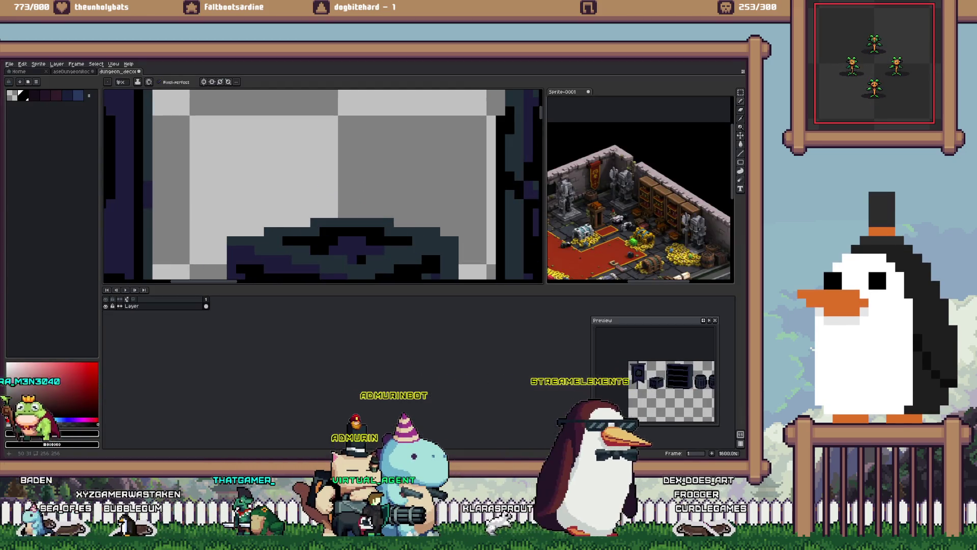
scroll(358, 255, "down", 4)
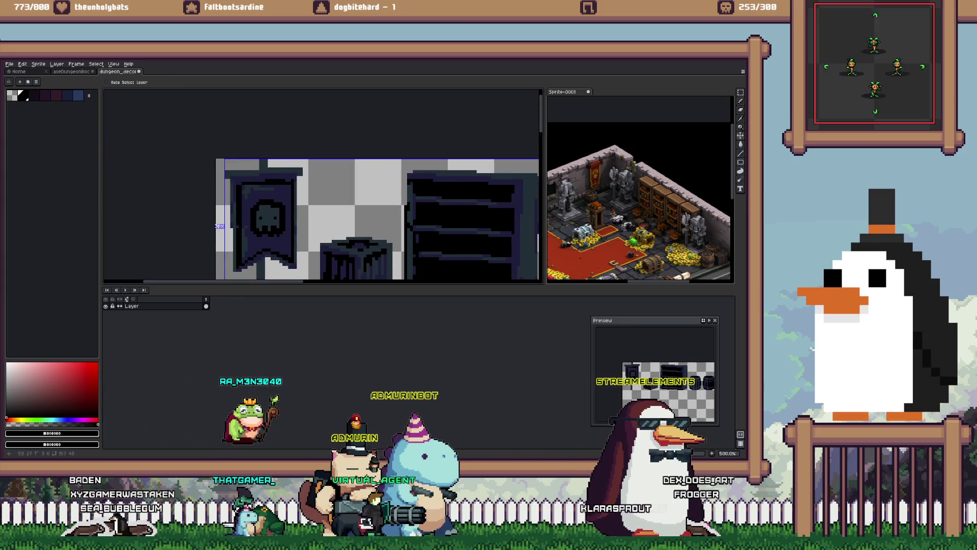
key("alt+Tab")
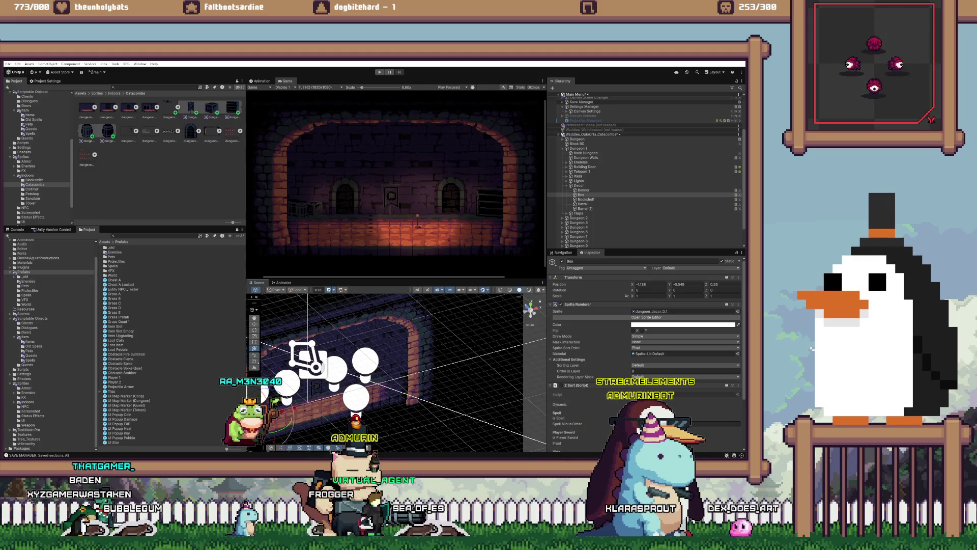
Step: Shrink the box slice height from 24 to 21, close the Sprite Editor, and select both barrels
scroll(235, 242, "up", 5)
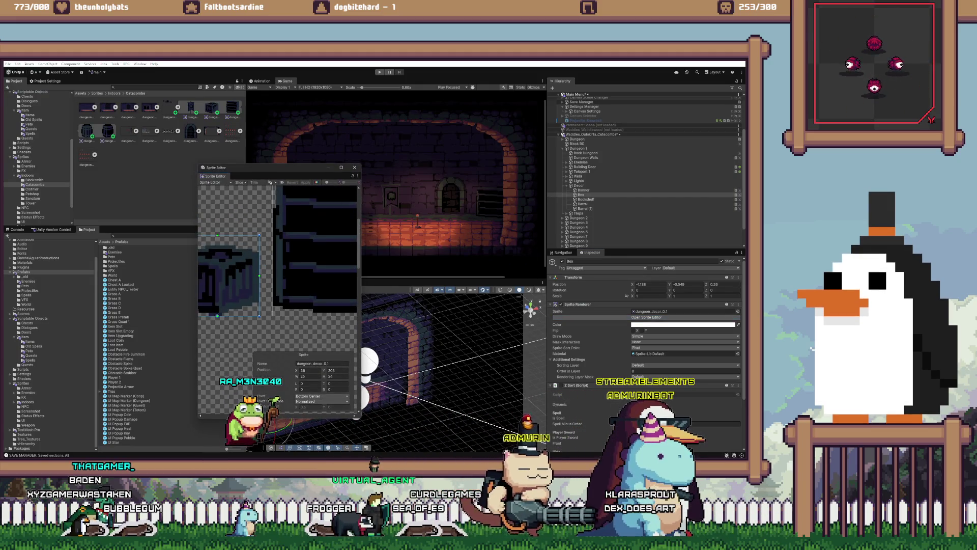
left_click_drag(218, 235, 217, 246)
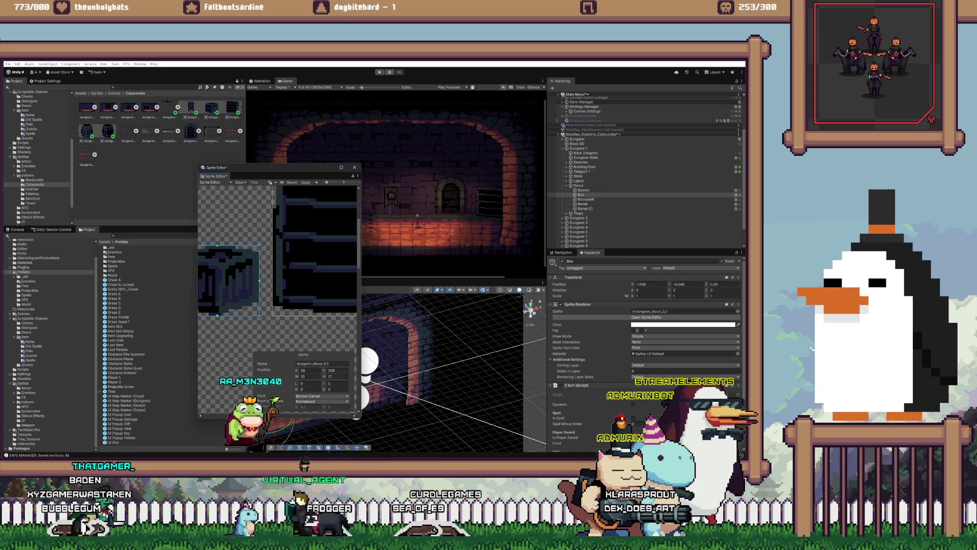
left_click(355, 167)
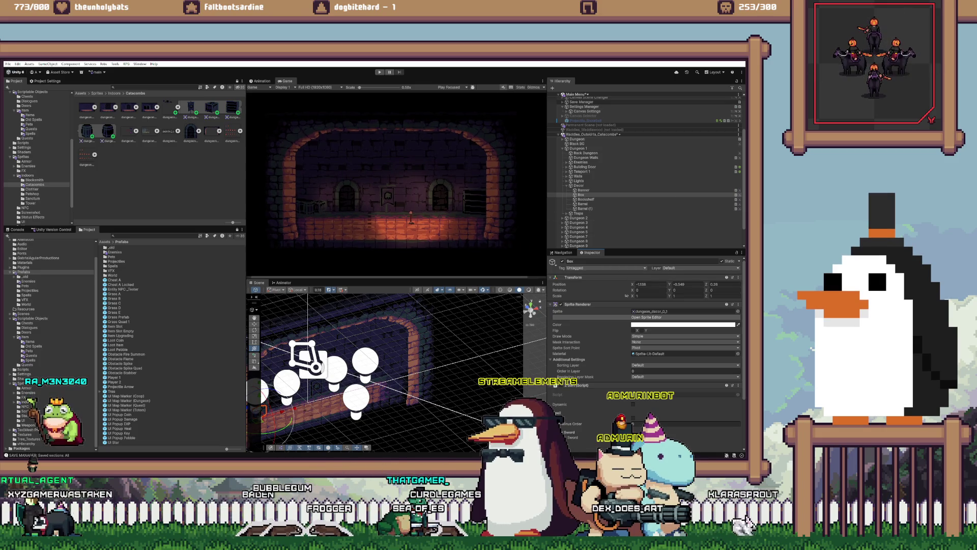
left_click(583, 203)
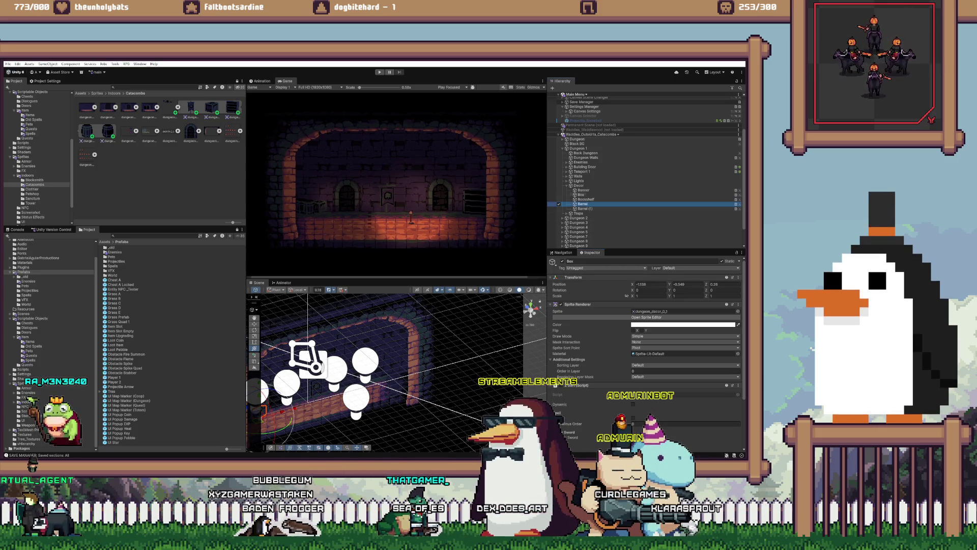
left_click(584, 208, "shift")
left_click_drag(357, 367, 458, 352)
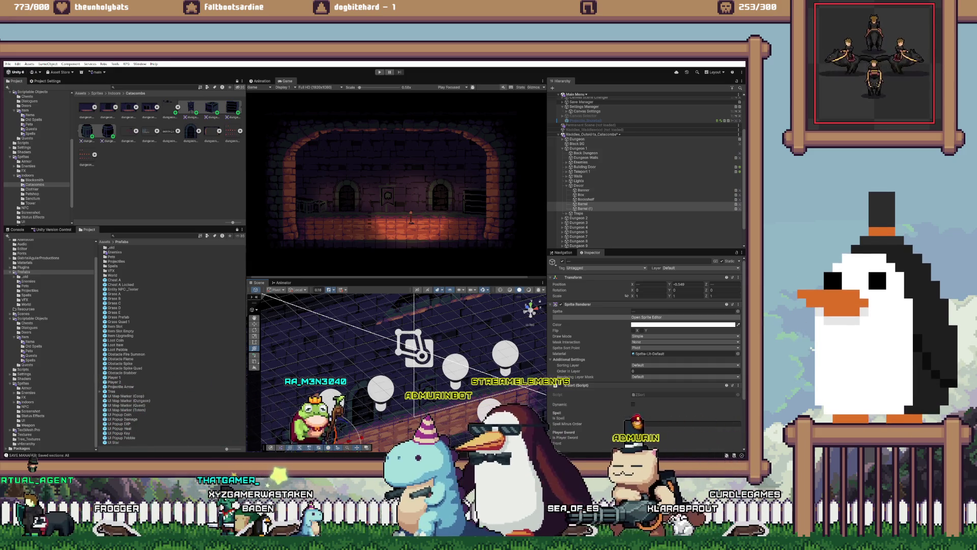
Step: Unload the Waddles_Outskirts_Catacombs scene and start the game from the title menu
right_click(630, 135)
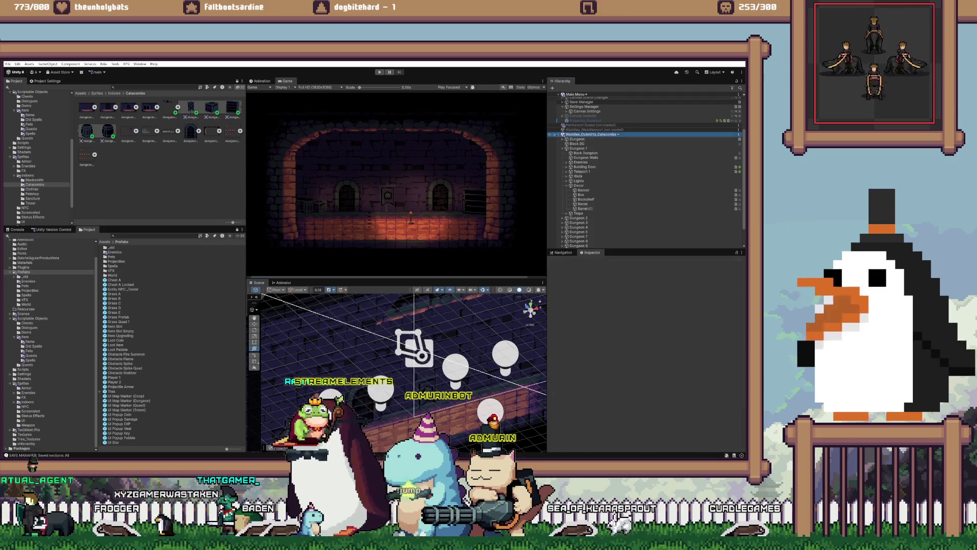
left_click(651, 169)
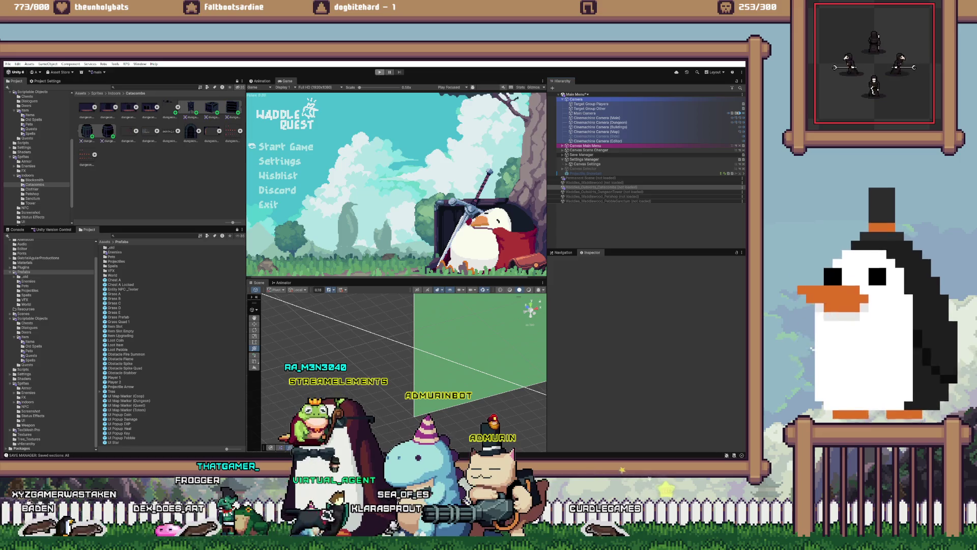
key("Return")
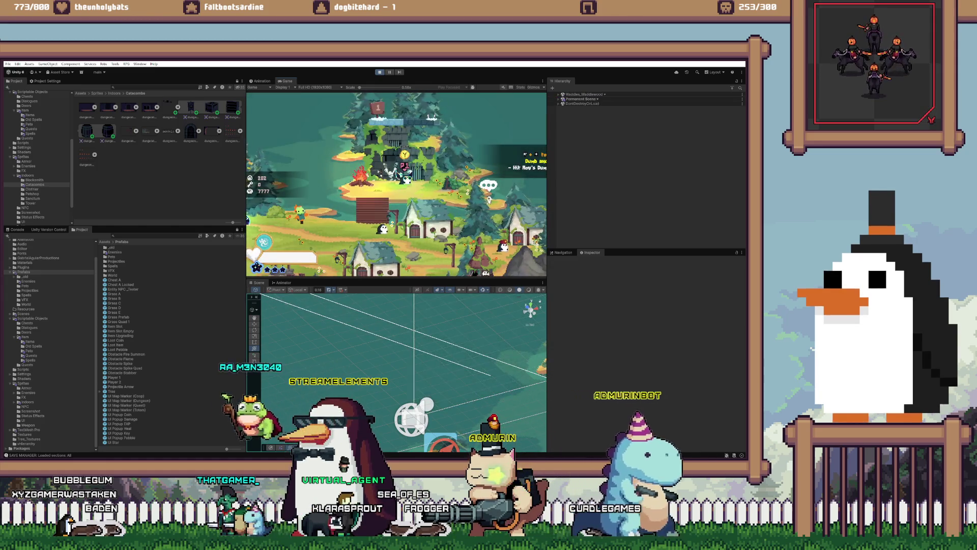
Step: Enter the Catacombs dungeon and walk the player left and right toward the bookshelf
key("e")
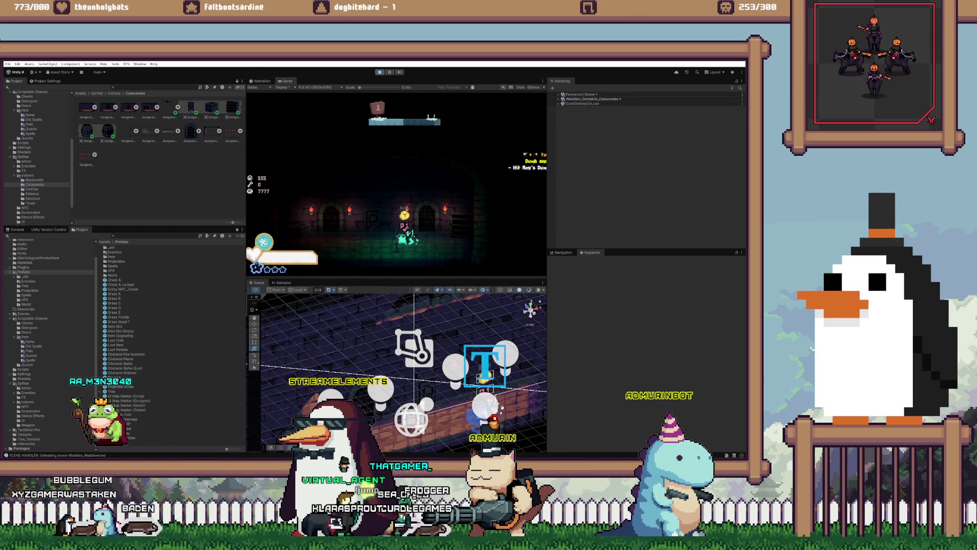
key("a")
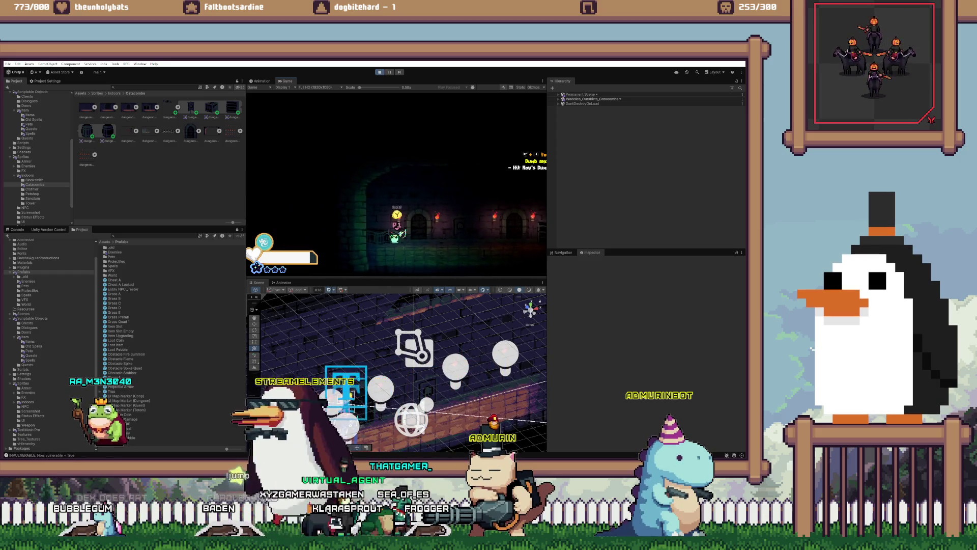
key("a")
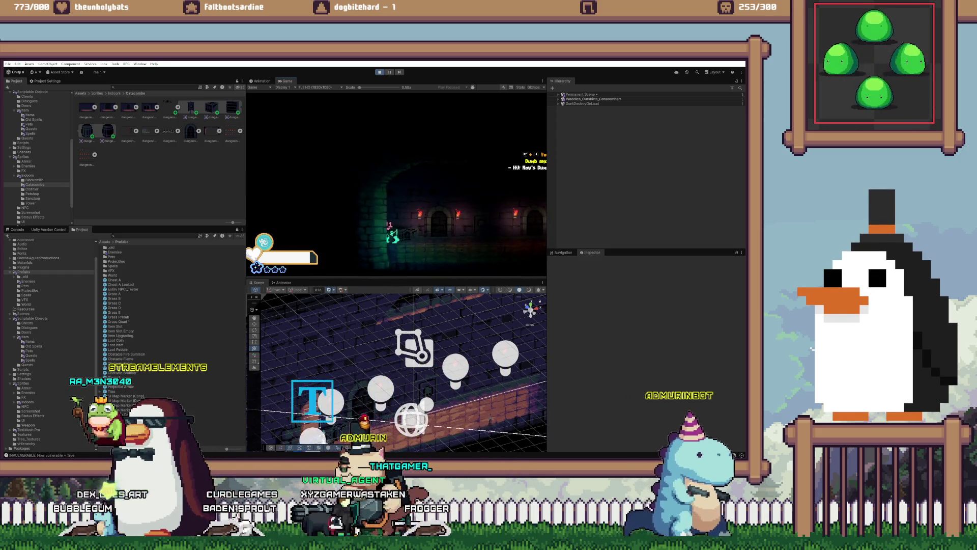
key("d")
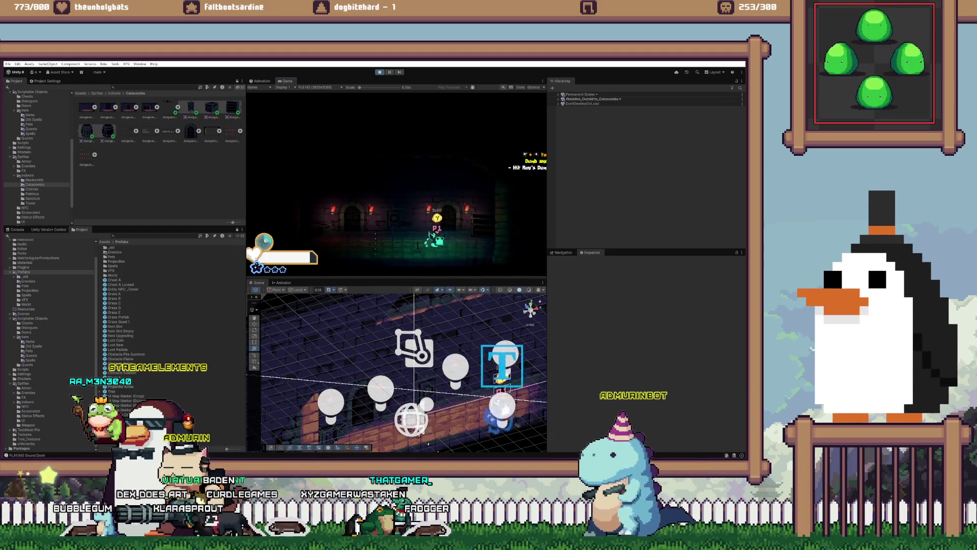
key("d")
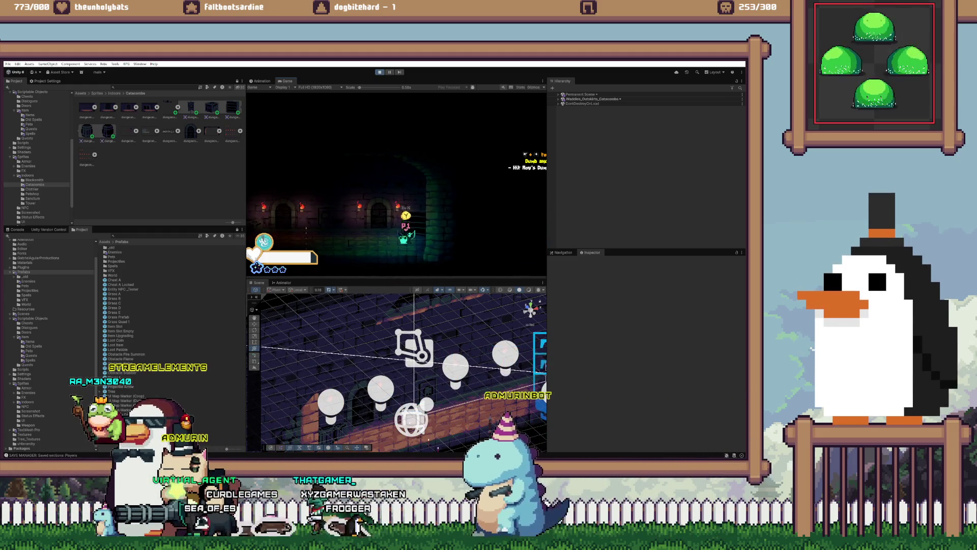
key("a")
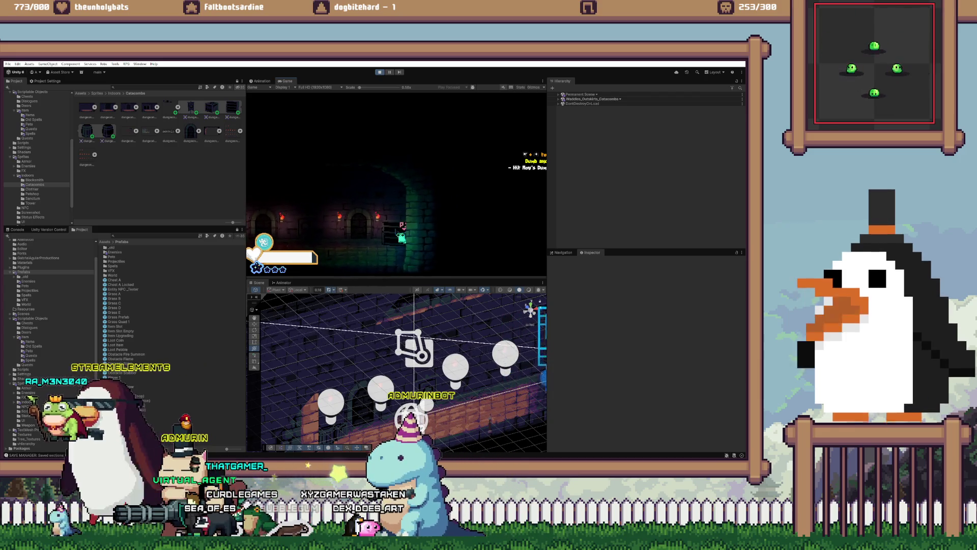
key("d")
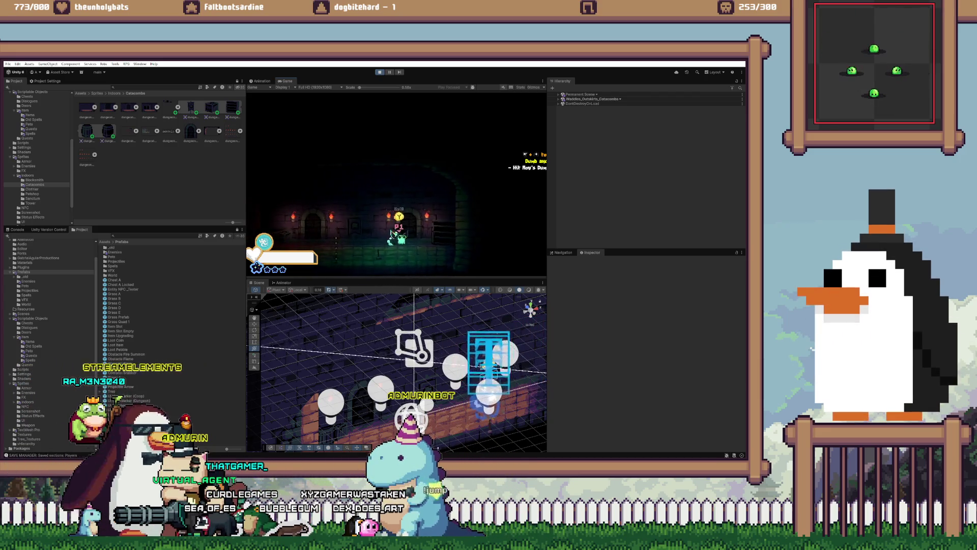
key("a")
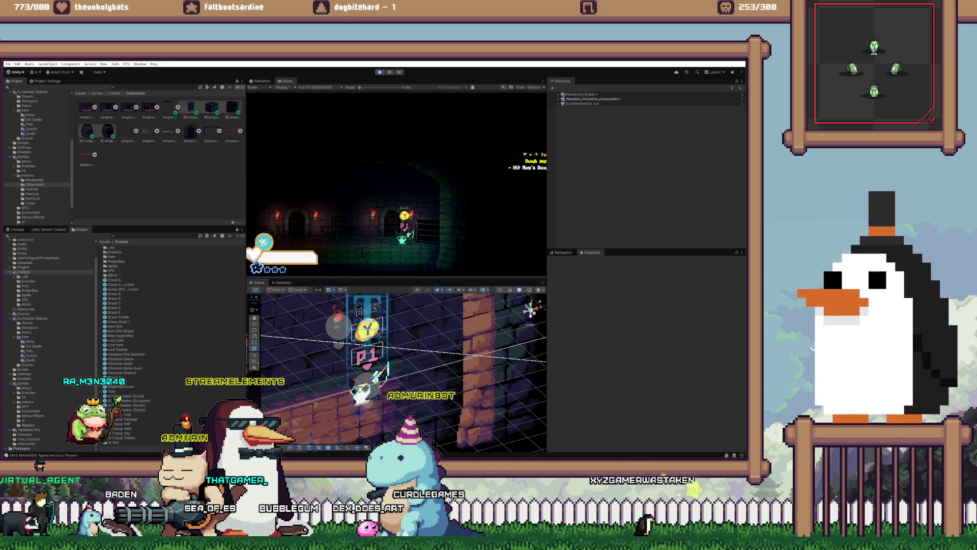
Step: Set the bookshelf's Position Z to 0.35, then stop the game
left_click(429, 369)
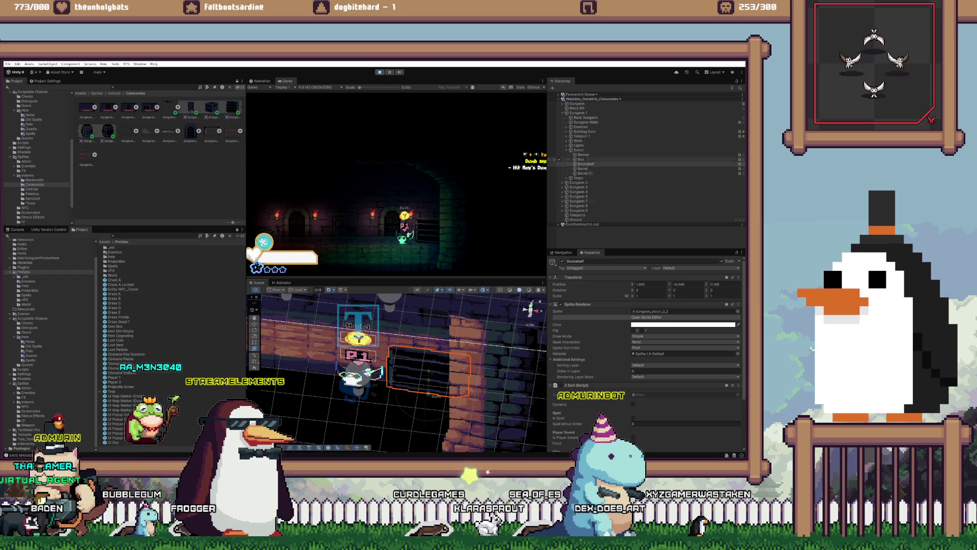
type("0.35")
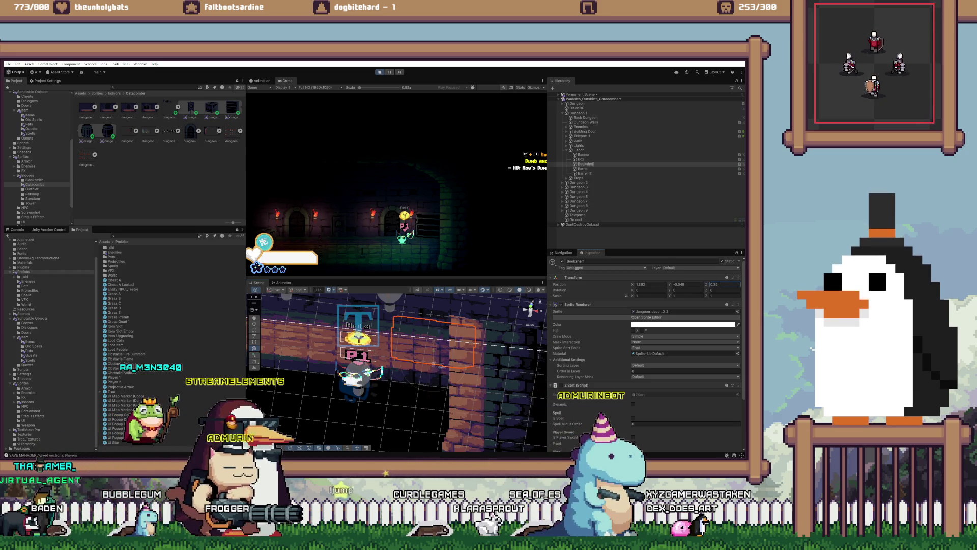
type("d")
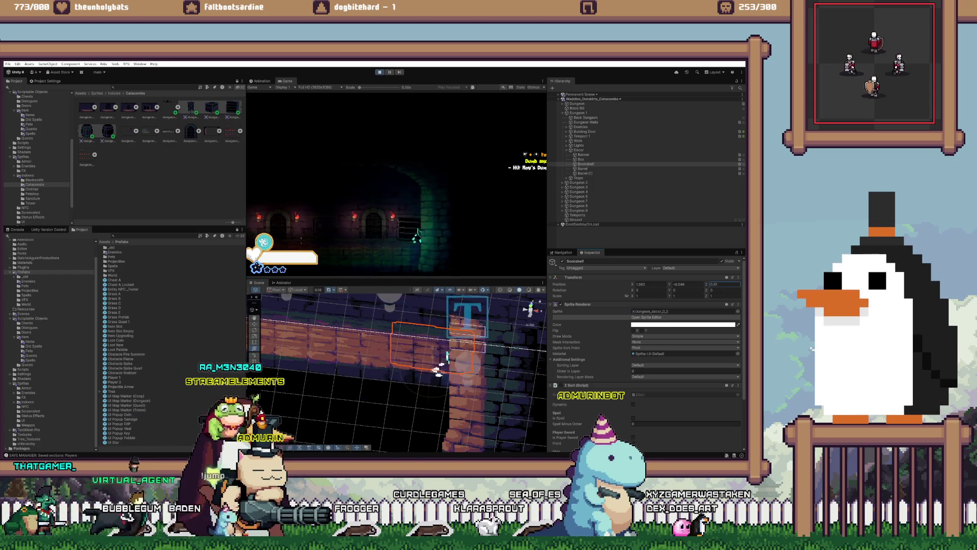
type("a")
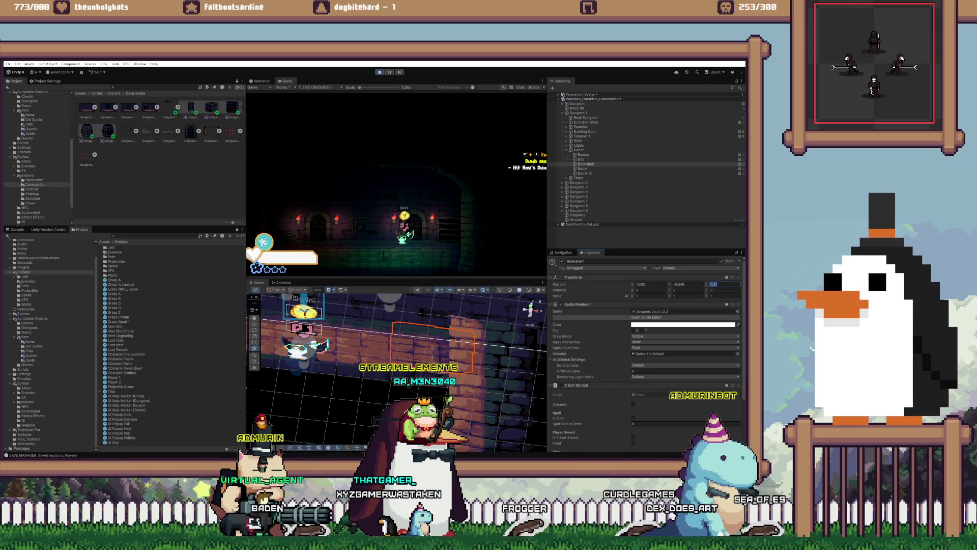
type("a")
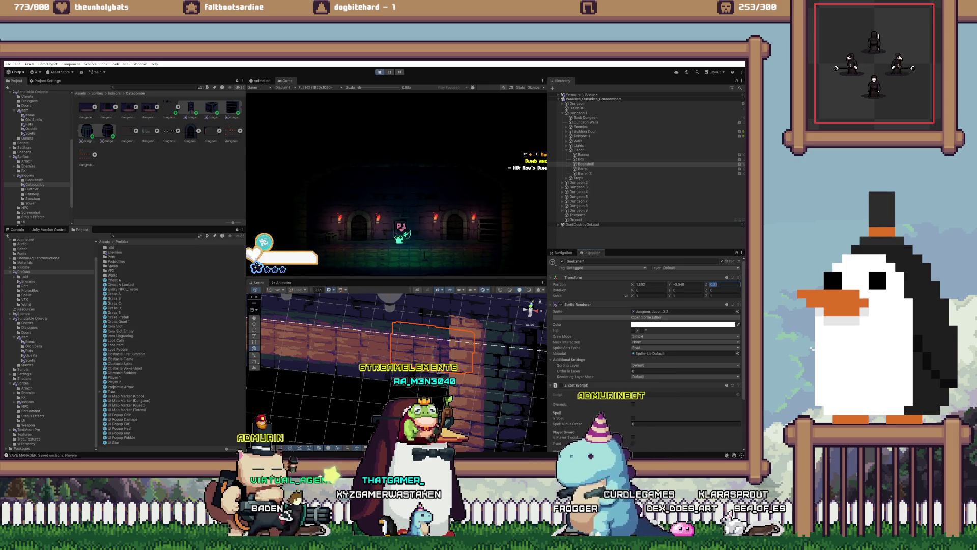
key("ctrl+p")
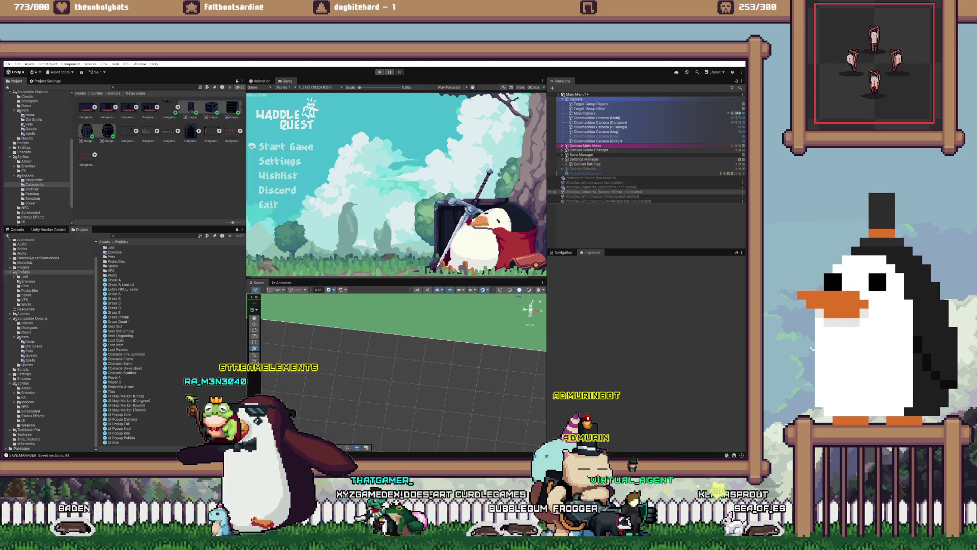
Step: Load the Catacombs scene and set the bookshelf's Position Z to 0.81
right_click(602, 187)
left_click(623, 191)
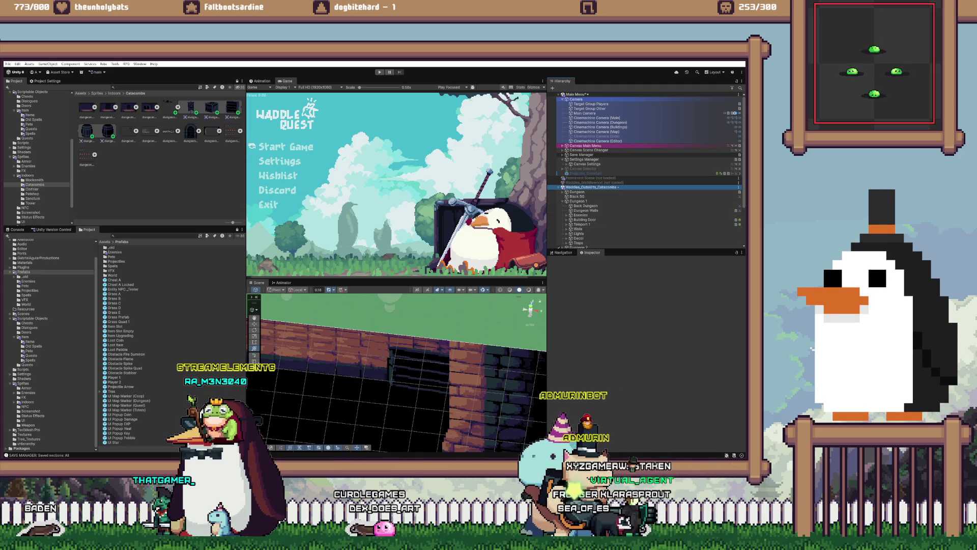
left_click(429, 370)
type("0.81")
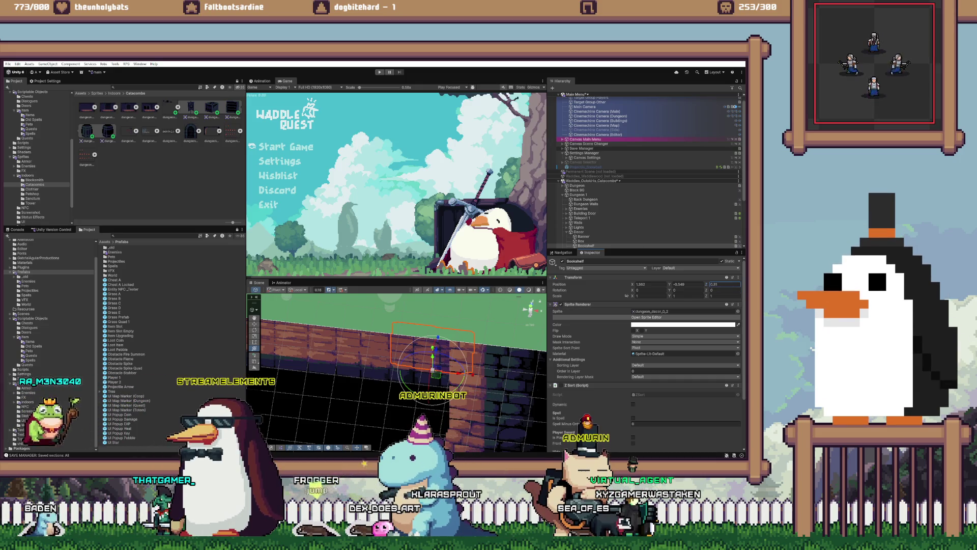
left_click_drag(397, 356, 326, 352)
Step: Run the game in the dungeon and browse to the Prefabs/World folder
key("Return")
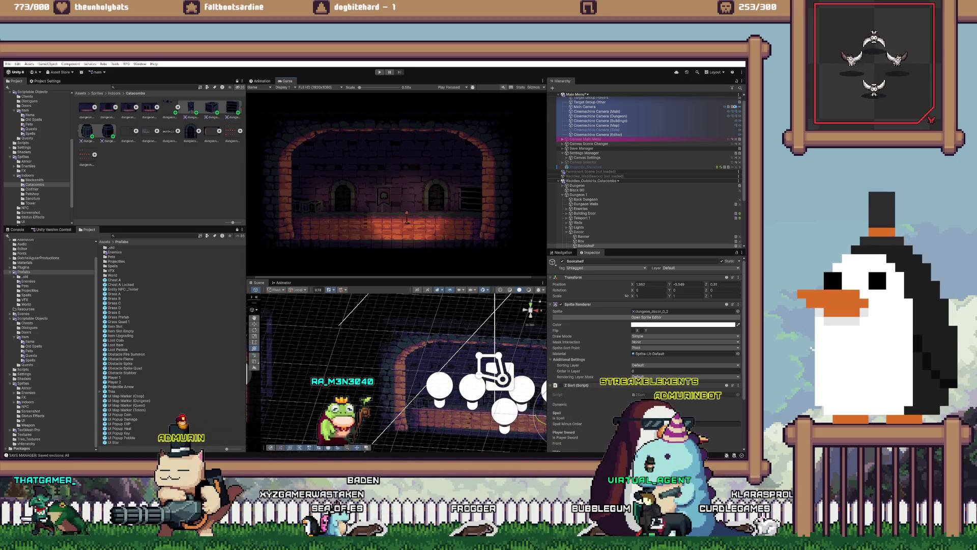
scroll(396, 175, "up", 3)
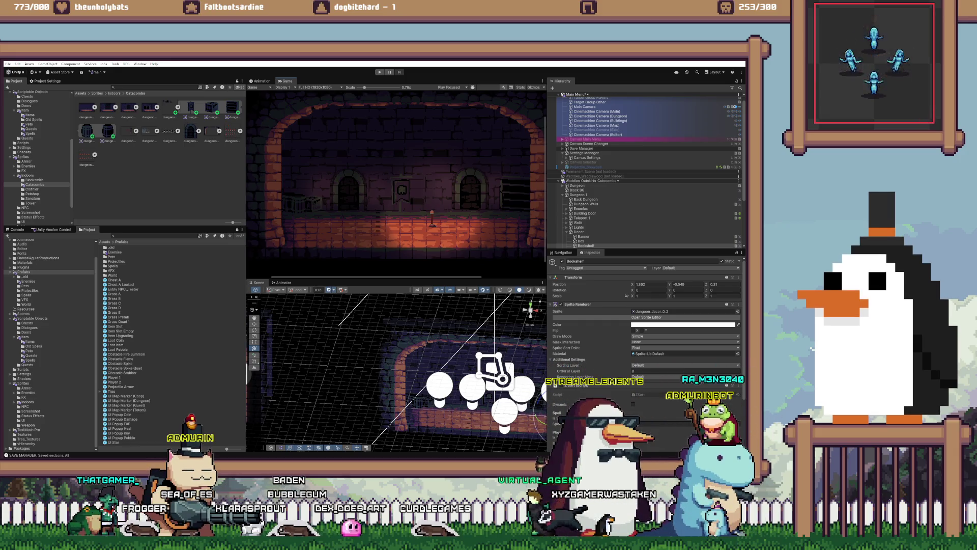
left_click(26, 304)
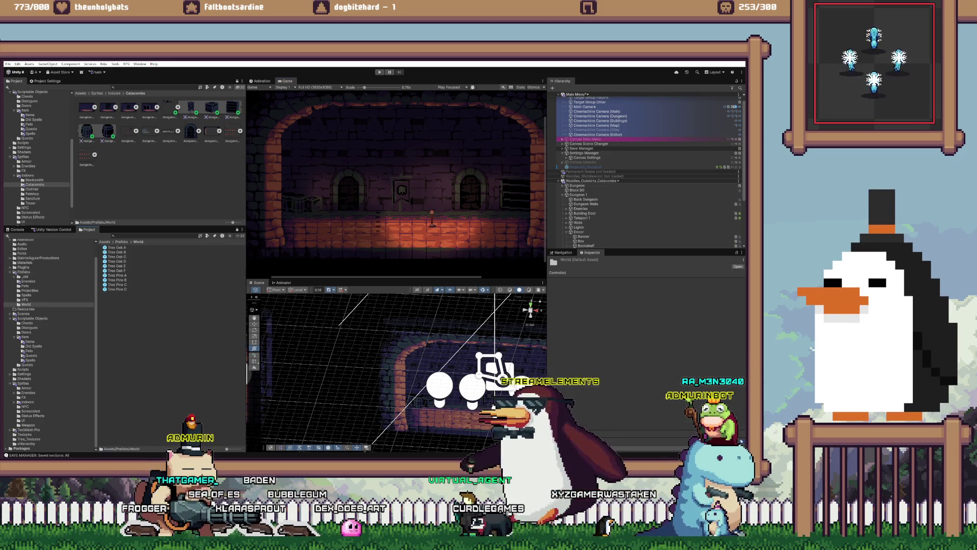
left_click(122, 241)
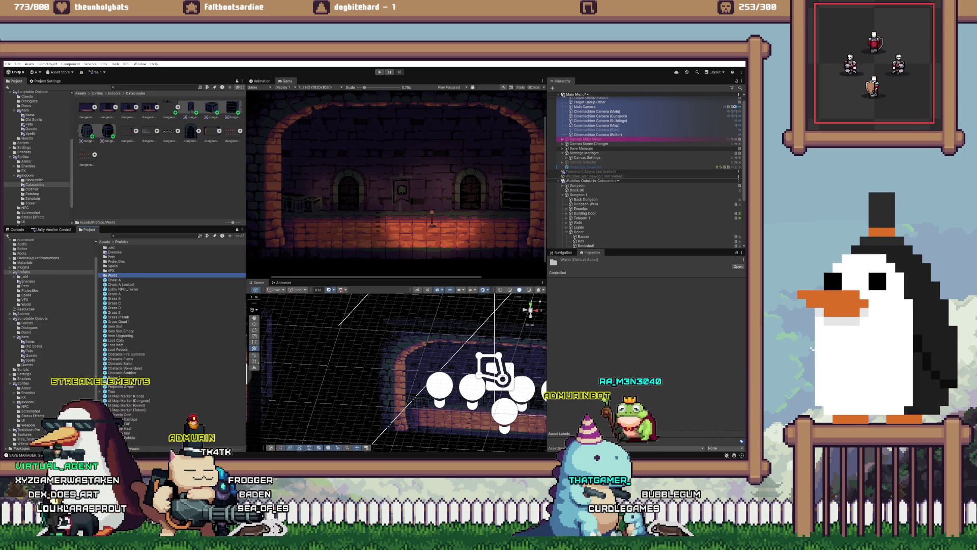
scroll(396, 178, "up", 3)
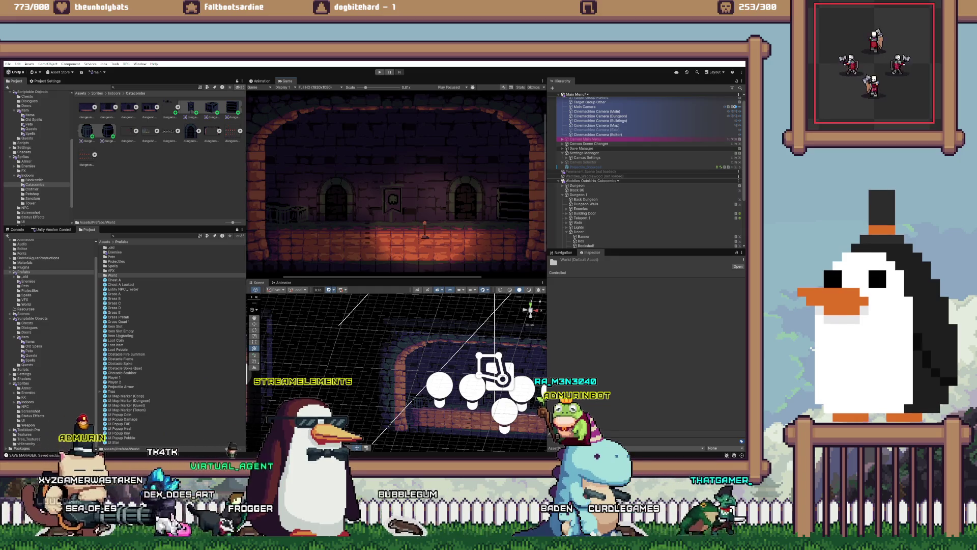
mouse_move(143, 455)
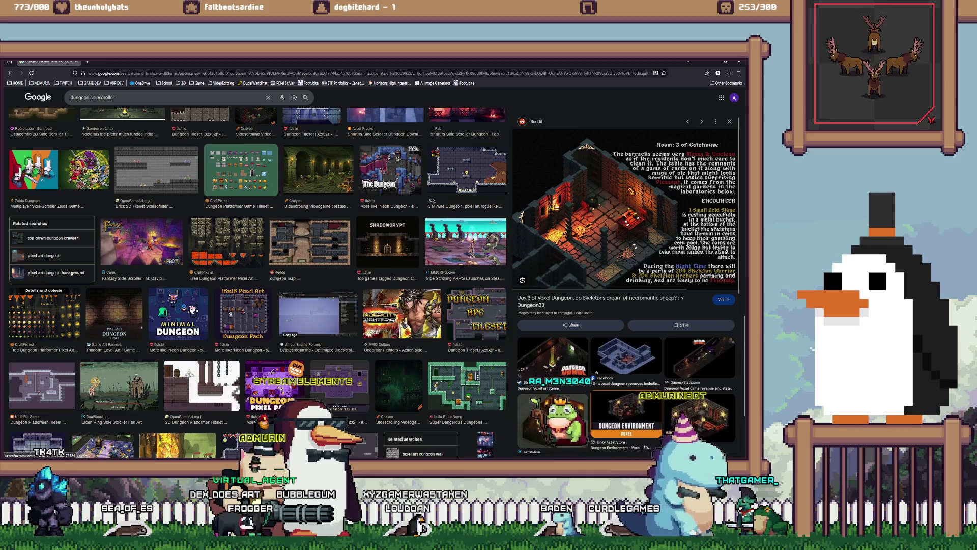
Step: Search Google Images in a new tab for 'penguin statue', refined to 'penguin statue fantasy'
key("ctrl+t")
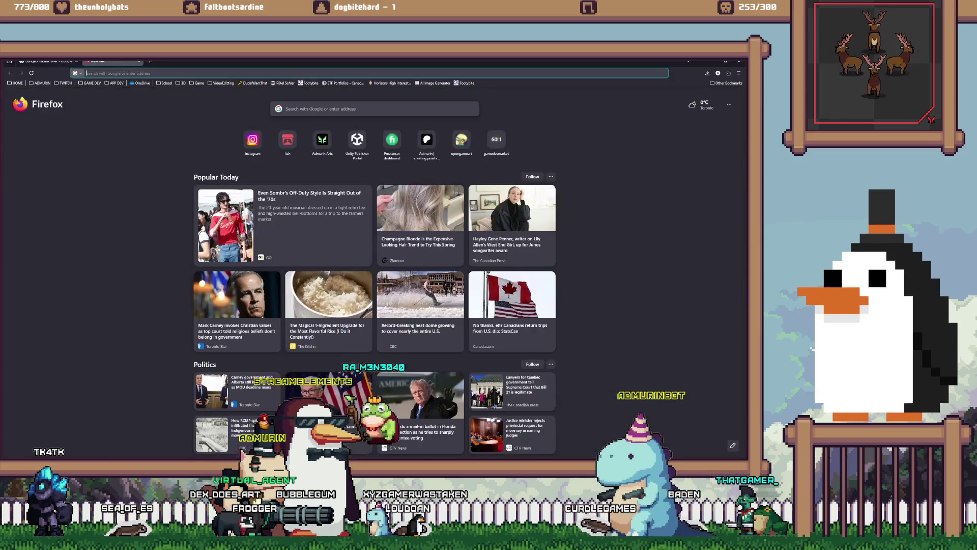
type("penguin statue")
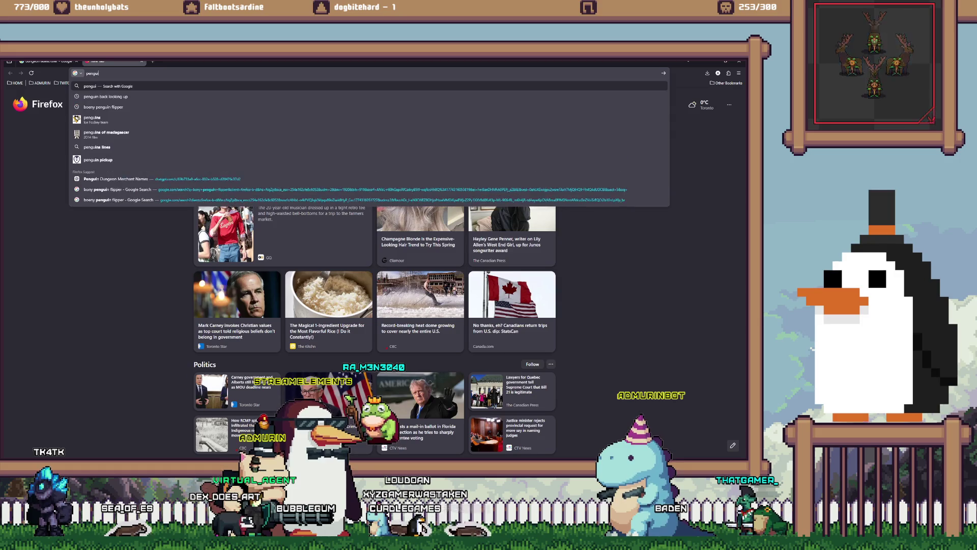
key("Return")
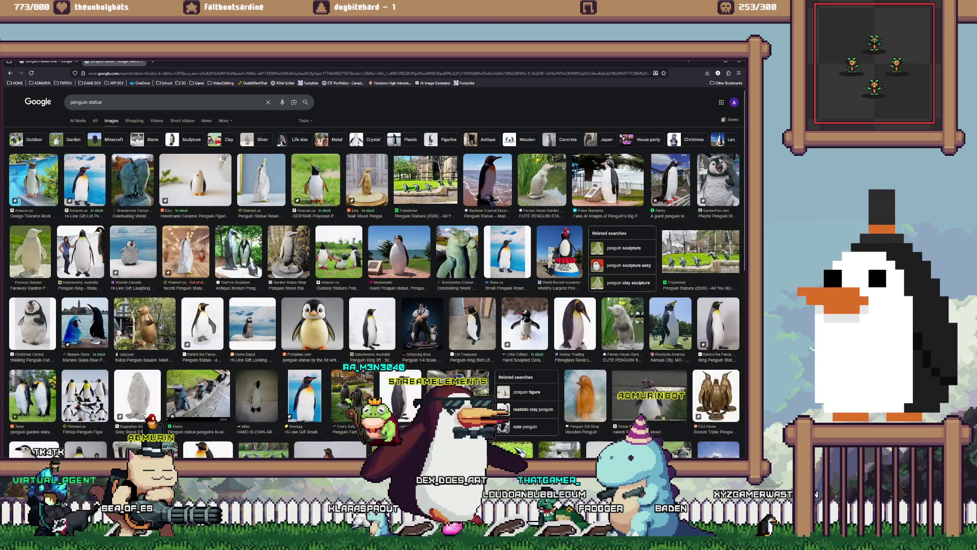
left_click(102, 101)
type("fantasyt")
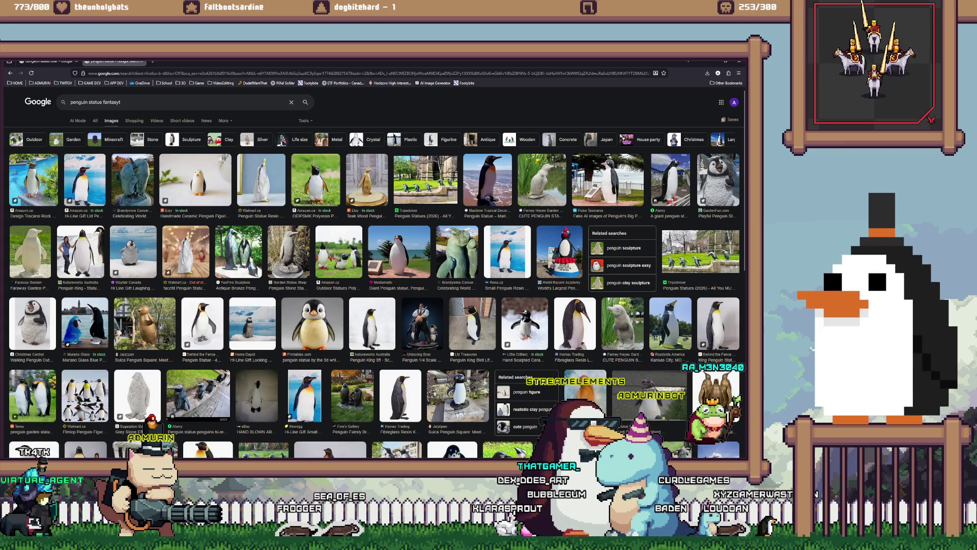
key("Return")
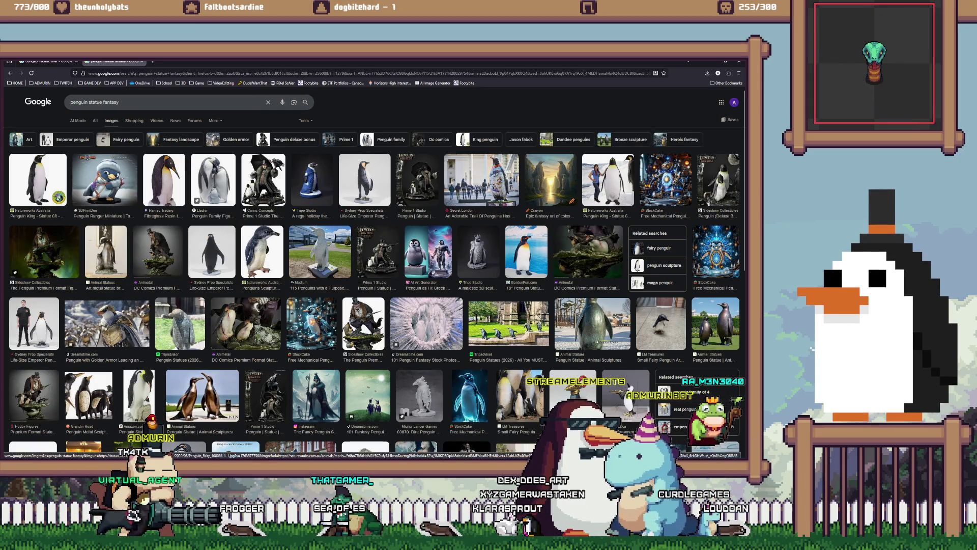
Step: Preview the Prime 1 Studio statue, then scroll on to the Greebo Games penguin miniature
scroll(374, 274, "down", 3)
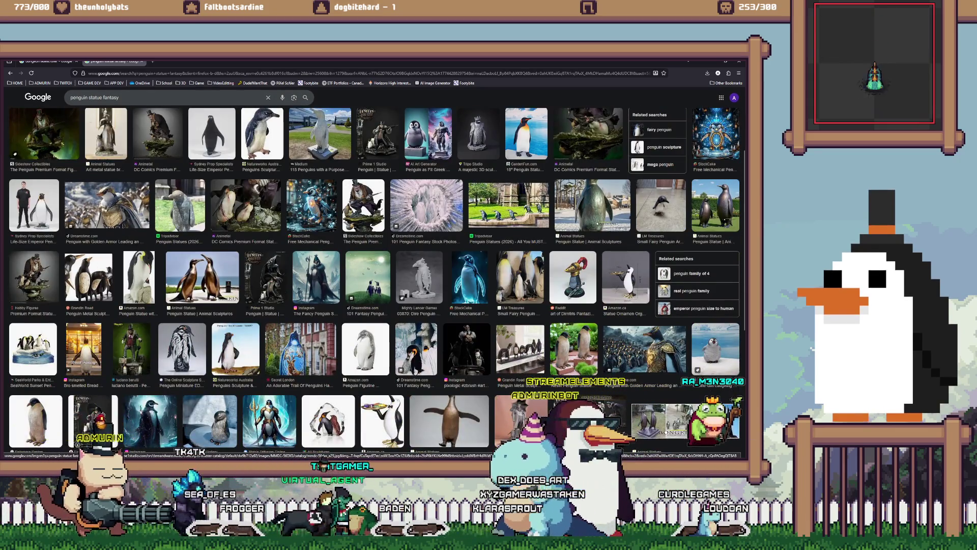
left_click(521, 410)
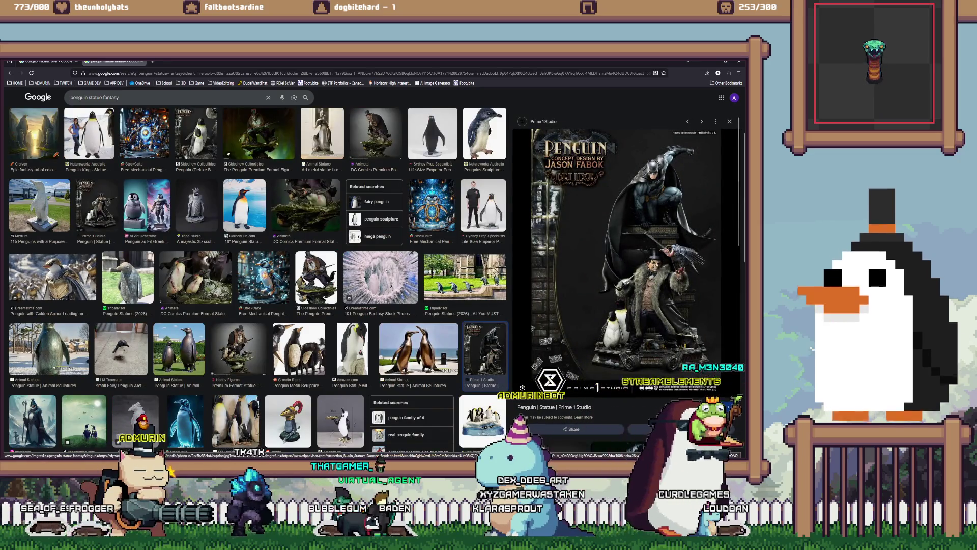
key("Escape")
scroll(374, 279, "down", 2)
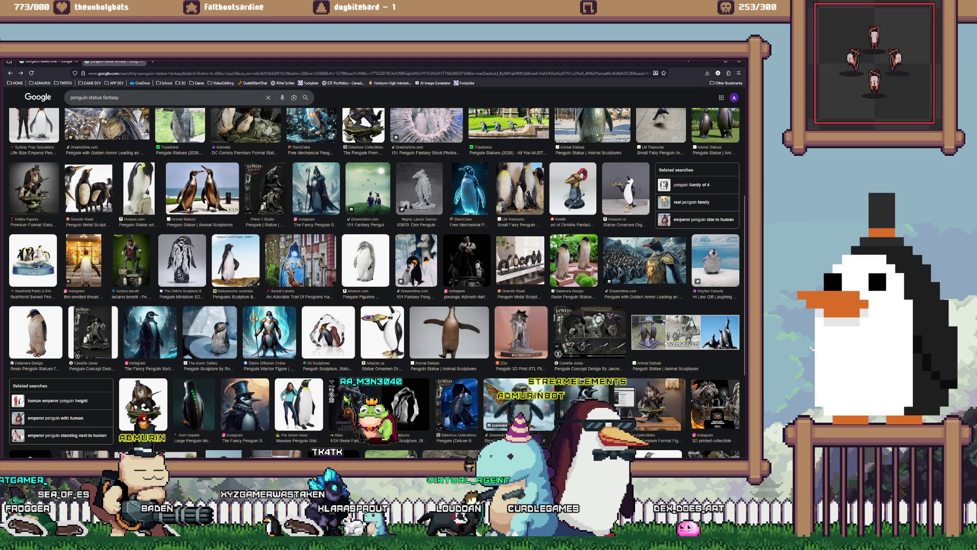
scroll(374, 280, "down", 2)
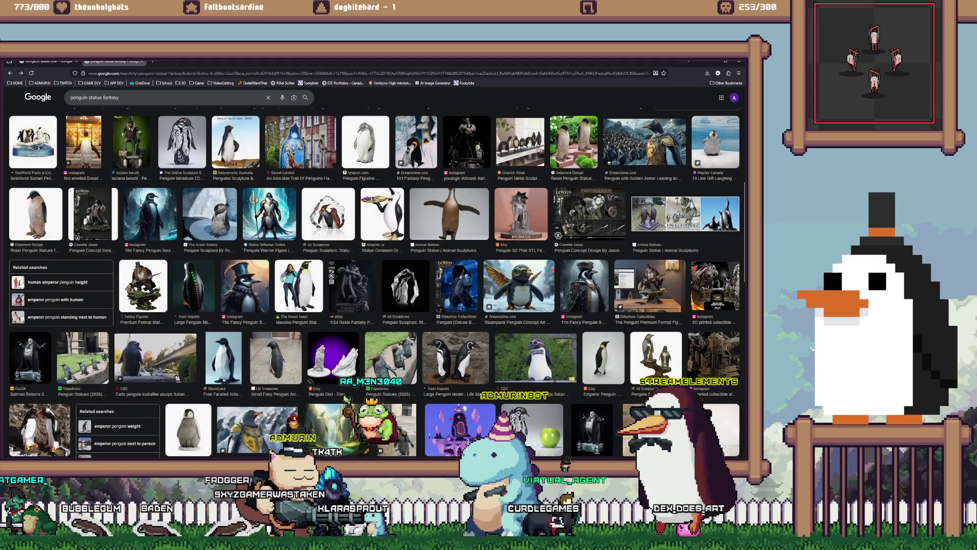
scroll(375, 280, "down", 2)
scroll(374, 280, "down", 2)
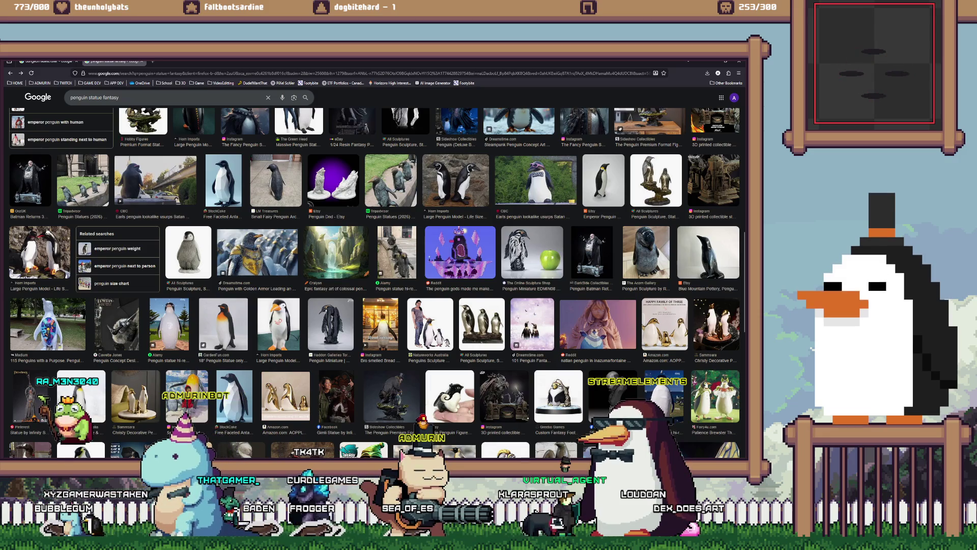
left_click(558, 396)
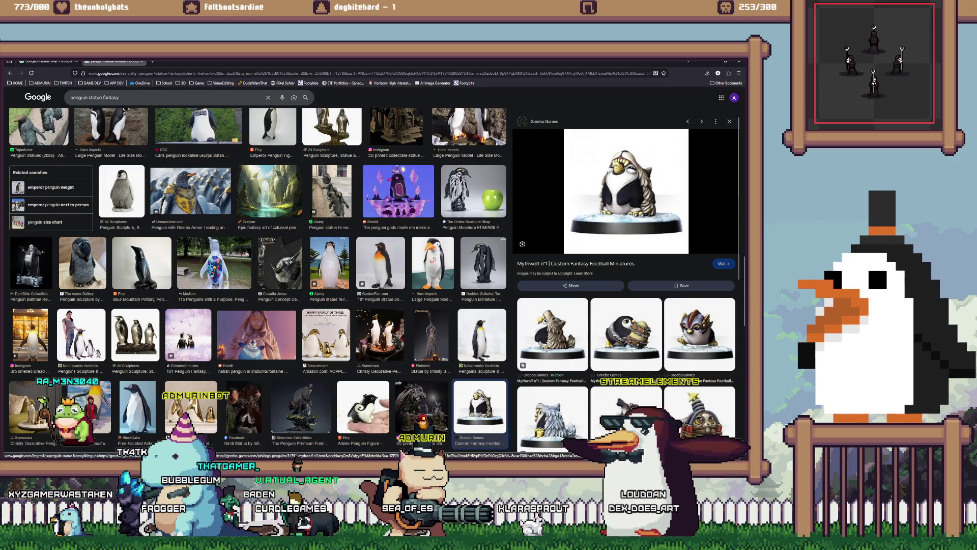
Step: Scroll further through the results and preview the MyMiniFactory giant penguins statue
scroll(626, 280, "down", 2)
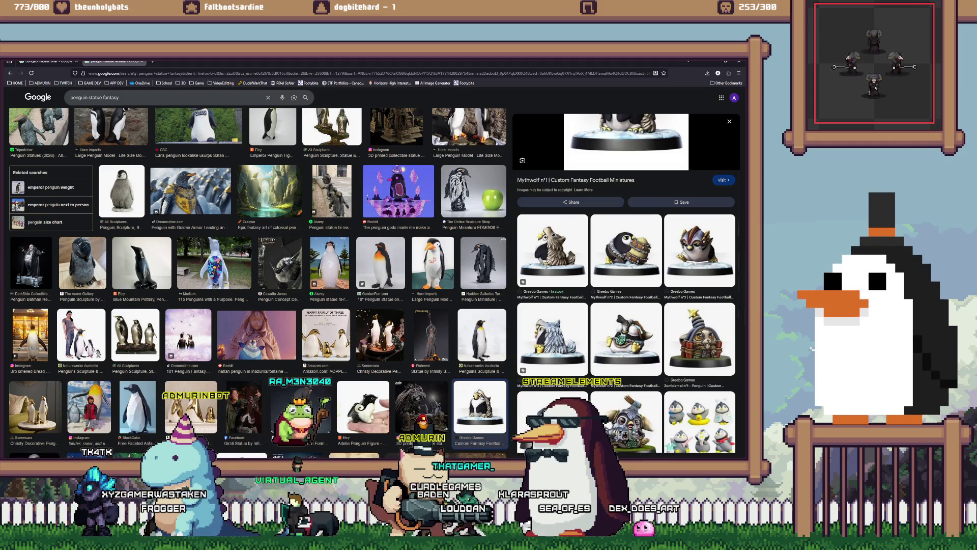
scroll(626, 306, "down", 4)
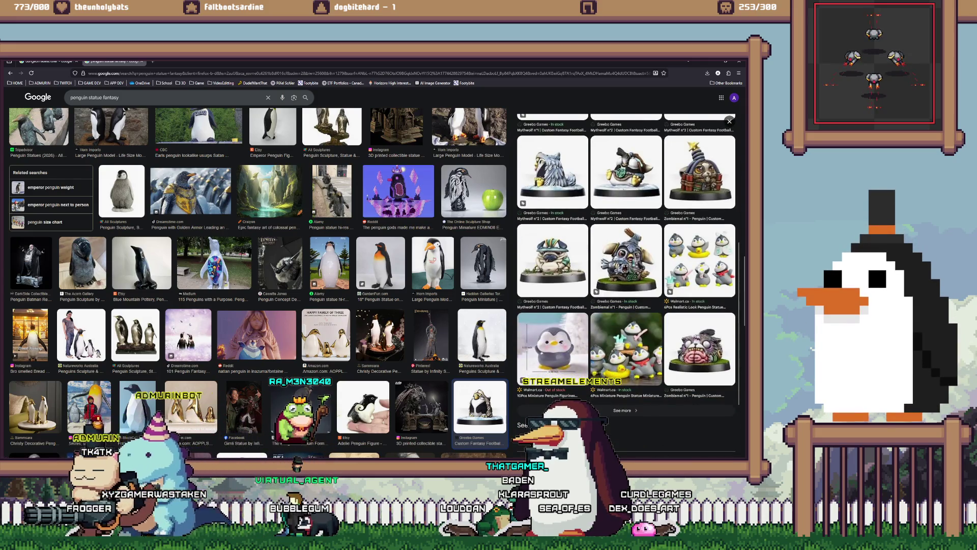
scroll(254, 283, "down", 3)
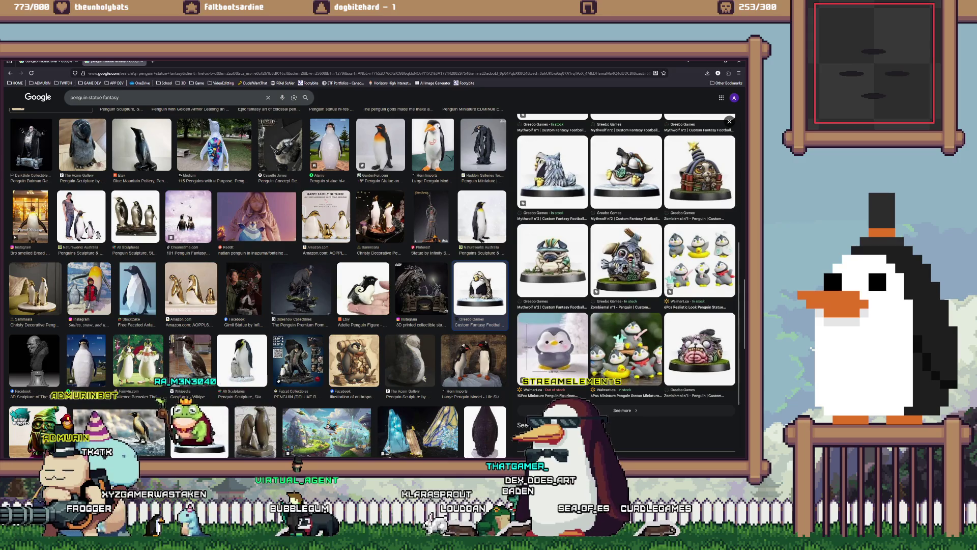
scroll(254, 282, "down", 2)
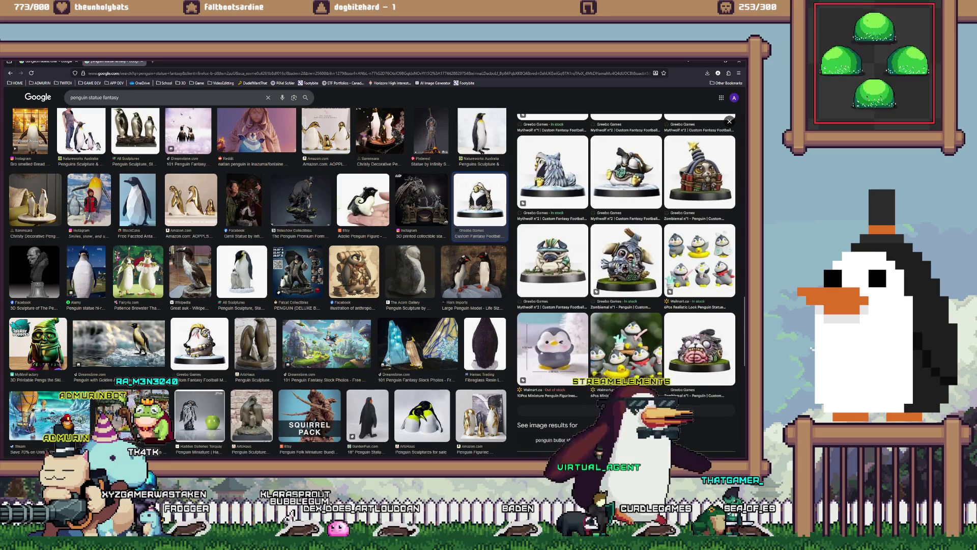
scroll(254, 282, "down", 1)
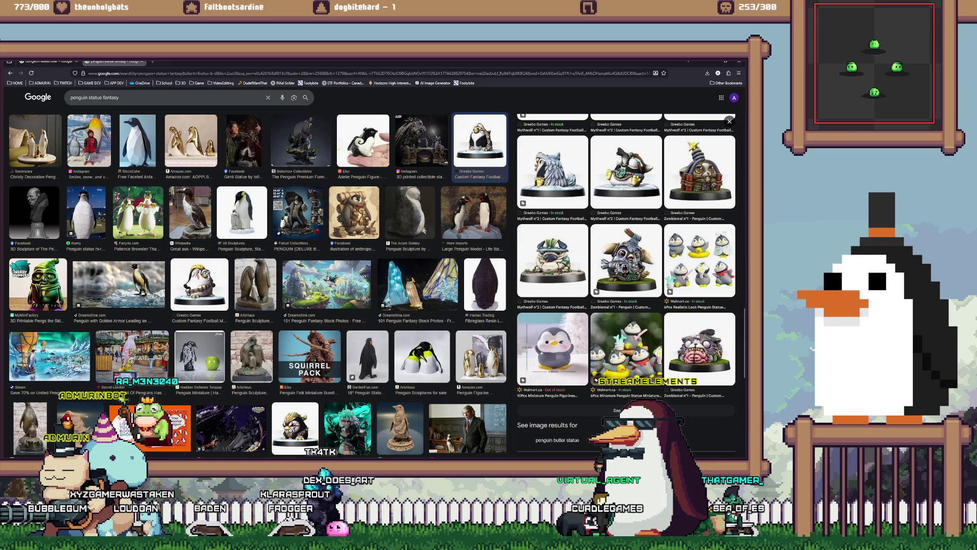
left_click(401, 426)
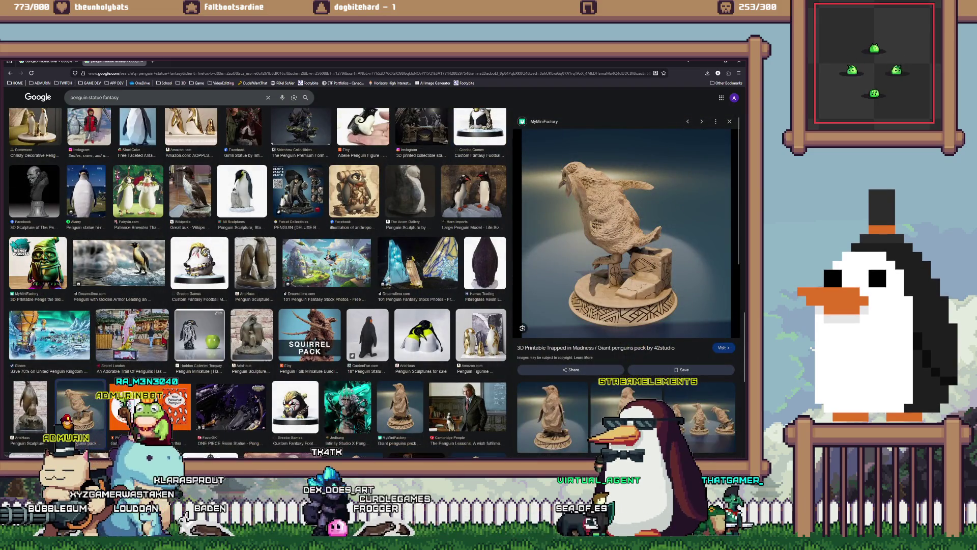
Step: Preview the ArtsHaus penguin sculptures and open their related bronze penguin images
scroll(254, 283, "down", 1)
scroll(626, 283, "down", 1)
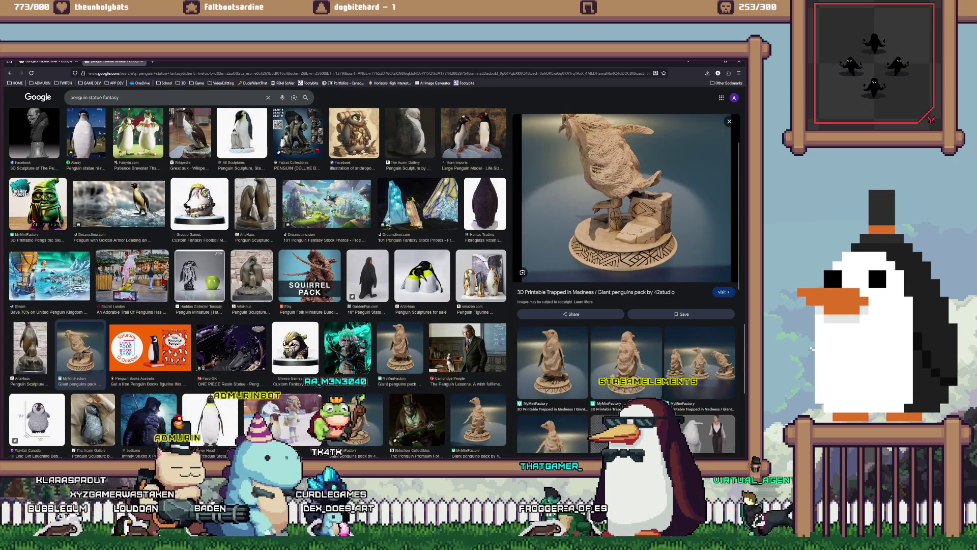
scroll(627, 283, "down", 1)
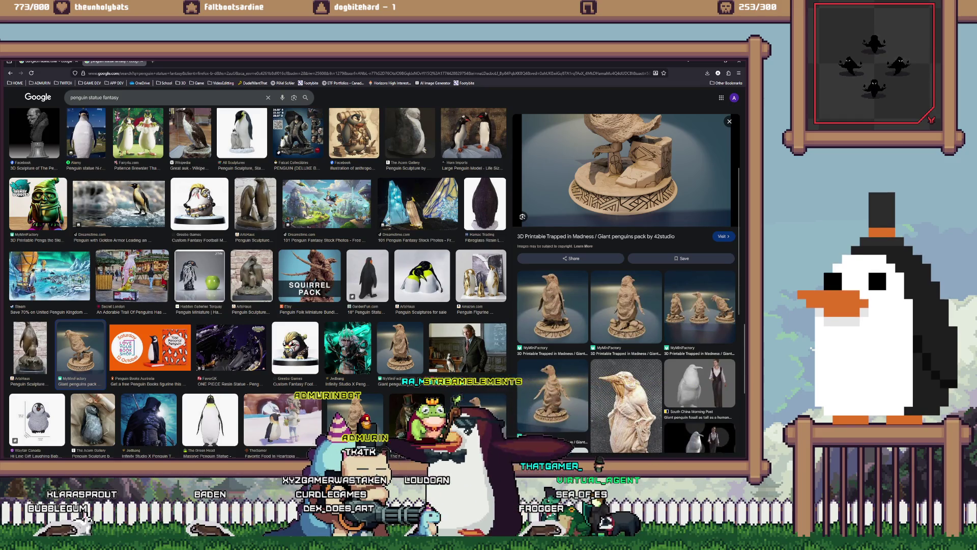
left_click(29, 350)
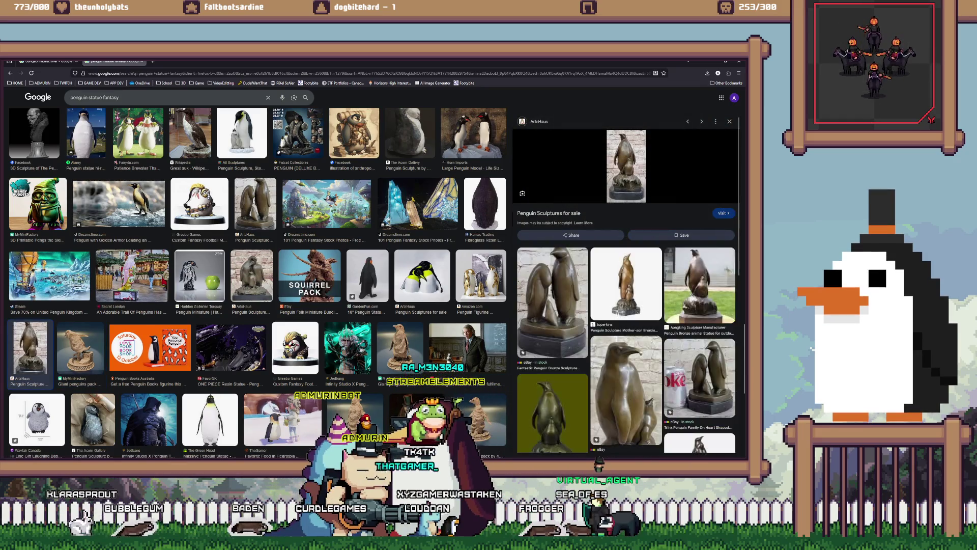
scroll(626, 282, "down", 4)
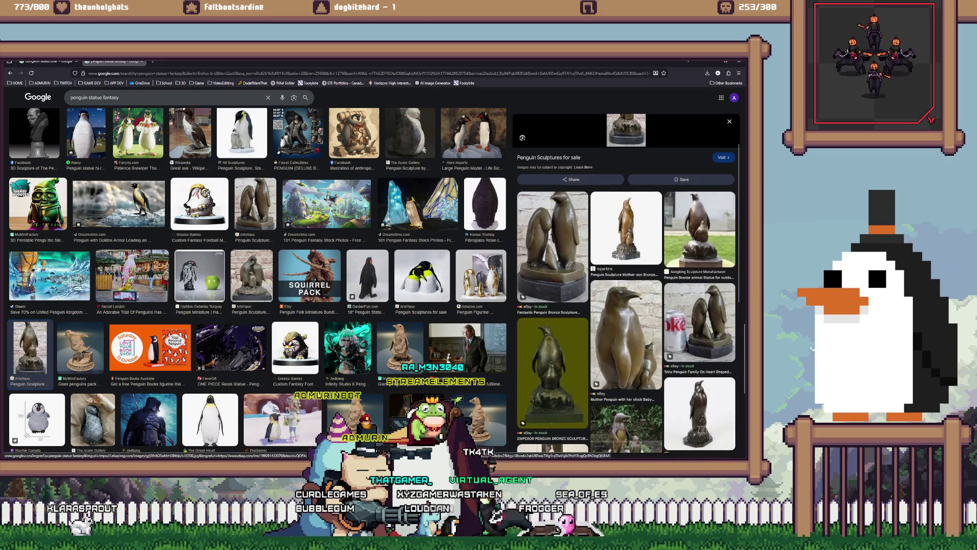
scroll(626, 268, "down", 1)
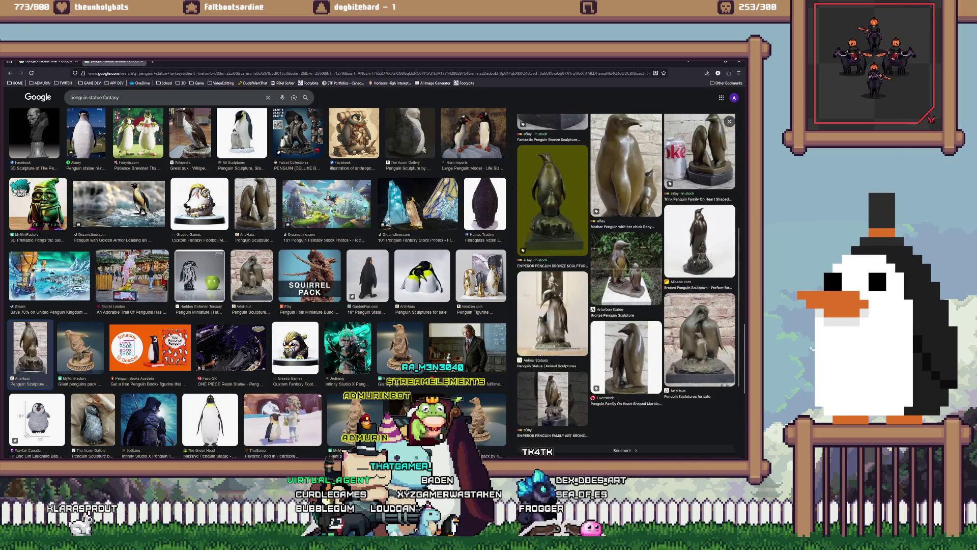
scroll(626, 306, "down", 2)
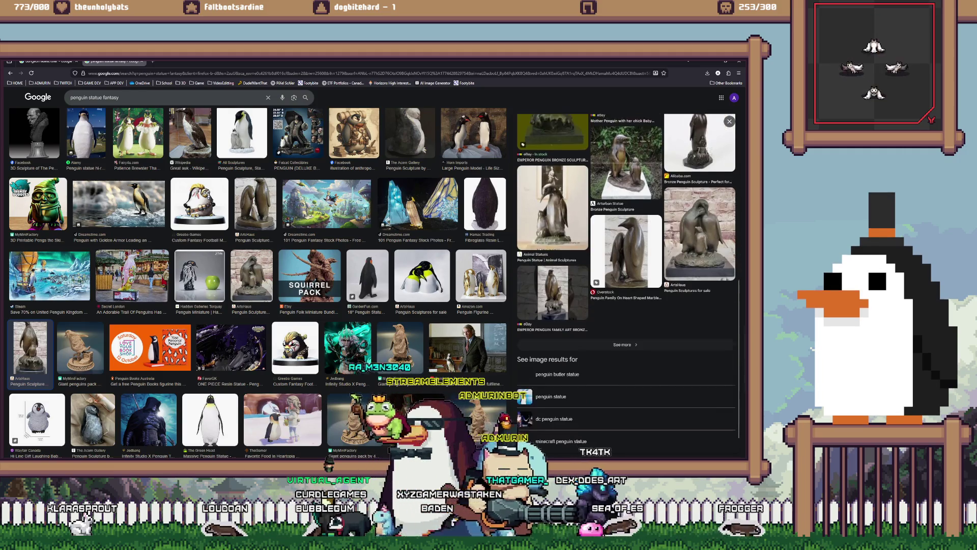
left_click(665, 342)
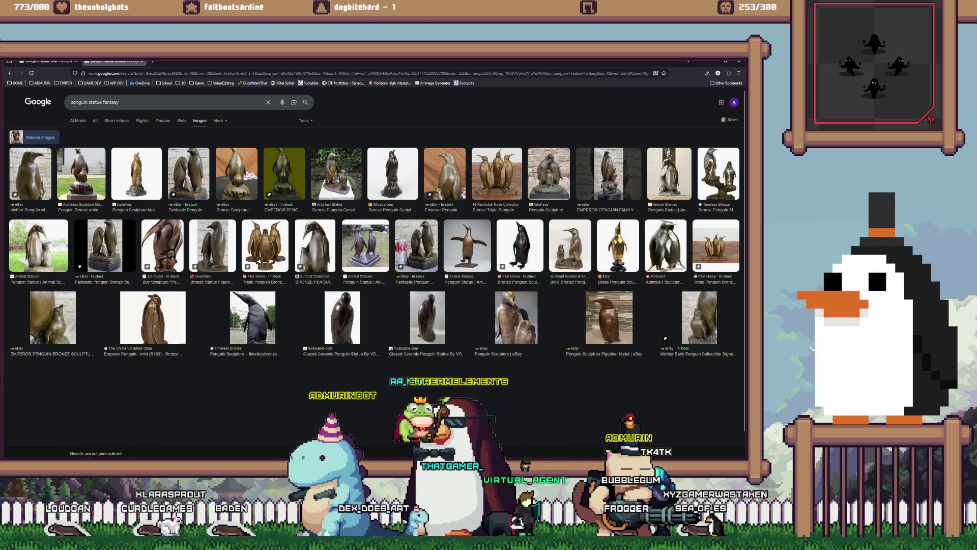
Step: Bring Aseprite to the front via Unity and open the file dialog on the Catacombs sprites
key("alt+Tab")
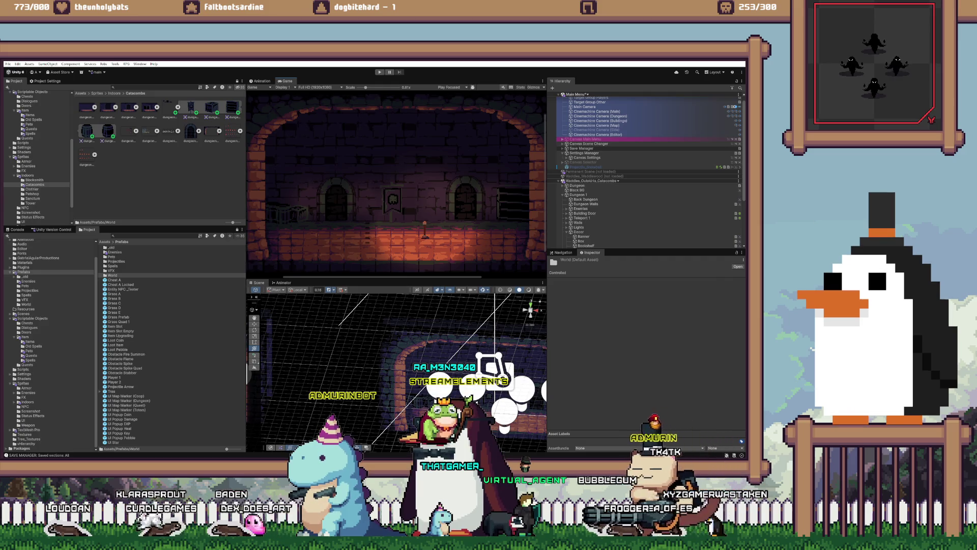
mouse_move(244, 458)
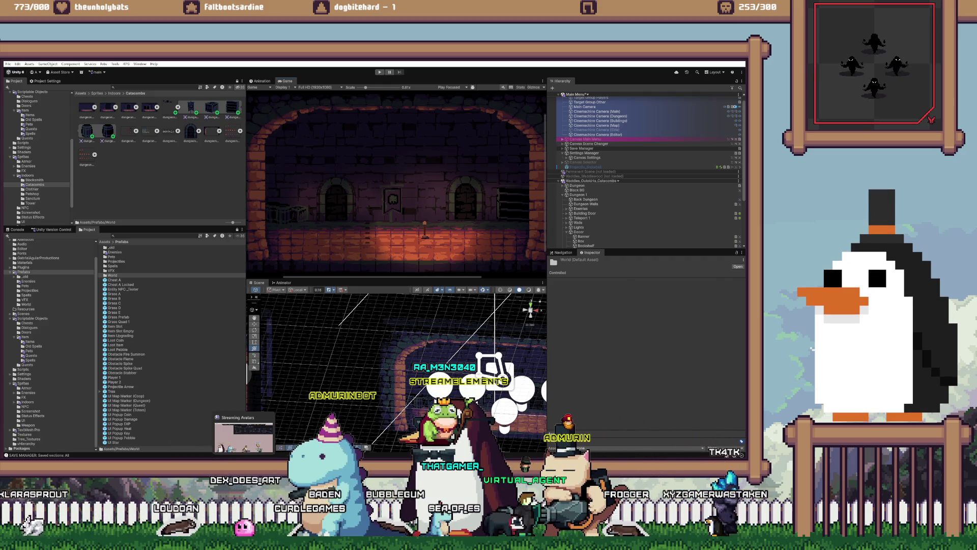
key("alt+Tab")
key("ctrl+o")
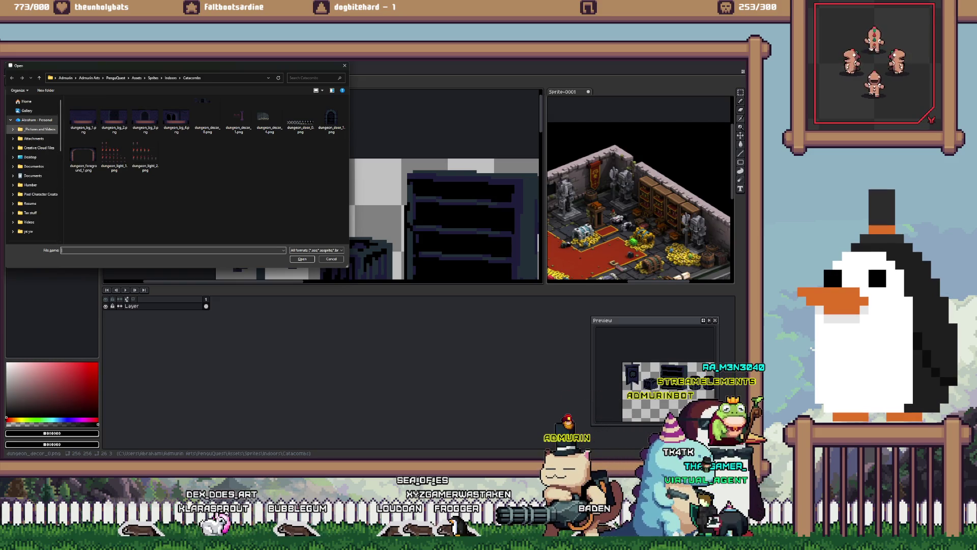
Step: Browse from Monster Packs to TWITCH > Emotes > 28x28, then cancel the Open dialog
scroll(33, 168, "down", 3)
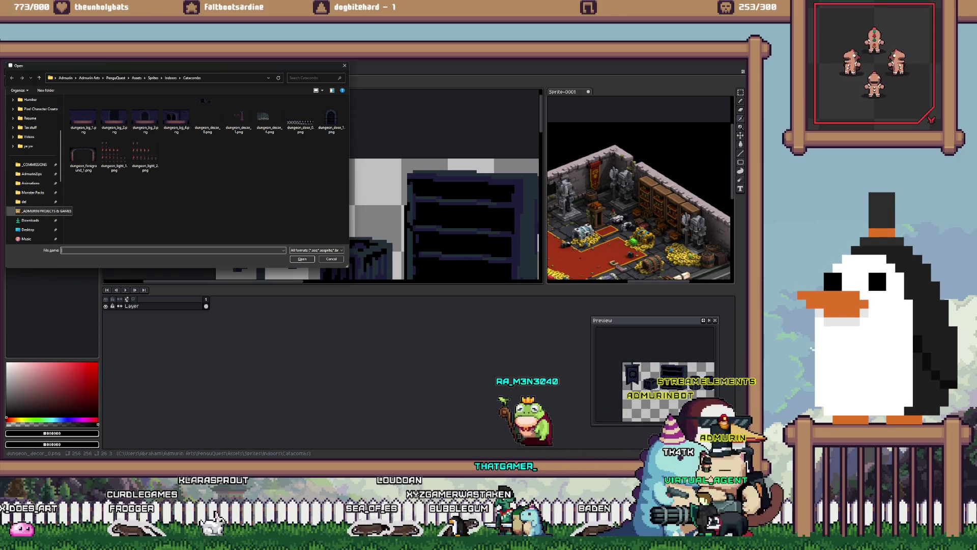
left_click(33, 192)
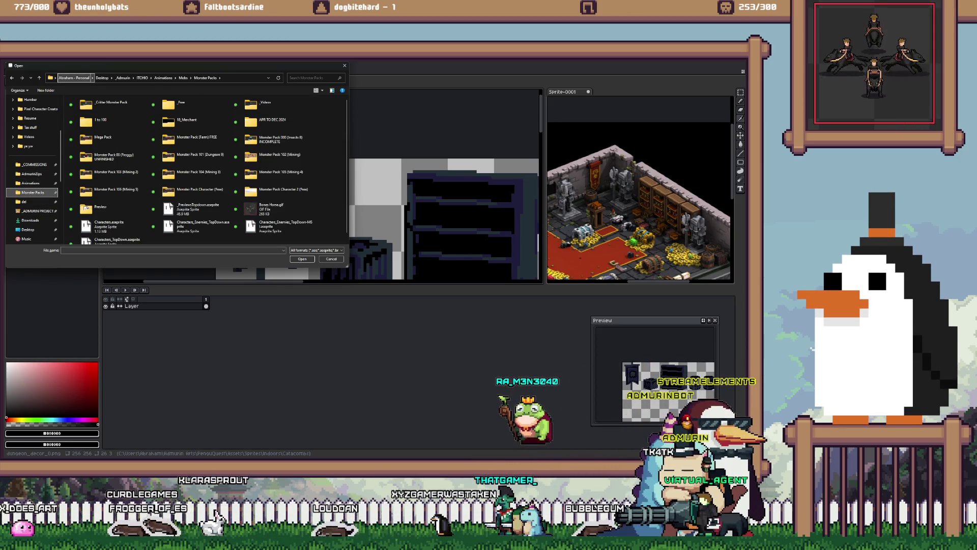
left_click(122, 78)
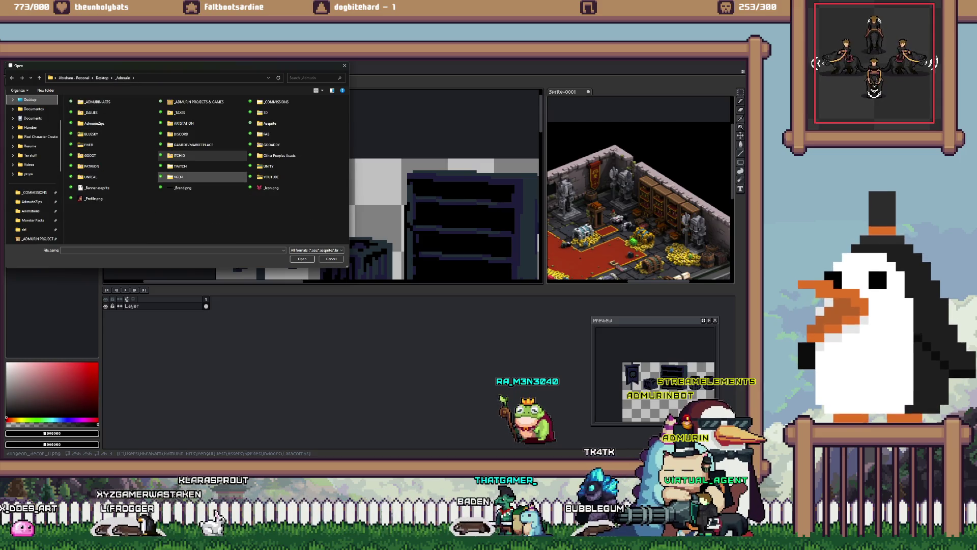
double_click(180, 166)
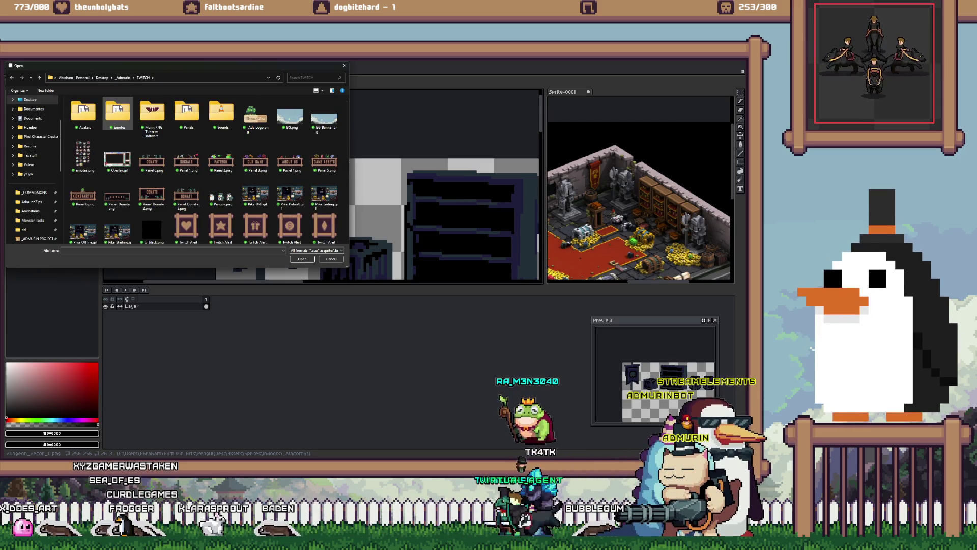
double_click(117, 112)
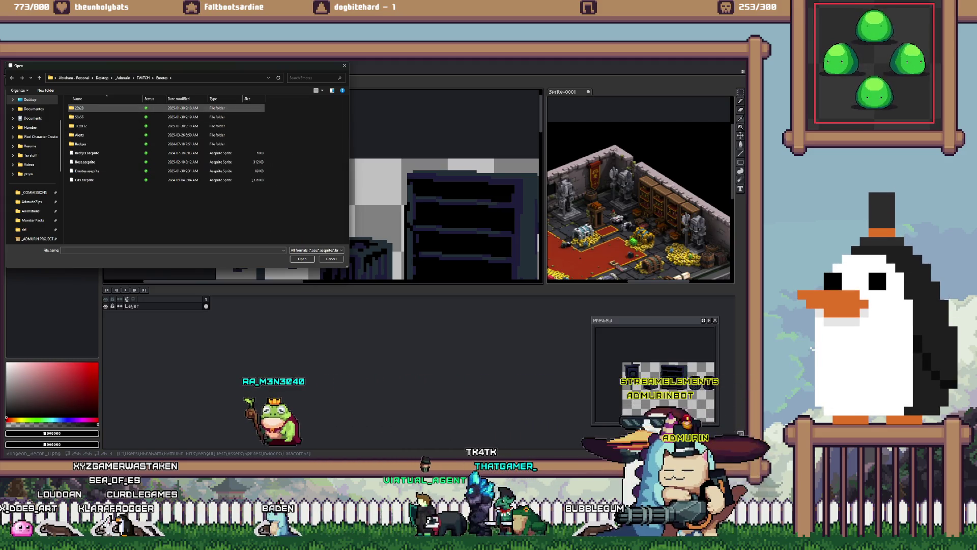
double_click(117, 108)
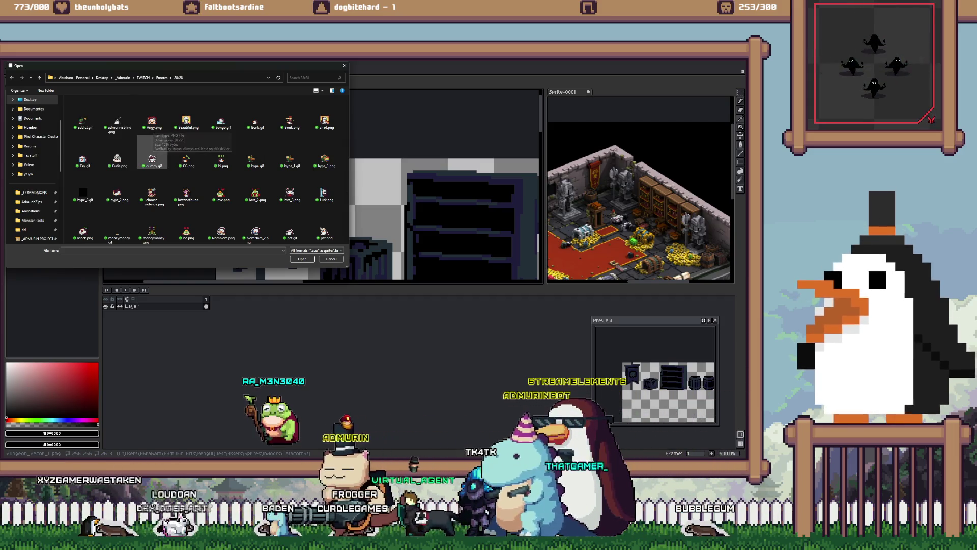
scroll(168, 163, "down", 2)
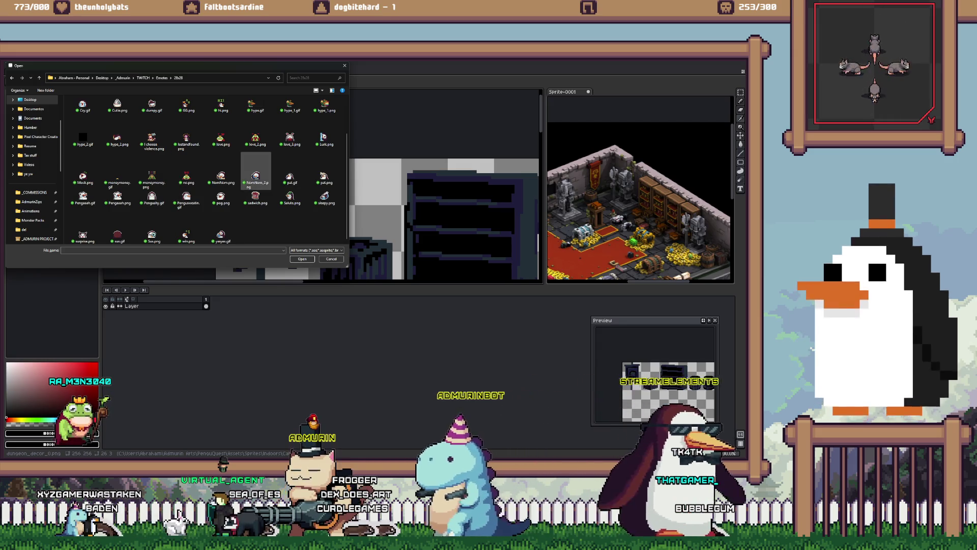
scroll(290, 163, "up", 2)
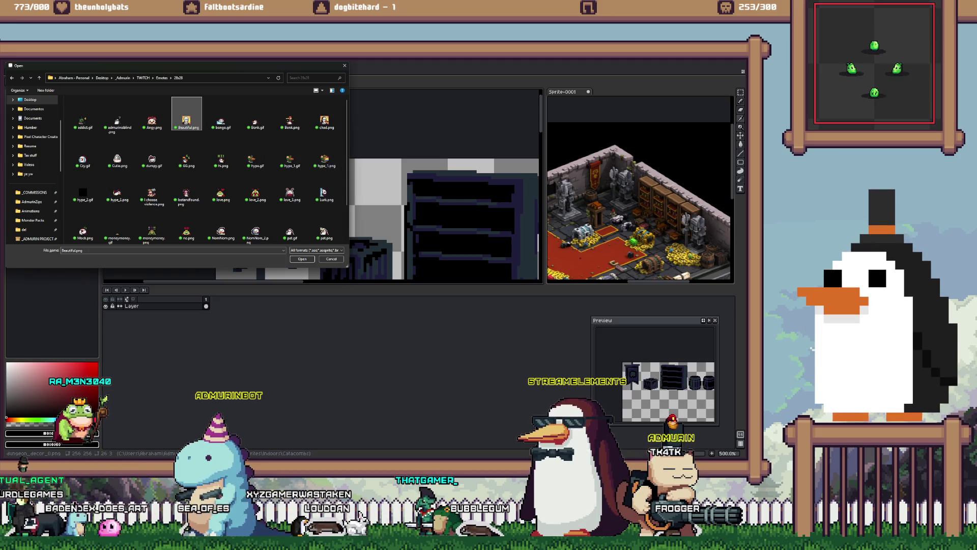
scroll(325, 187, "down", 1)
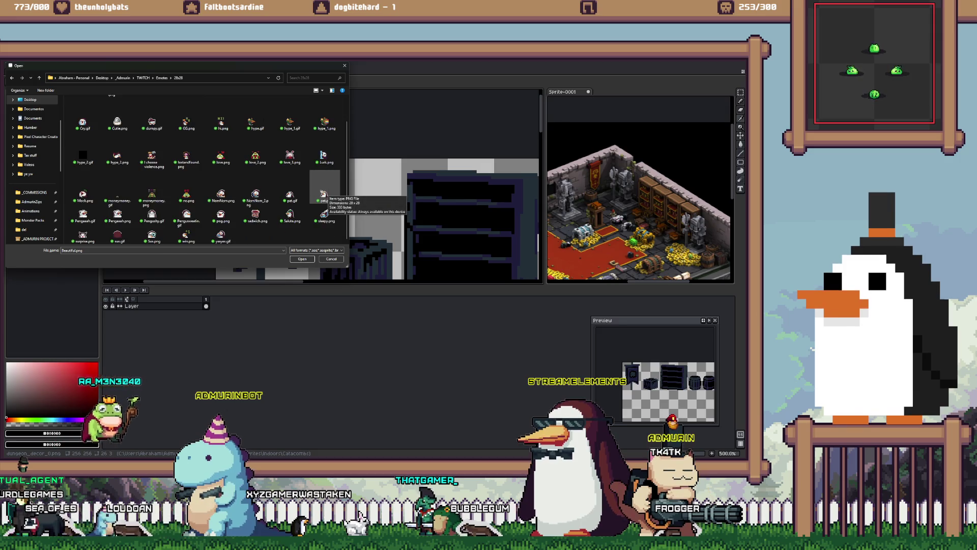
key("Escape")
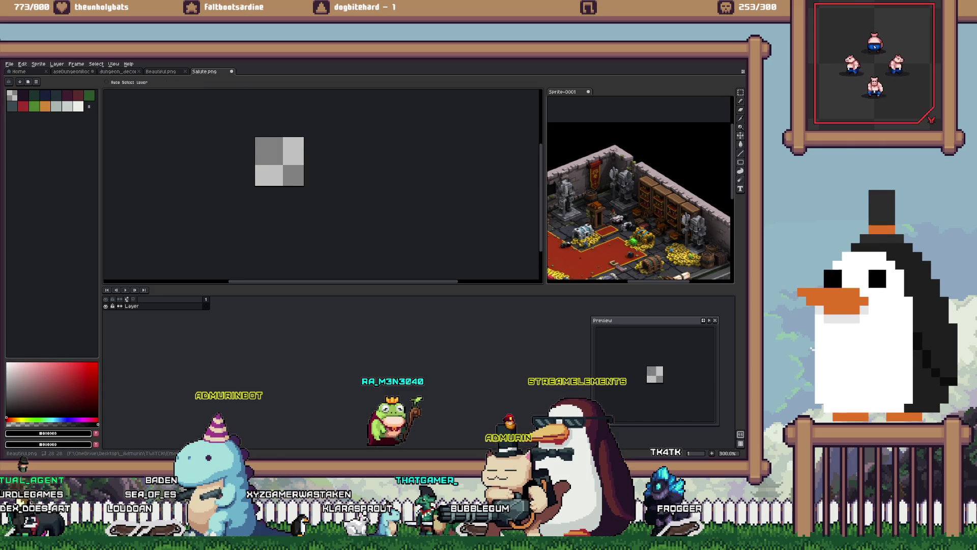
Step: Paste the penguin onto the dungeon_decor sheet and place it beside the barrels
key("ctrl+shift+Tab")
scroll(318, 203, "down", 2)
key("ctrl+v")
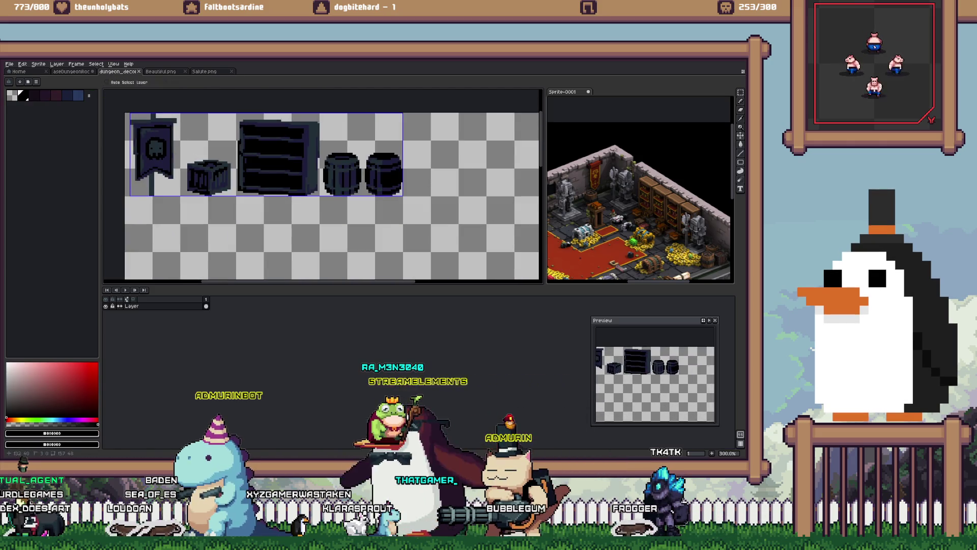
scroll(318, 203, "up", 1)
left_click_drag(334, 195, 256, 148)
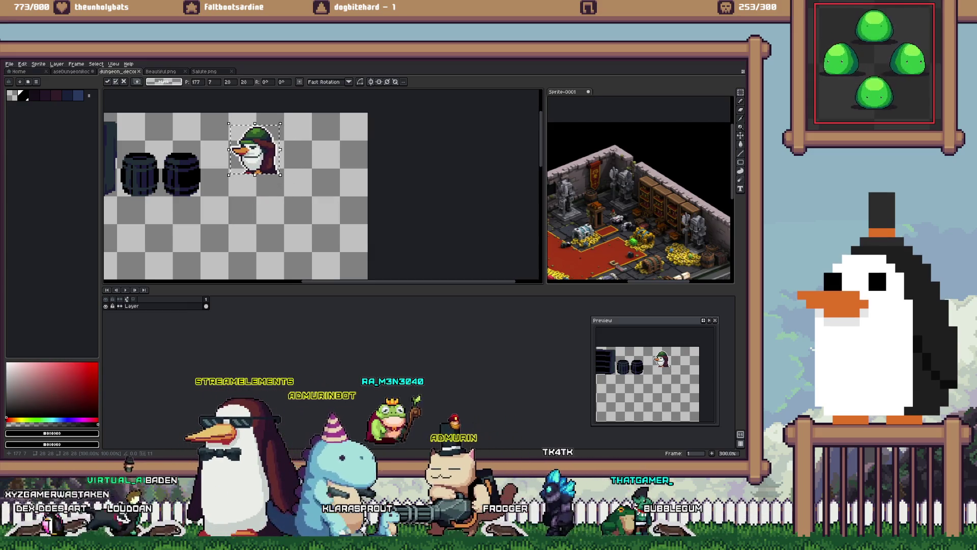
scroll(250, 162, "up", 6)
key("Return")
Step: Select the penguin's whole shape with the Magic Wand
key("w")
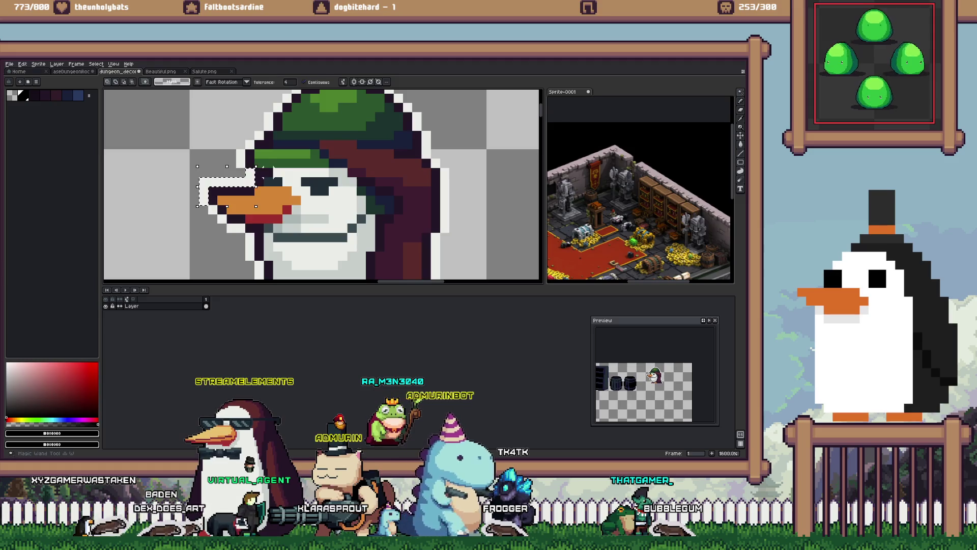
scroll(245, 176, "down", 3)
left_click(247, 173)
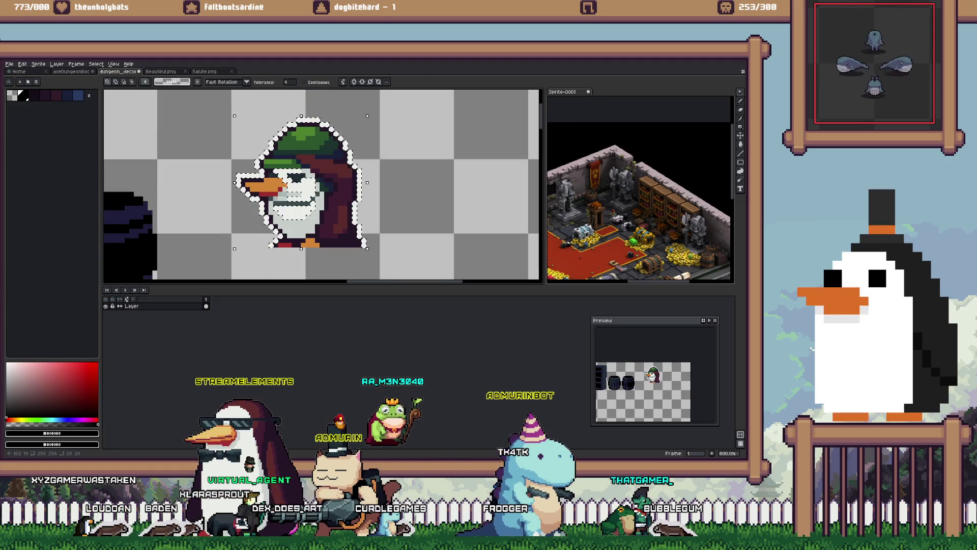
scroll(280, 168, "up", 1)
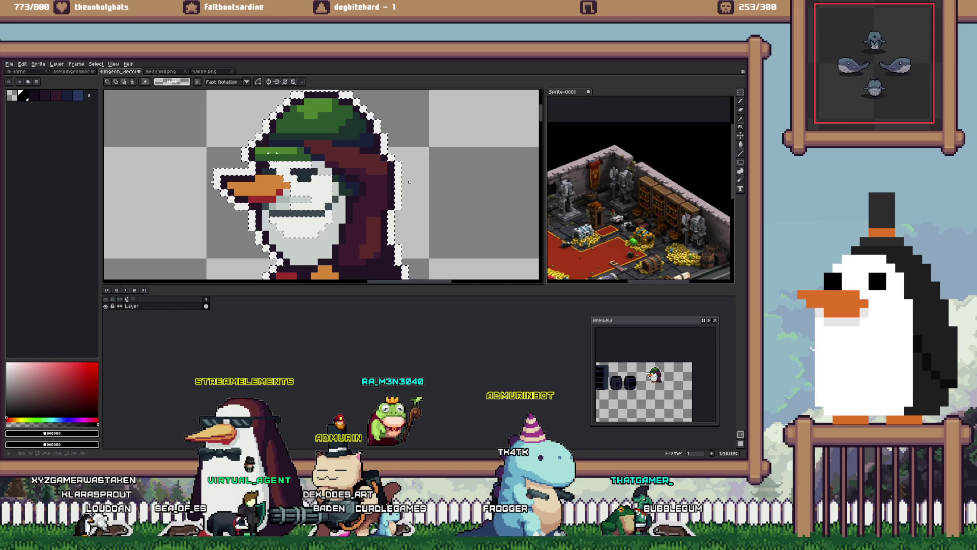
key("m")
left_click_drag(268, 154, 352, 243)
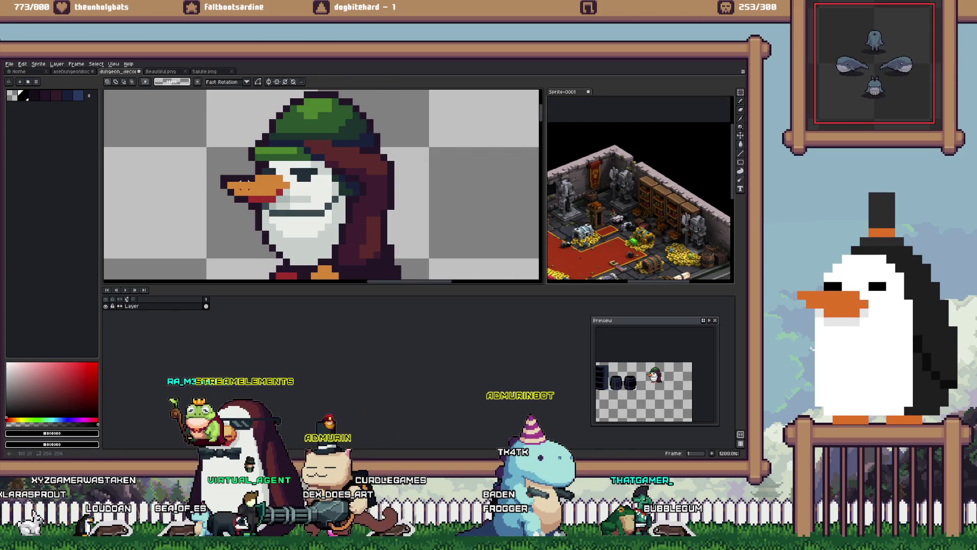
key("w")
left_click(301, 158)
scroll(300, 158, "down", 2)
scroll(318, 196, "up", 3)
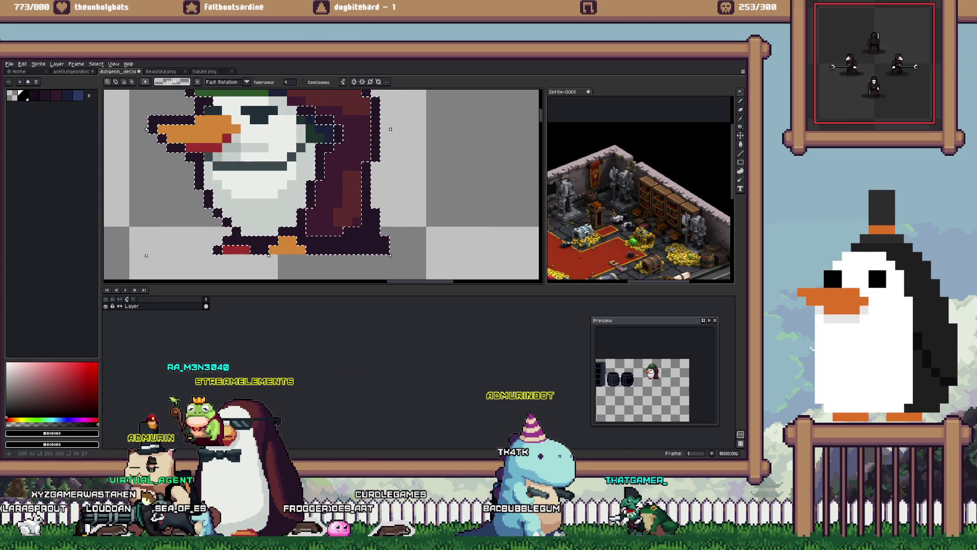
key("ctrl+d")
scroll(271, 229, "down", 1)
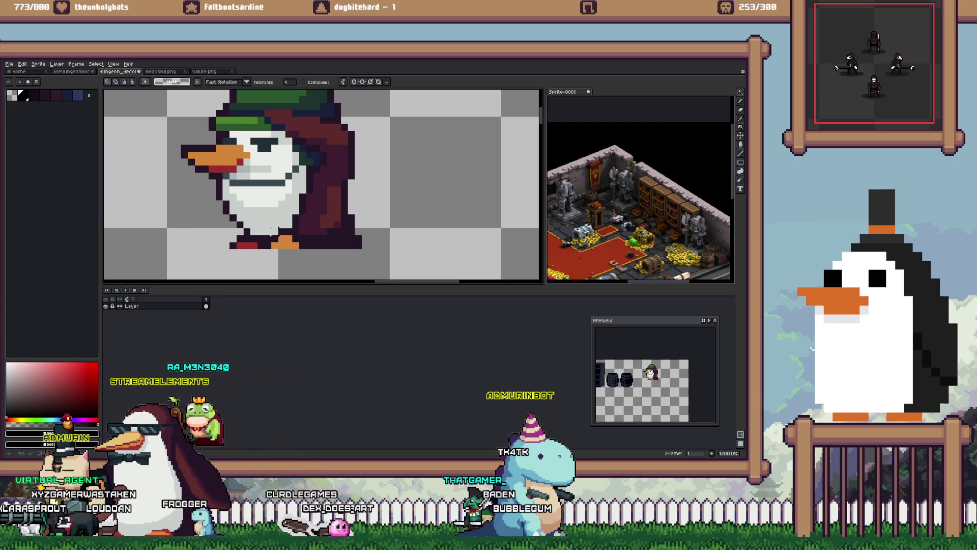
scroll(372, 217, "down", 4)
key("ctrl+shift+d")
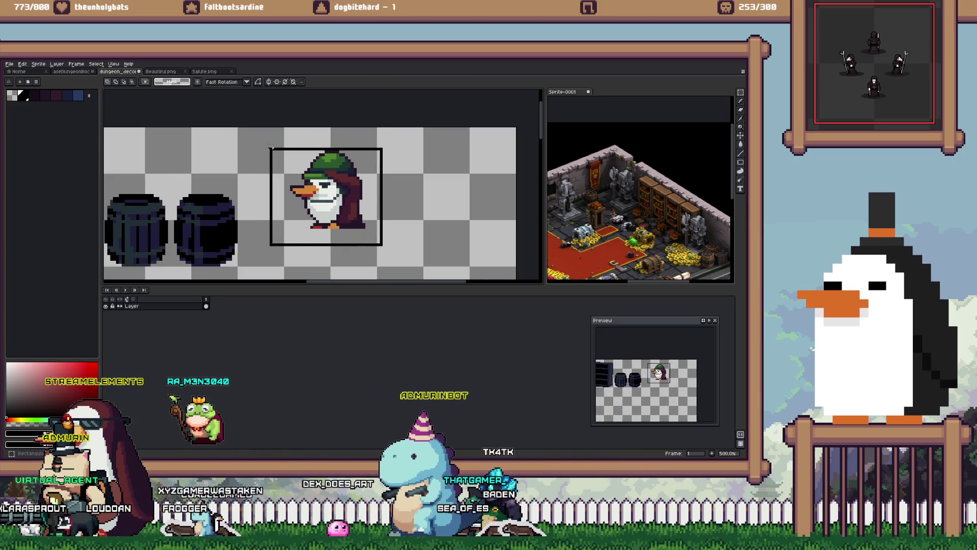
Step: Cut the penguin out and paste it into a new sprite of its own
key("ctrl+x")
key("ctrl+n")
key("Return")
key("ctrl+v")
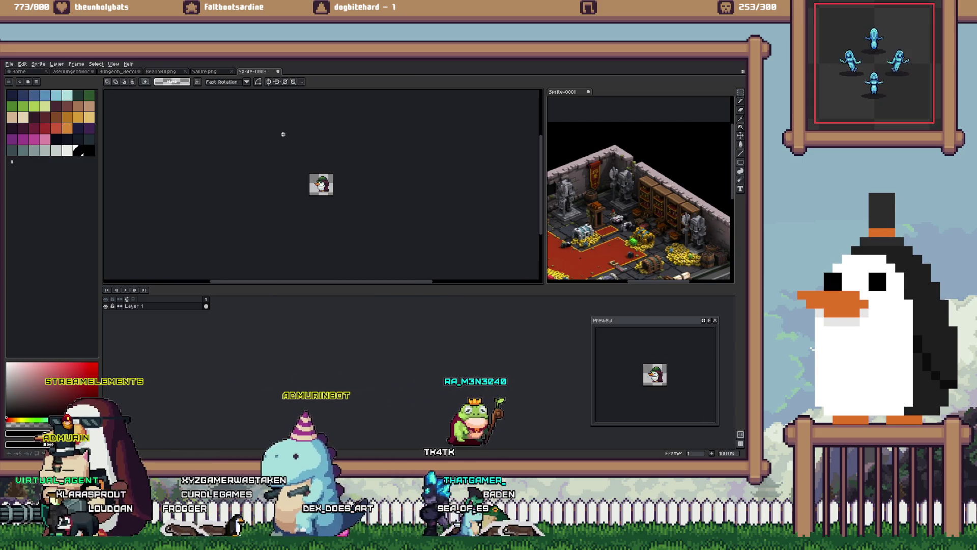
Step: Give the penguin an Inside outline, copy it, and close Sprite-0003 without saving
key("shift+o")
left_click(236, 205)
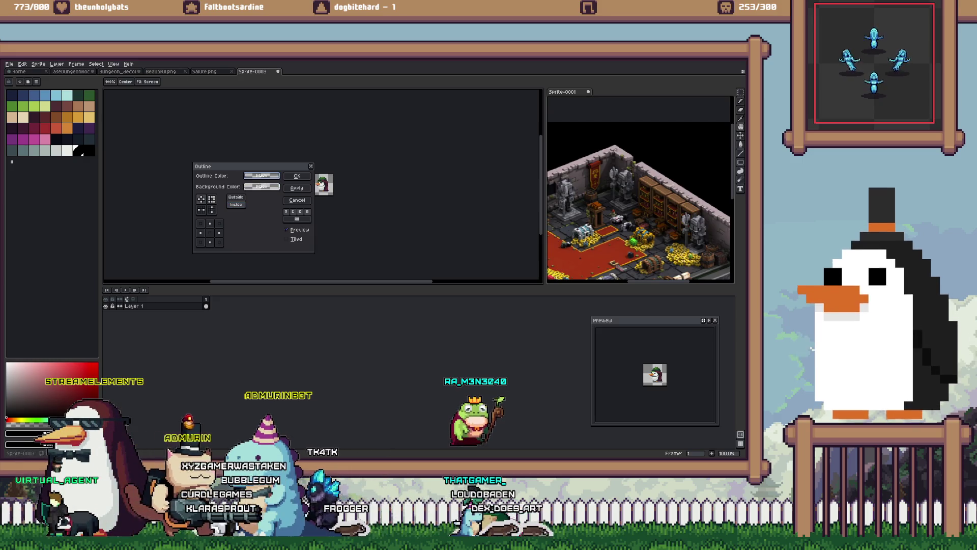
key("Return")
scroll(269, 187, "up", 5)
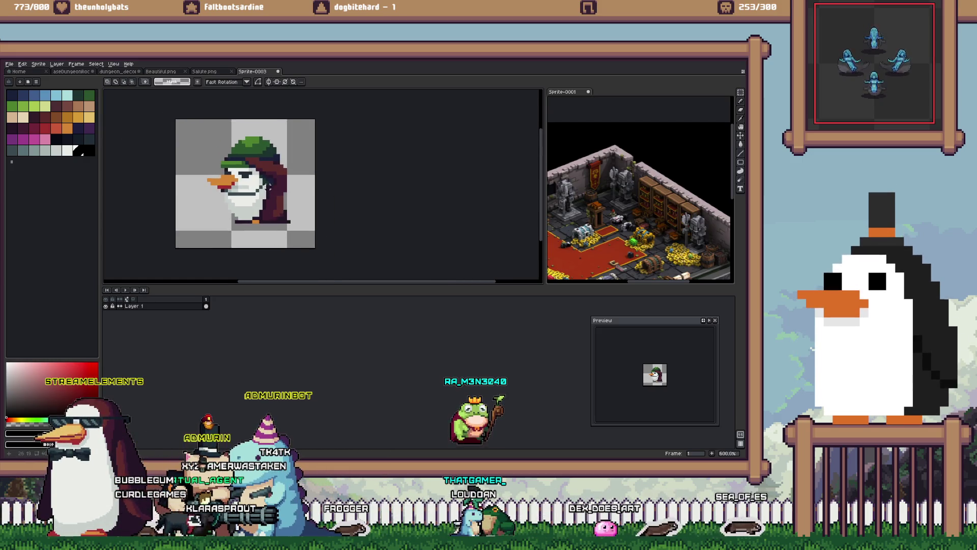
key("Delete")
key("ctrl+w")
key("Tab")
key("Return")
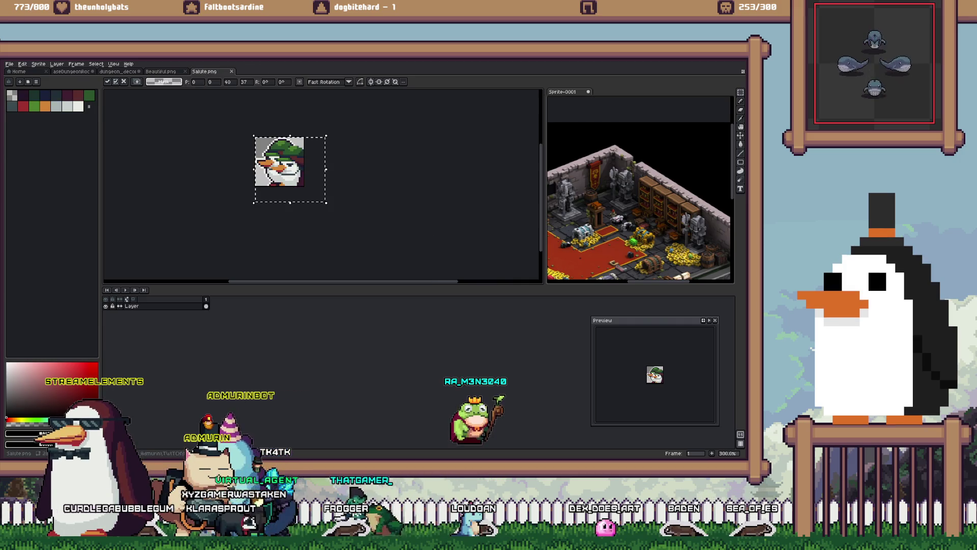
Step: Paste the outlined penguin onto dungeon_decor and nudge it just right of the barrels
key("ctrl+shift+Tab")
key("ctrl+shift+Tab")
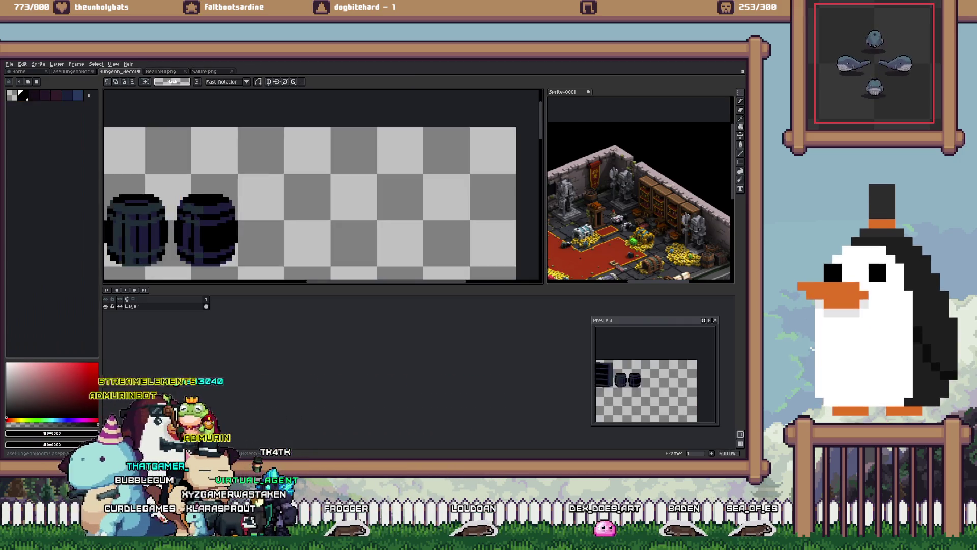
key("ctrl+v")
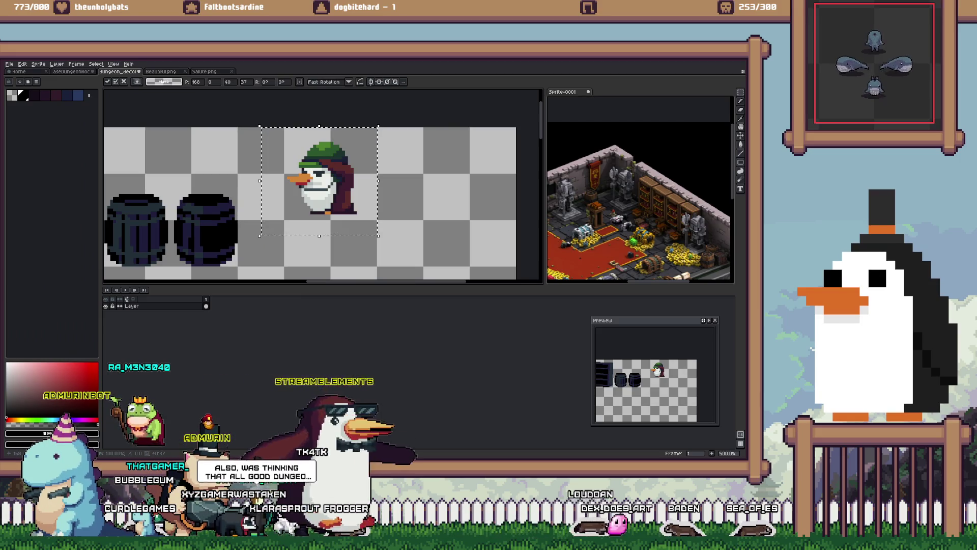
key("Left")
key("Left")
key("Left")
key("Down")
key("Down")
key("Down")
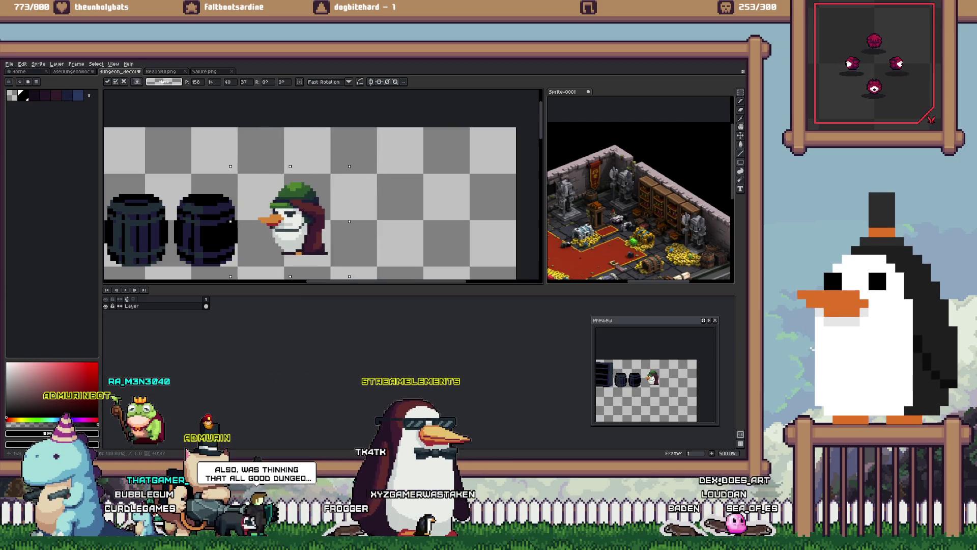
key("Right")
key("Up")
scroll(300, 230, "up", 5)
key("b")
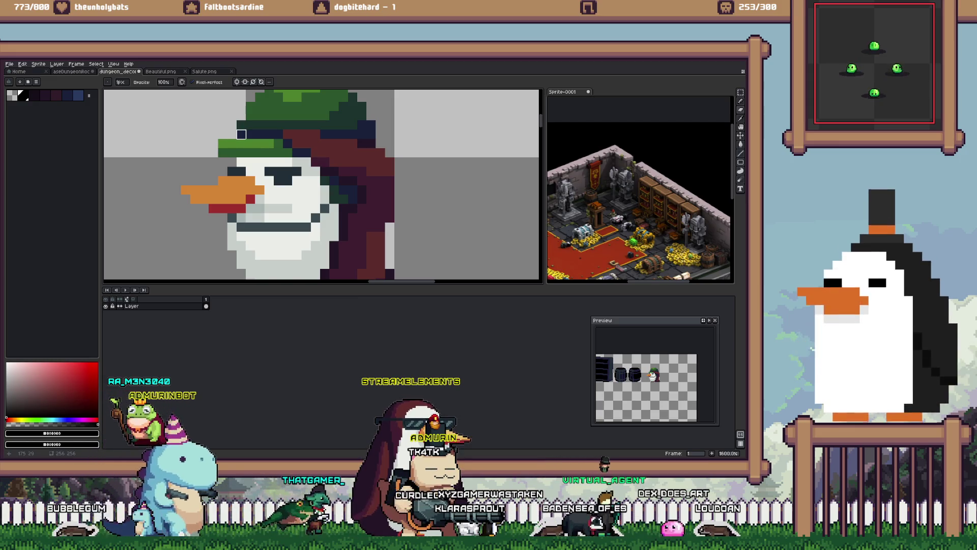
Step: Sample the orange foot and purple back colours, then shift the penguin up and right
scroll(241, 134, "down", 3)
scroll(264, 222, "up", 3)
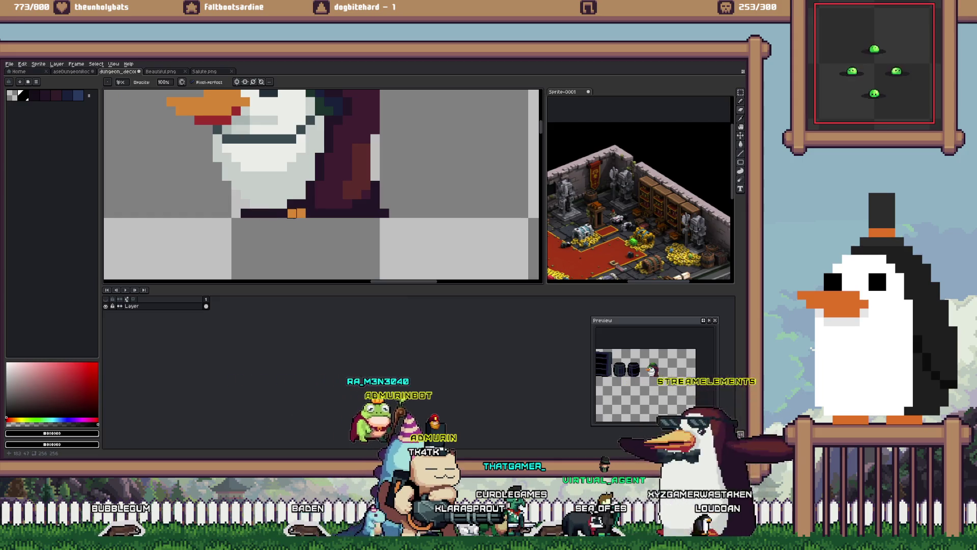
left_click(264, 213, "alt")
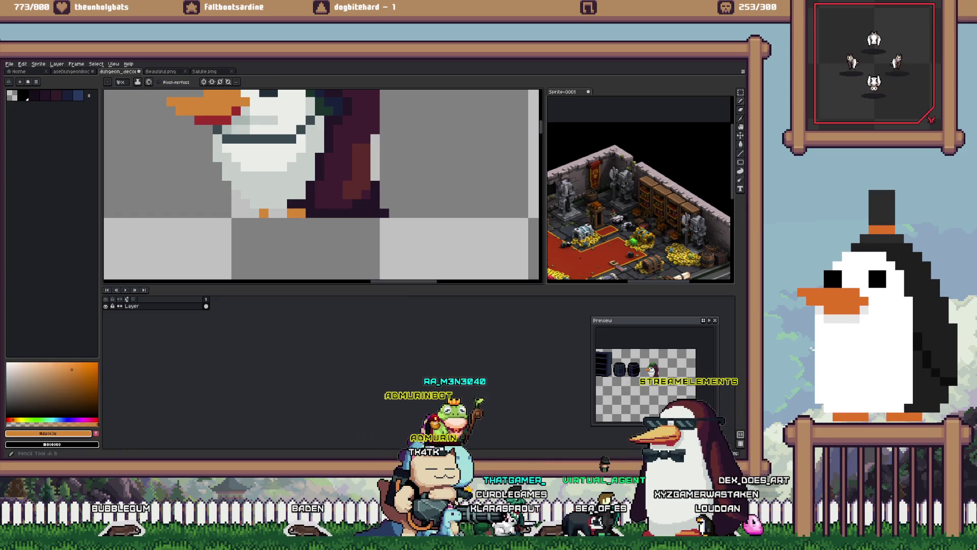
left_click(45, 95)
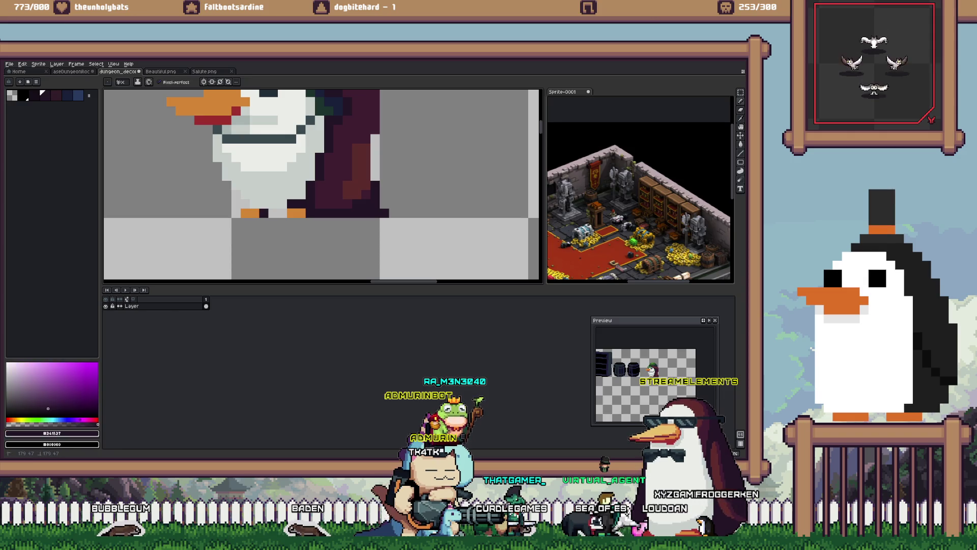
scroll(327, 222, "down", 1)
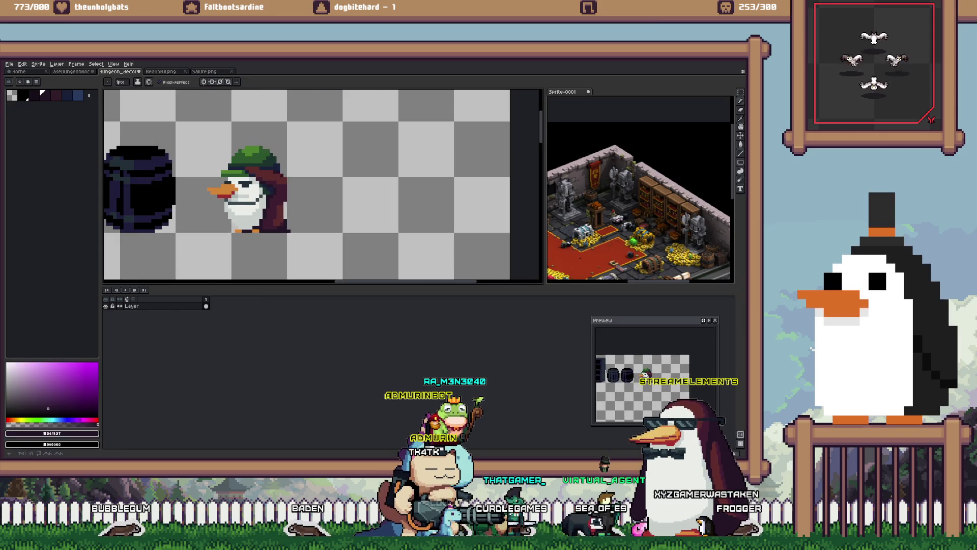
left_click_drag(307, 137, 343, 90)
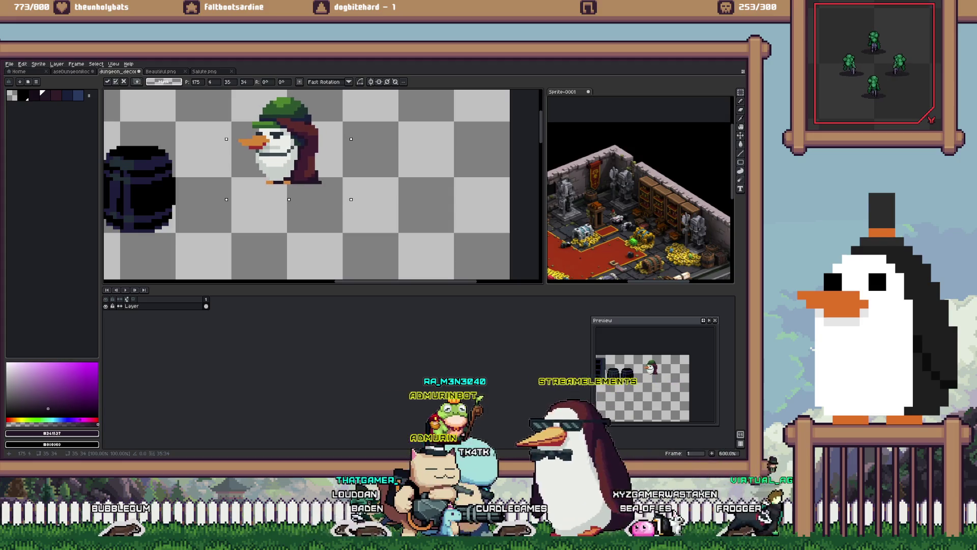
scroll(347, 186, "down", 1)
key("ctrl+d")
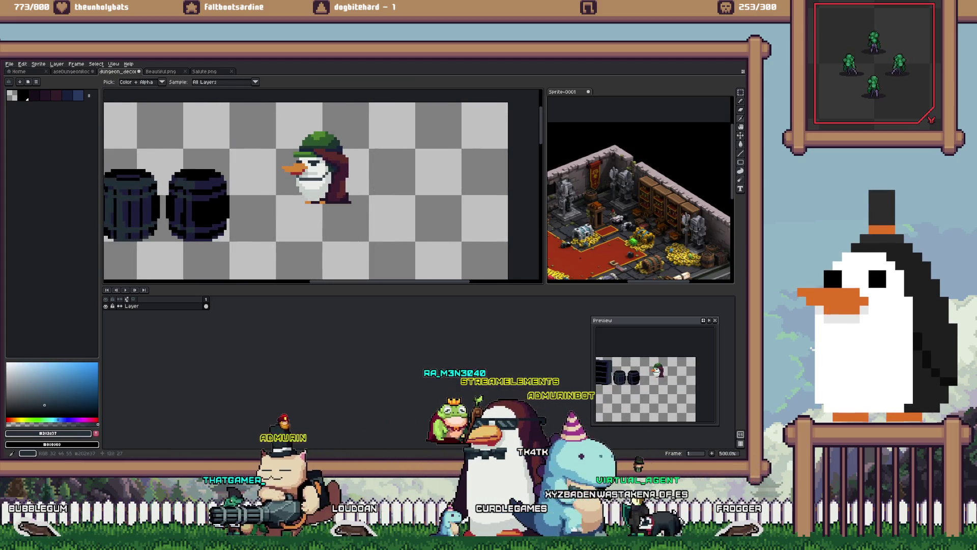
key("ctrl+shift+d")
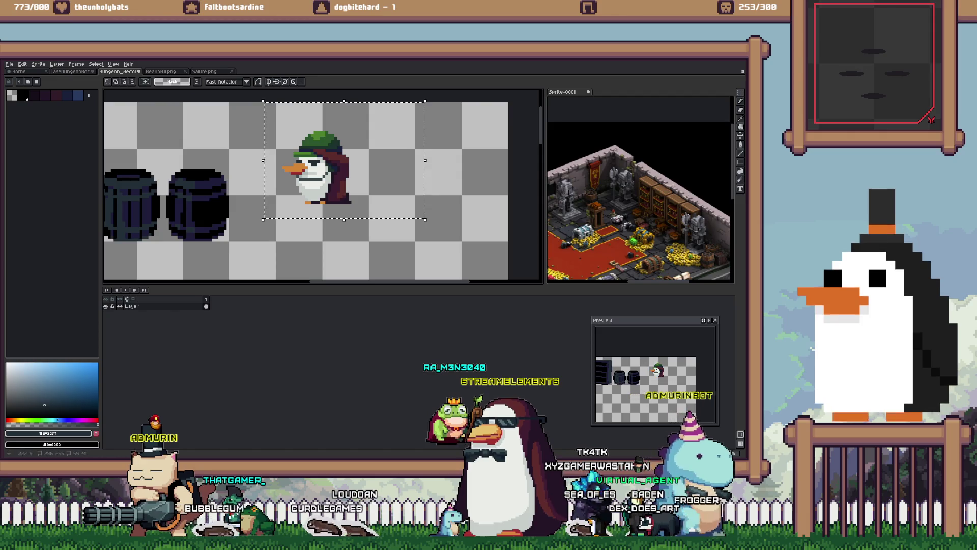
Step: Take black and fill the penguin's dark purple back and maroon areas
left_click(223, 211, "alt")
scroll(323, 182, "up", 4)
key("w")
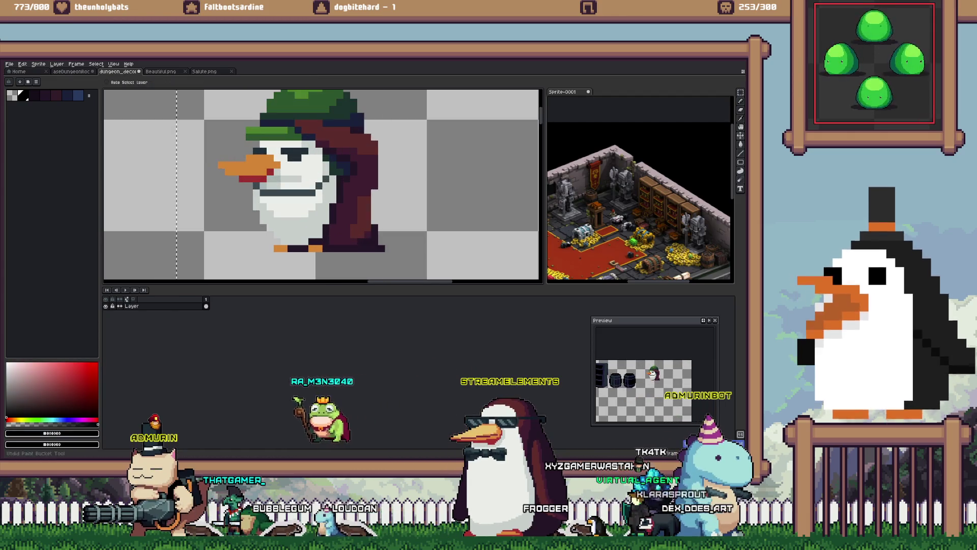
left_click(346, 239)
left_click(364, 145)
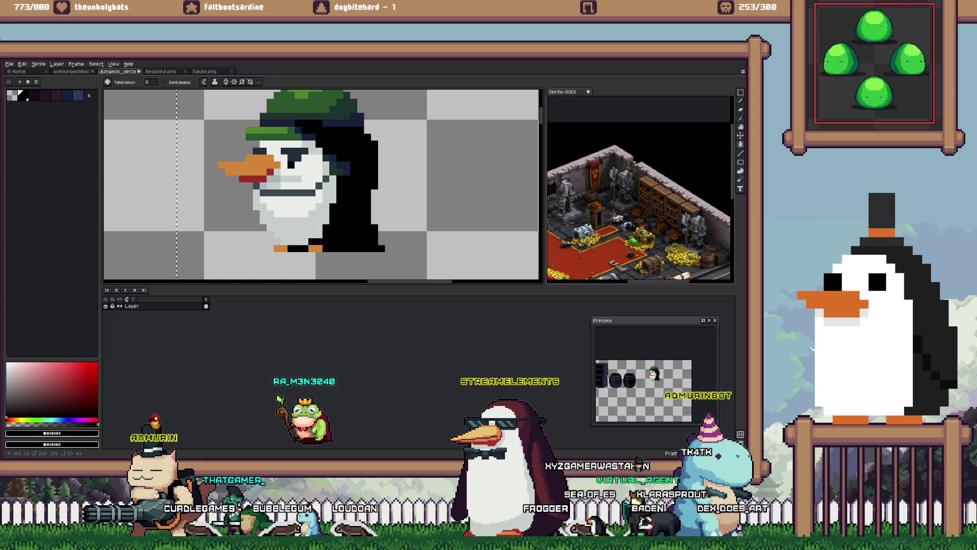
Step: Try filling the green hat with dark navy, undoing the failed fills
scroll(264, 161, "down", 4)
scroll(290, 150, "up", 1)
left_click(290, 145, "alt")
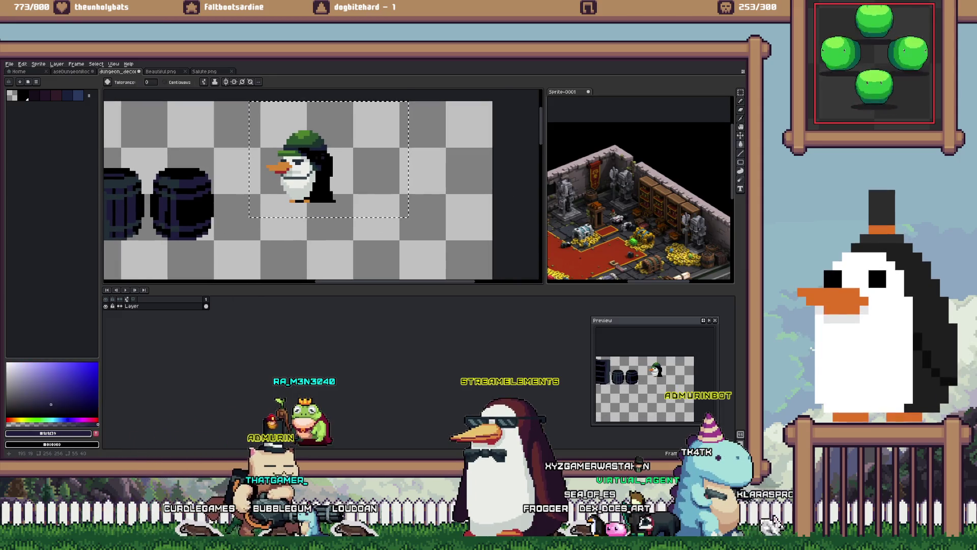
scroll(289, 150, "up", 4)
left_click(310, 105)
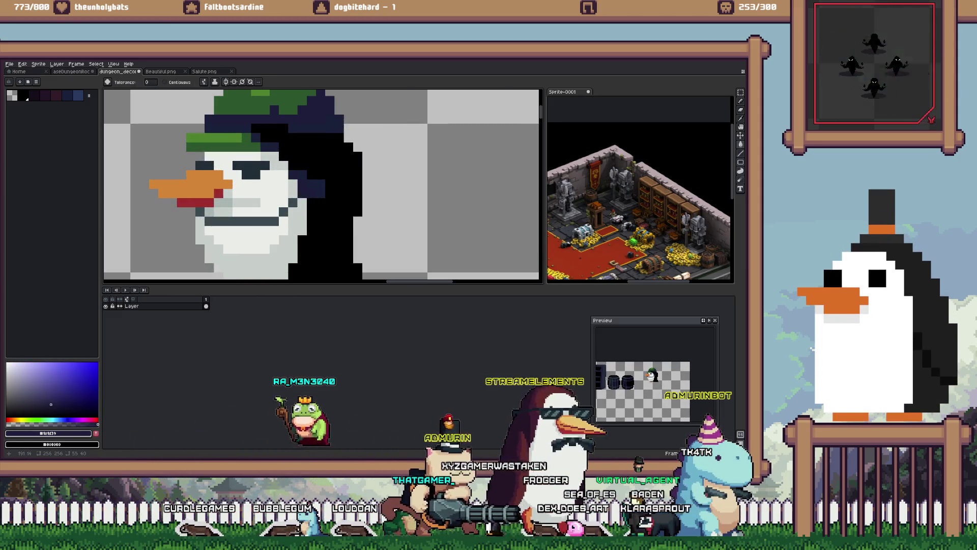
left_click(296, 101)
key("ctrl+z")
key("ctrl+z")
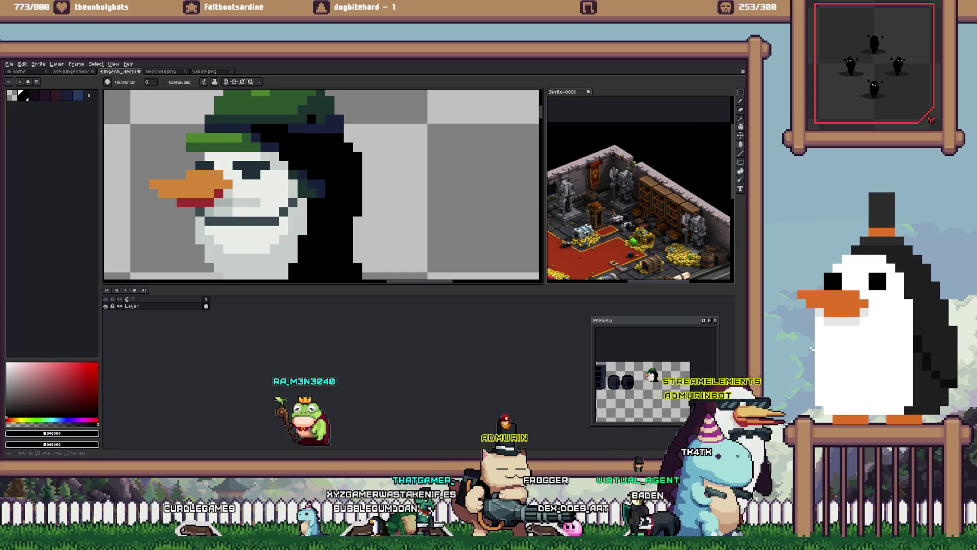
key("ctrl+z")
Step: Fill the penguin's white face with dark teal
scroll(305, 183, "down", 4)
left_click_drag(285, 168, 310, 189)
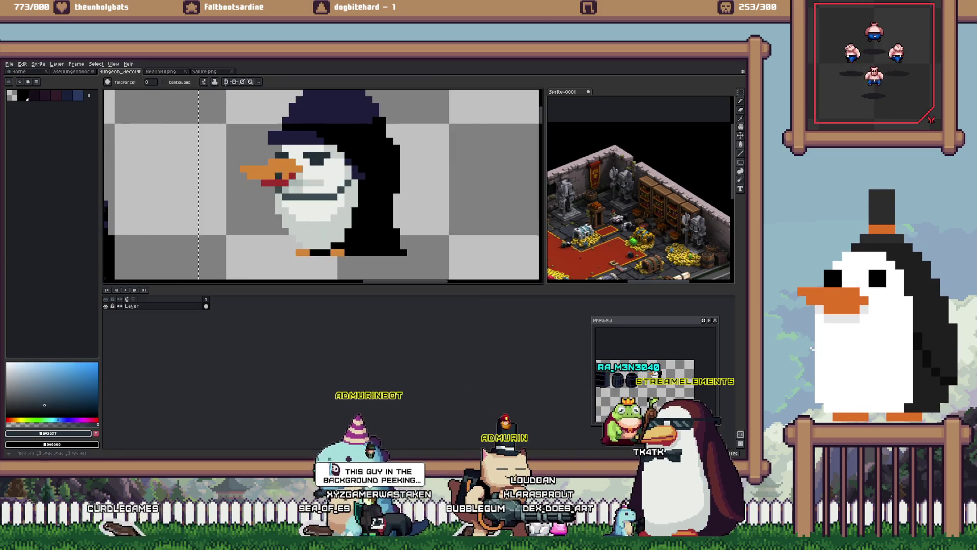
scroll(270, 171, "up", 2)
scroll(295, 170, "down", 2)
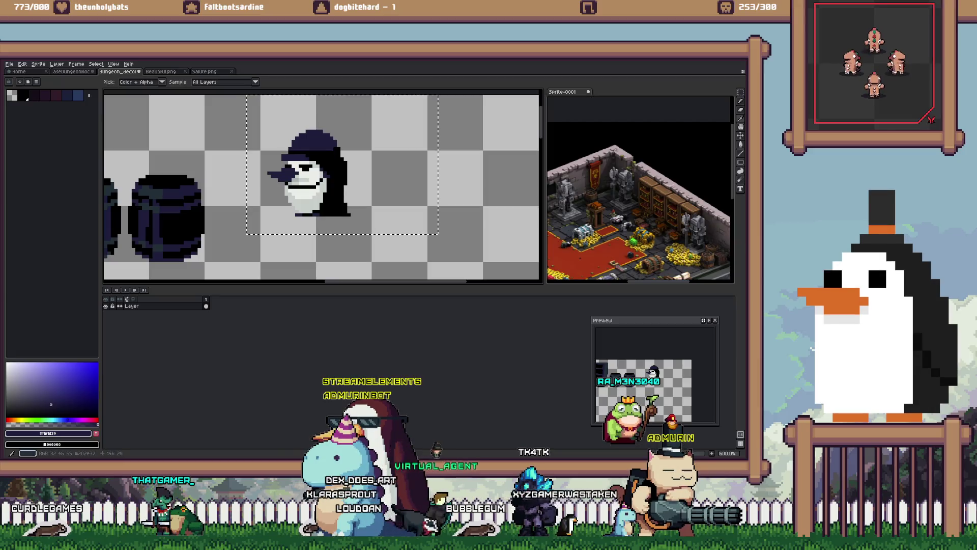
scroll(306, 173, "up", 2)
left_click(305, 176)
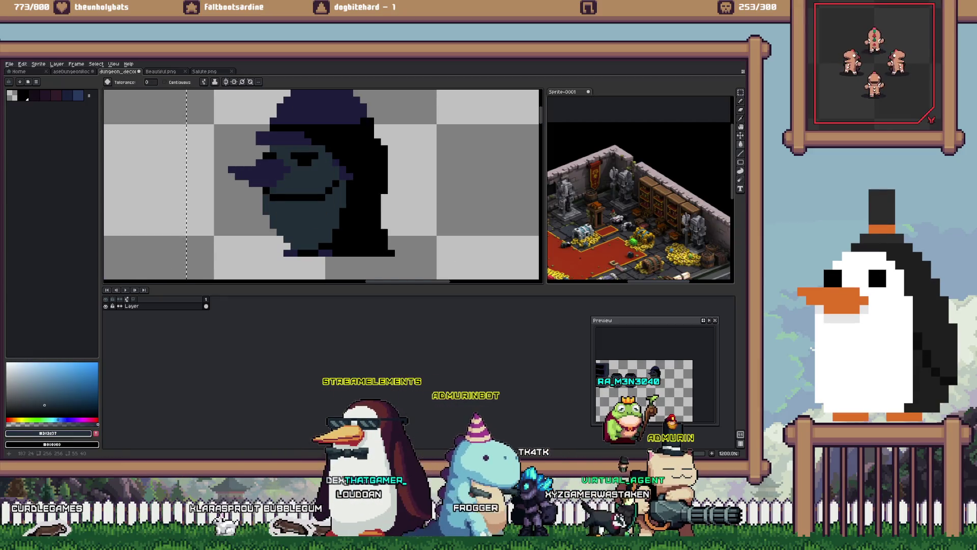
scroll(306, 176, "down", 6)
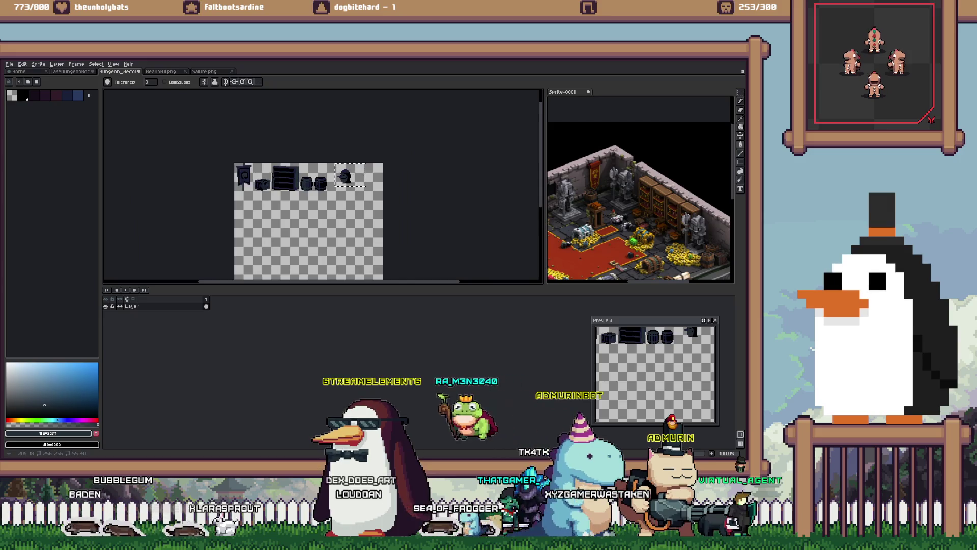
Step: With the Pencil, draw a trial line under the bust and undo it
scroll(346, 175, "up", 5)
scroll(346, 175, "down", 2)
key("b")
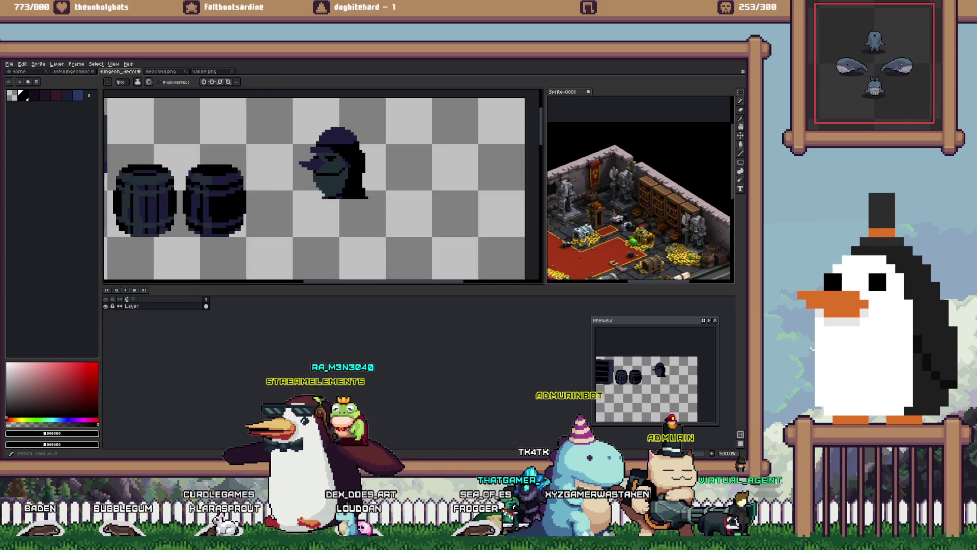
left_click_drag(305, 208, 386, 208)
key("ctrl+z")
Step: Draw the pedestal box below the bust, split it vertically, and fill both sections dark
scroll(387, 207, "up", 1)
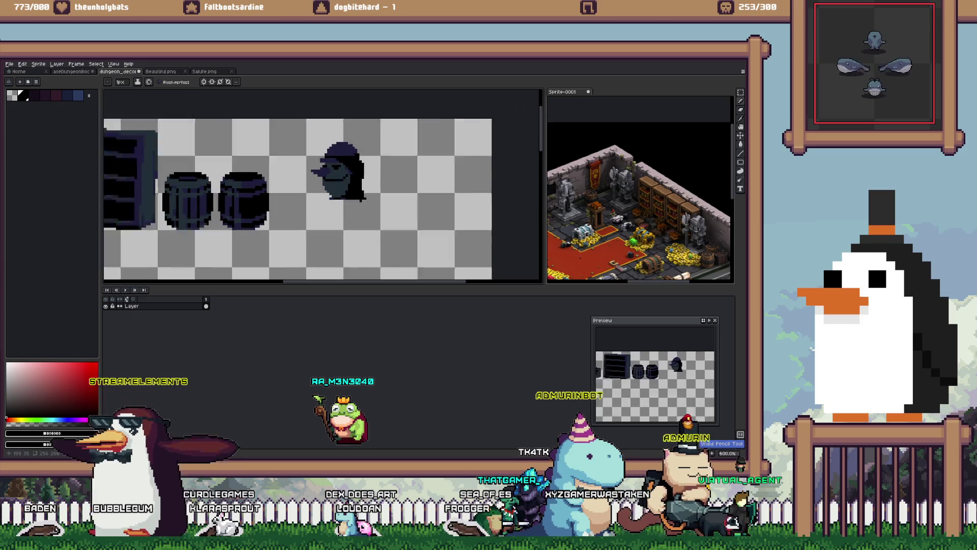
scroll(359, 198, "down", 5)
scroll(360, 200, "up", 4)
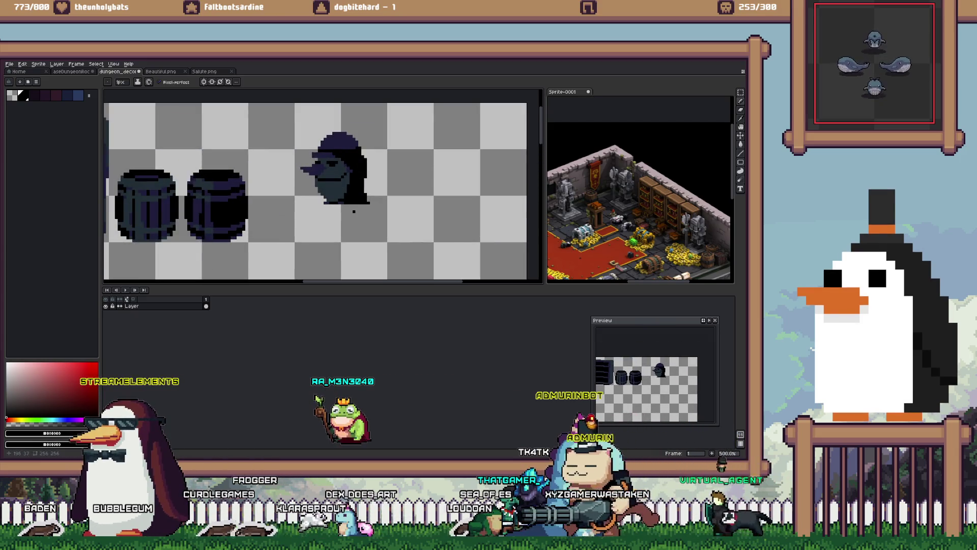
scroll(325, 210, "up", 3)
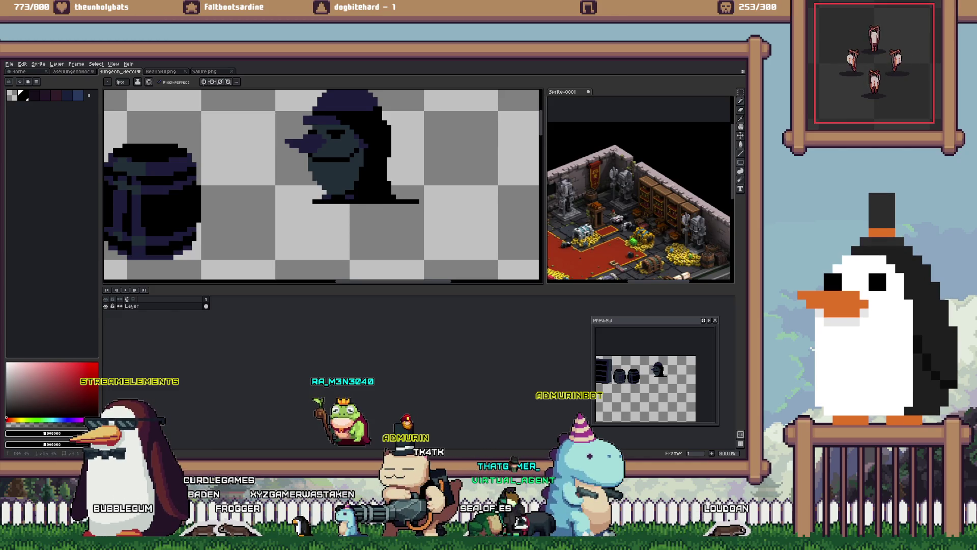
mouse_move(408, 212)
left_mouse_down()
mouse_move(407, 257)
mouse_move(305, 257)
left_mouse_up()
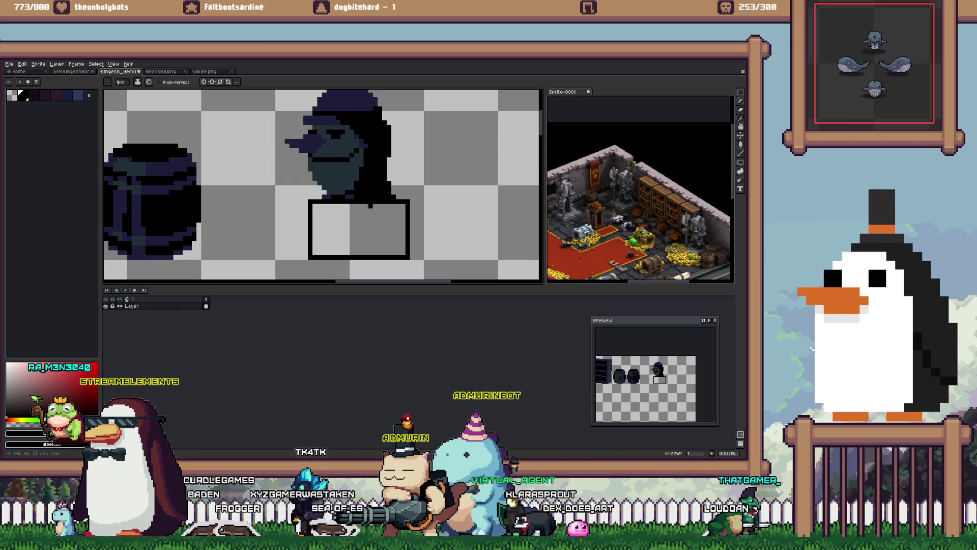
left_click_drag(370, 205, 371, 254)
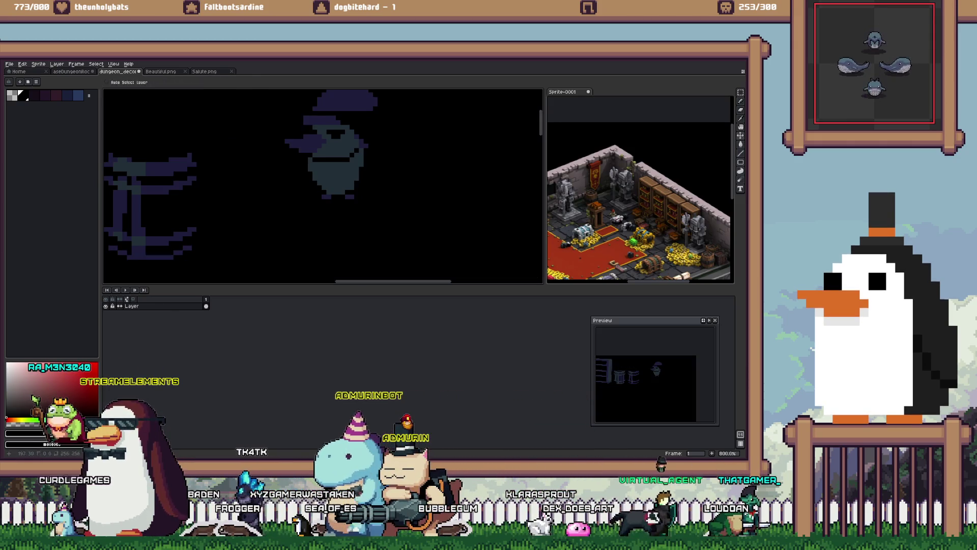
left_click(390, 226)
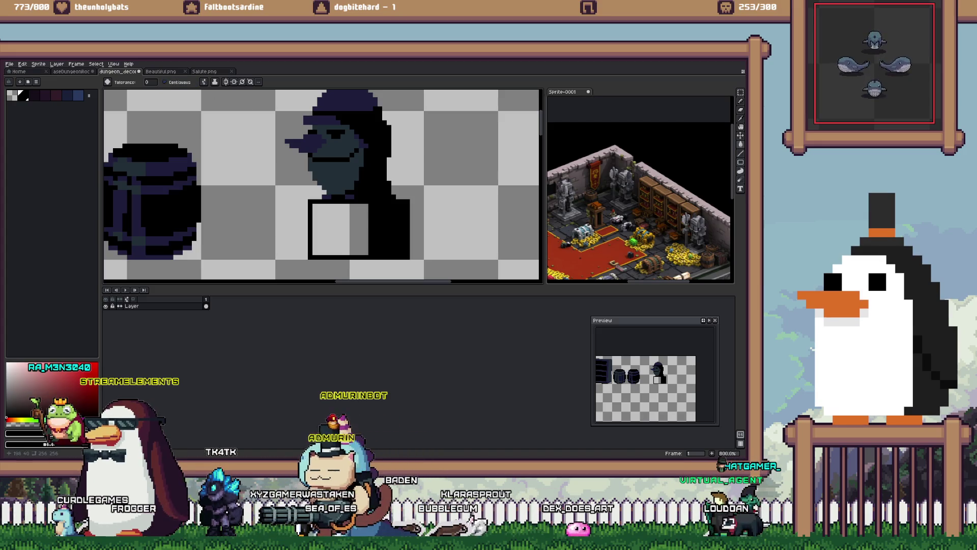
left_click(340, 230)
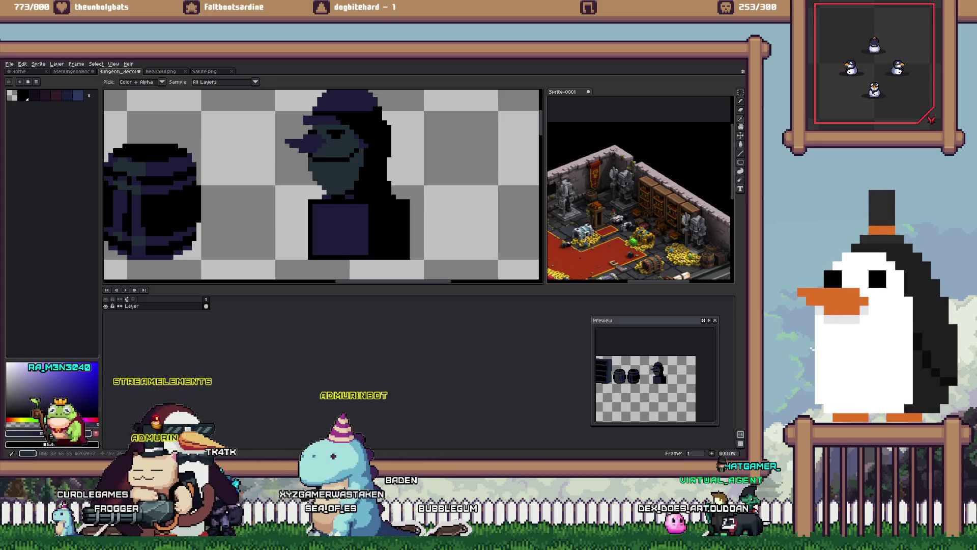
Step: Draw a 1px ledge line across the pedestal top and an engraved symbol on its front
key("b")
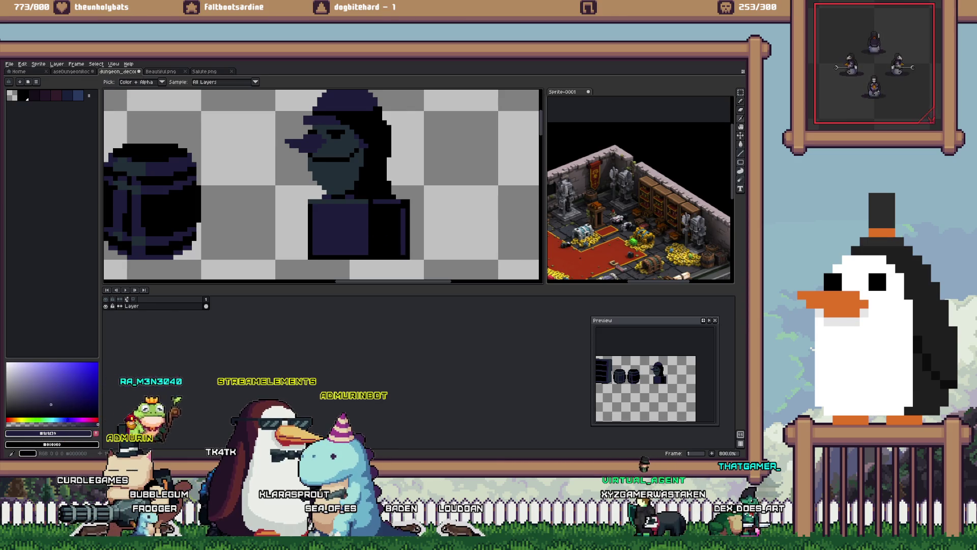
left_click_drag(319, 209, 366, 209)
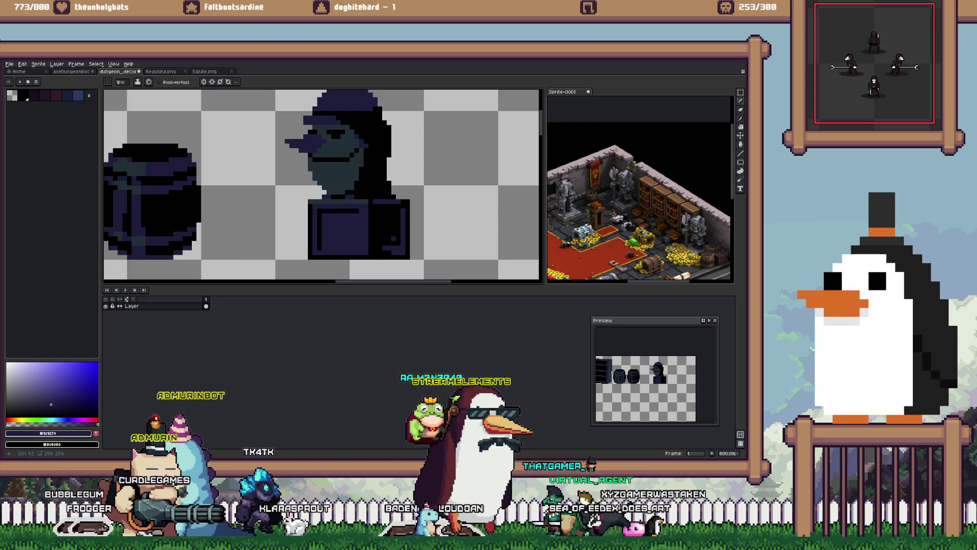
scroll(389, 224, "down", 2)
scroll(364, 216, "up", 3)
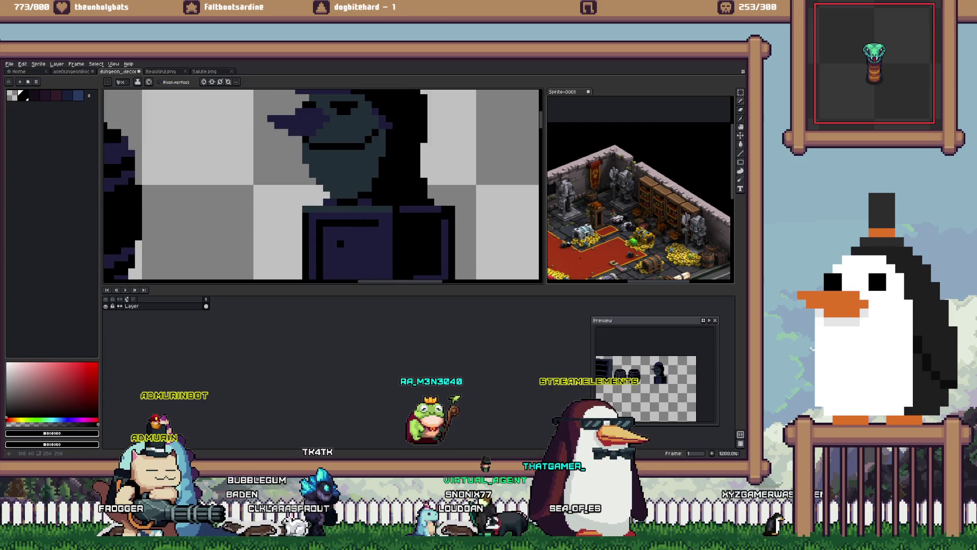
left_click_drag(342, 222, 368, 236)
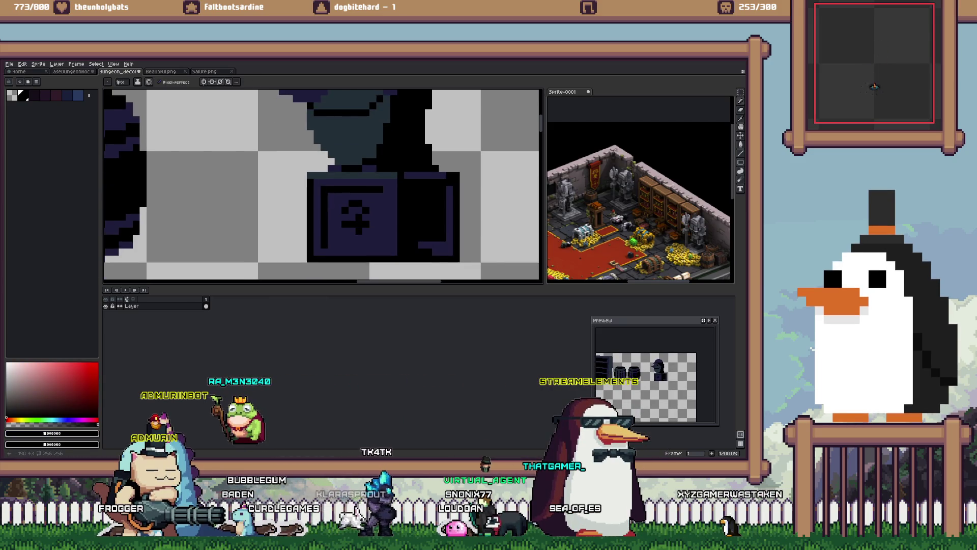
Step: Add a lighter pixel row along the pedestal's base
scroll(366, 234, "down", 3)
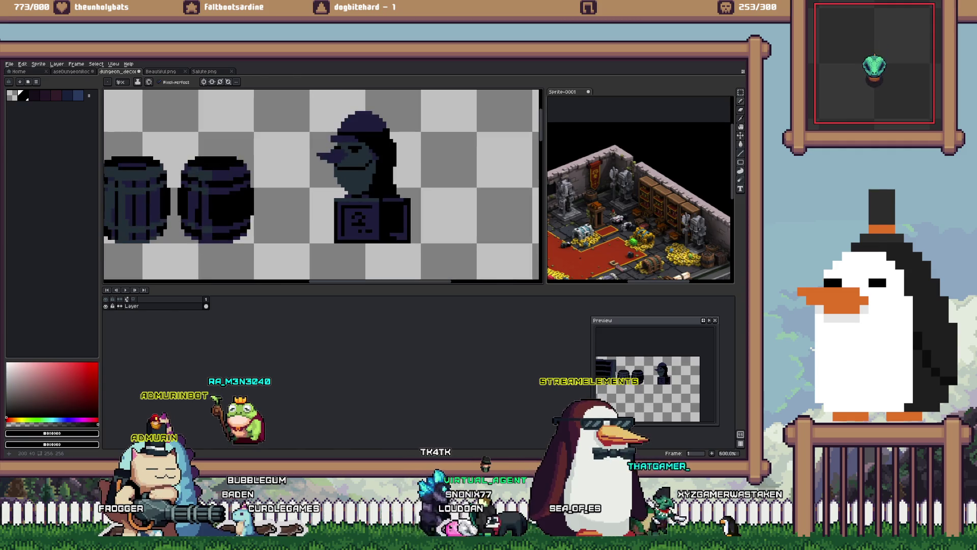
key("m")
key("b")
scroll(366, 234, "up", 3)
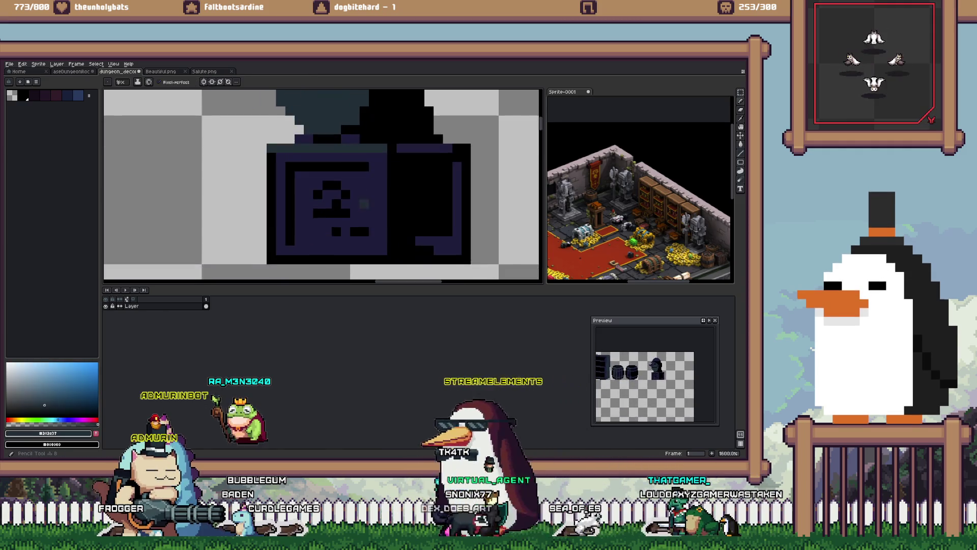
left_click_drag(299, 250, 367, 250)
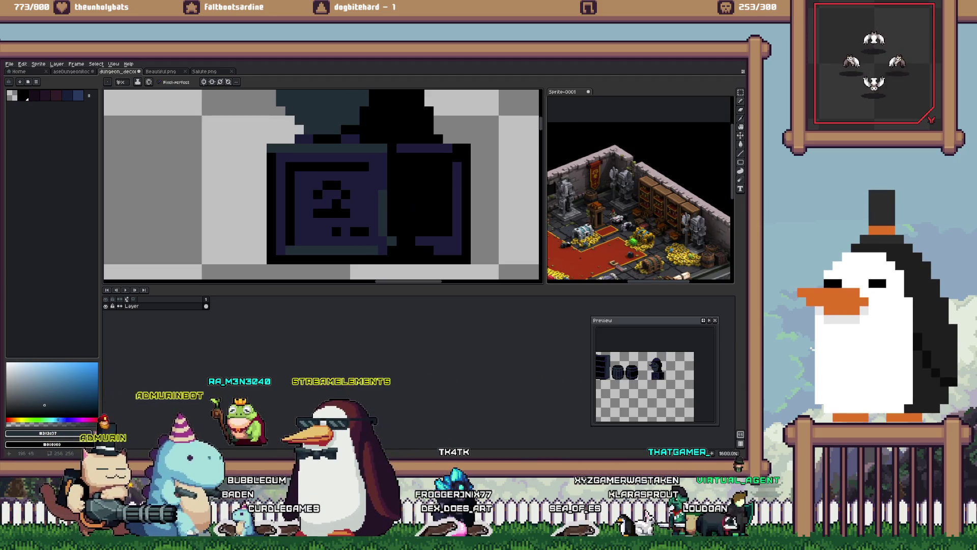
Step: Draw a short vertical line on the pedestal in dark purple-navy
left_click(326, 168, "alt")
left_click(392, 185, "shift")
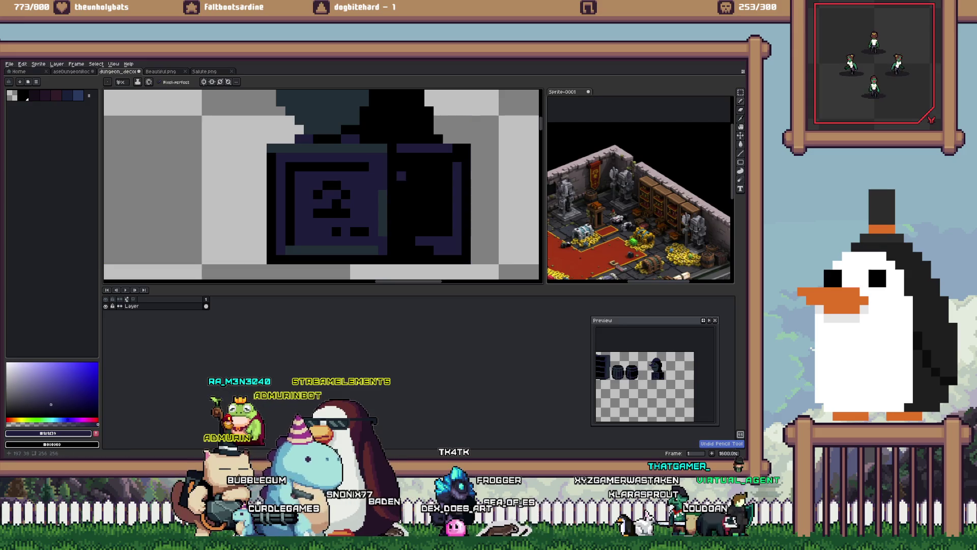
key("m")
scroll(398, 174, "down", 5)
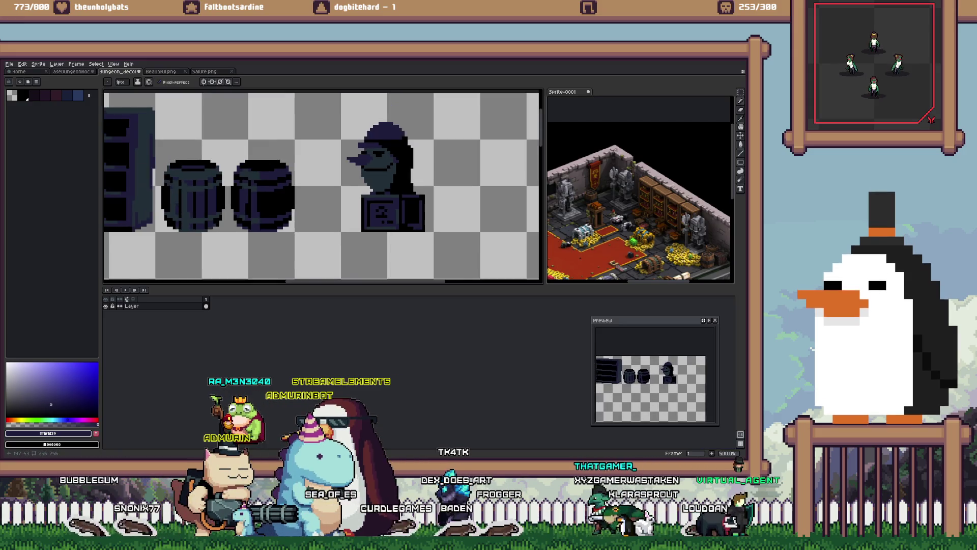
scroll(398, 175, "up", 3)
scroll(397, 174, "up", 3)
key("b")
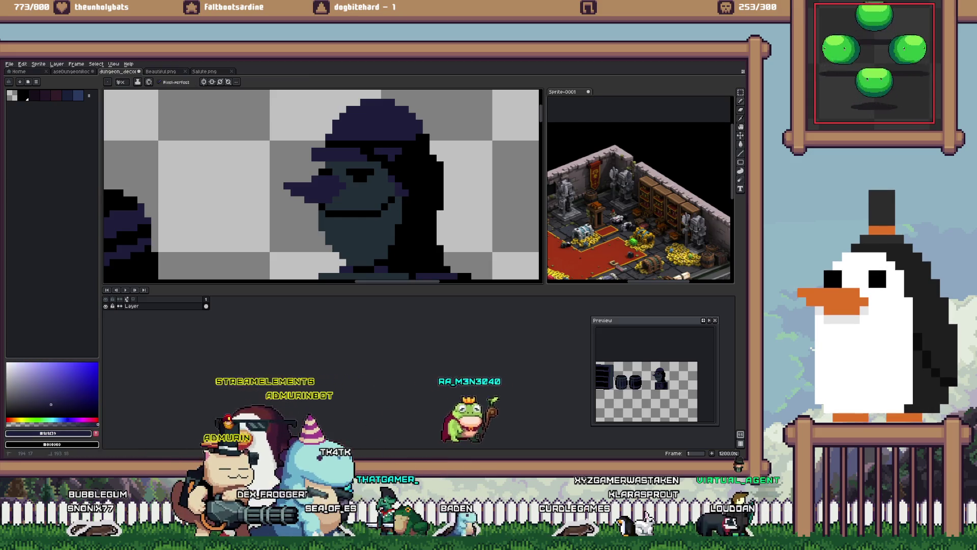
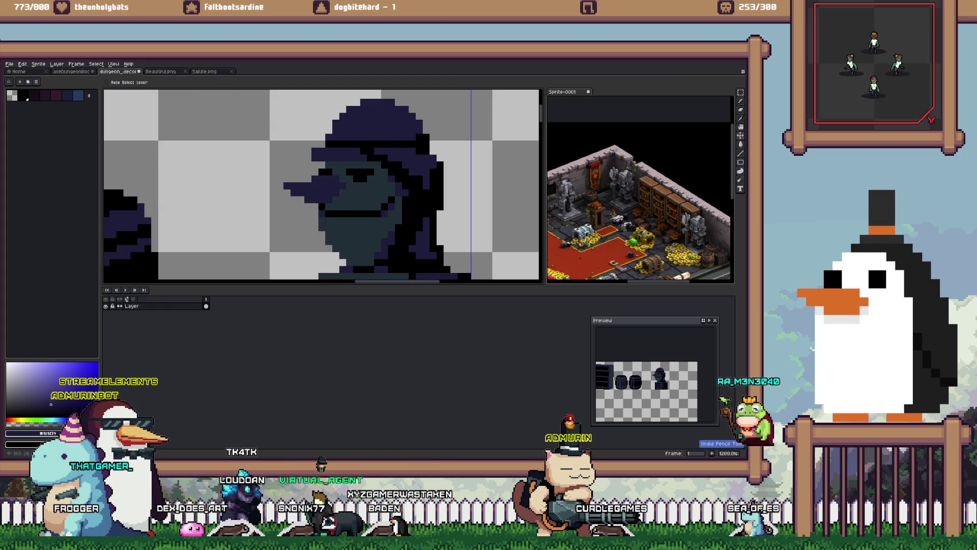
Step: Undo the last stroke on the bust's mouth and pick black as the drawing colour
key("x")
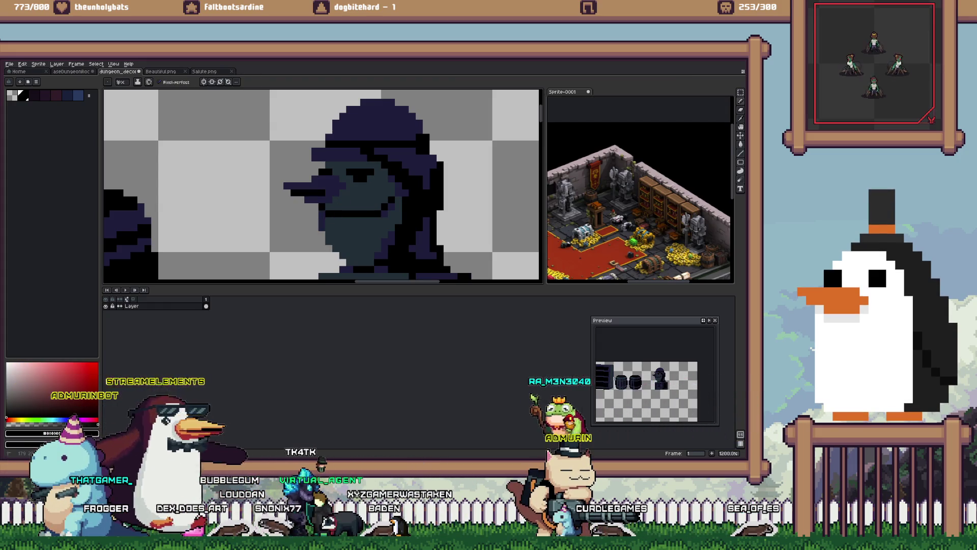
key("ctrl+z")
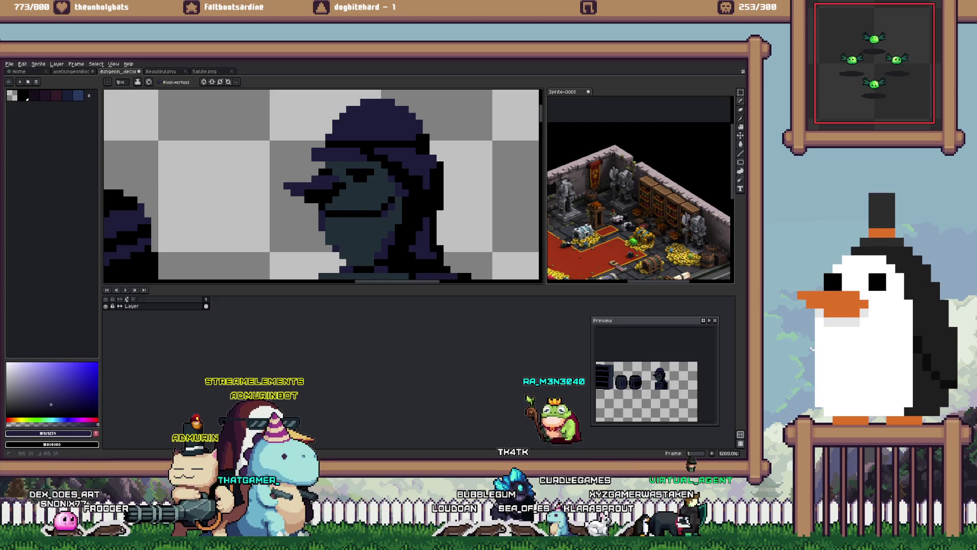
left_click(22, 96)
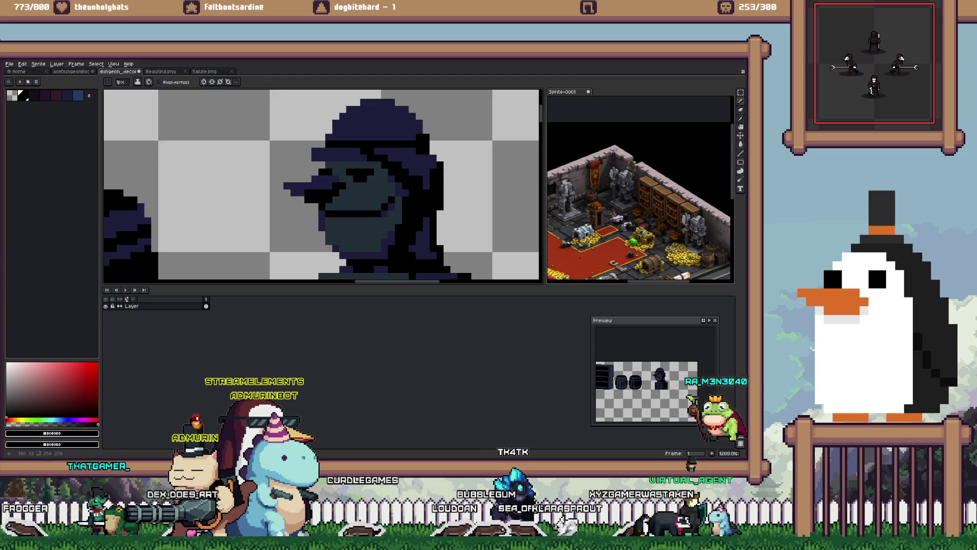
scroll(434, 232, "down", 5)
key("m")
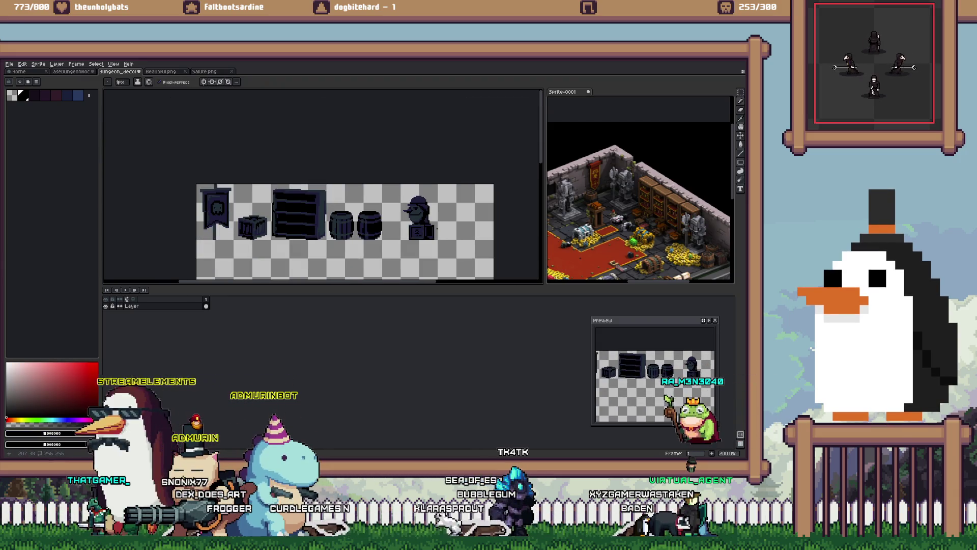
scroll(432, 203, "up", 5)
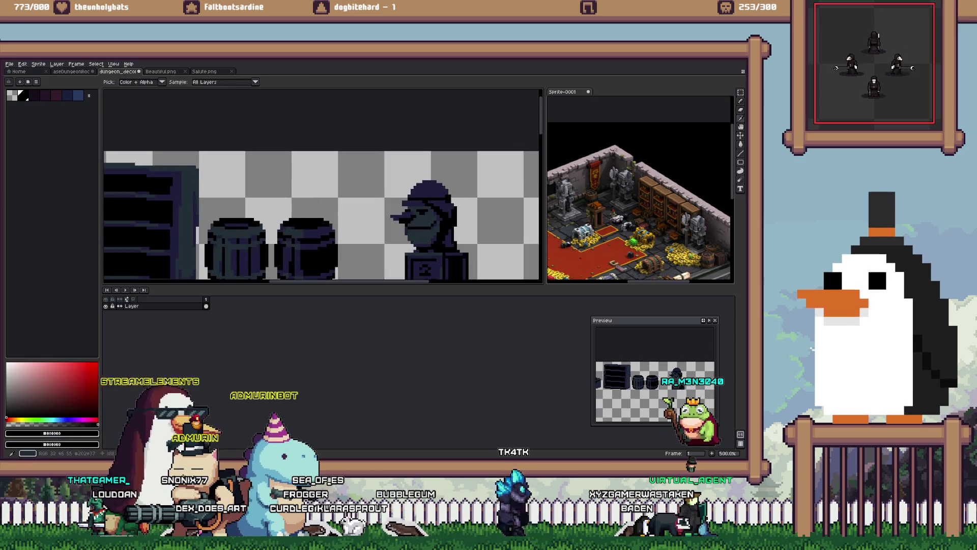
Step: Sample the hat's dark teal, add lighter pixels, and bucket-fill the hat crown dark teal
left_click(432, 180, "alt")
key("b")
left_click(426, 196)
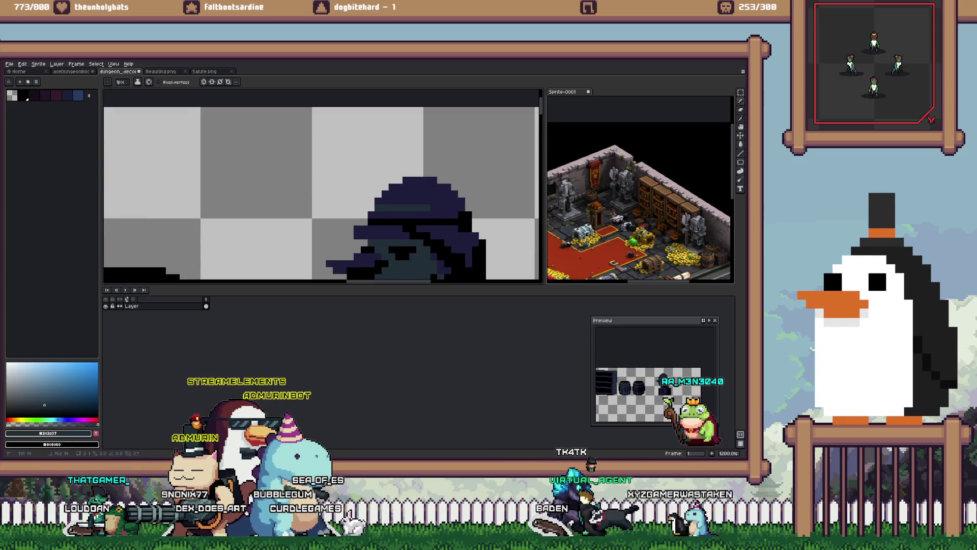
key("g")
left_click(416, 200)
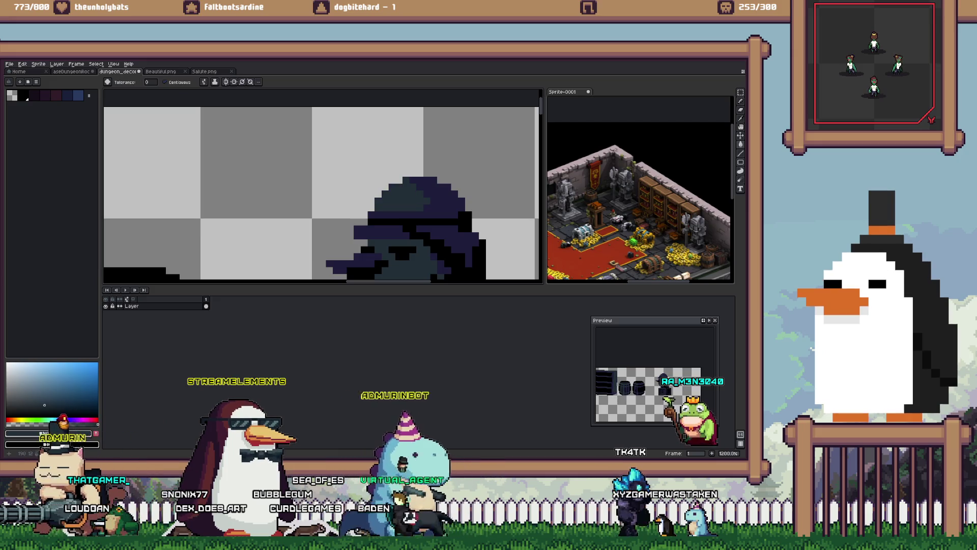
scroll(417, 199, "down", 5)
scroll(405, 207, "up", 5)
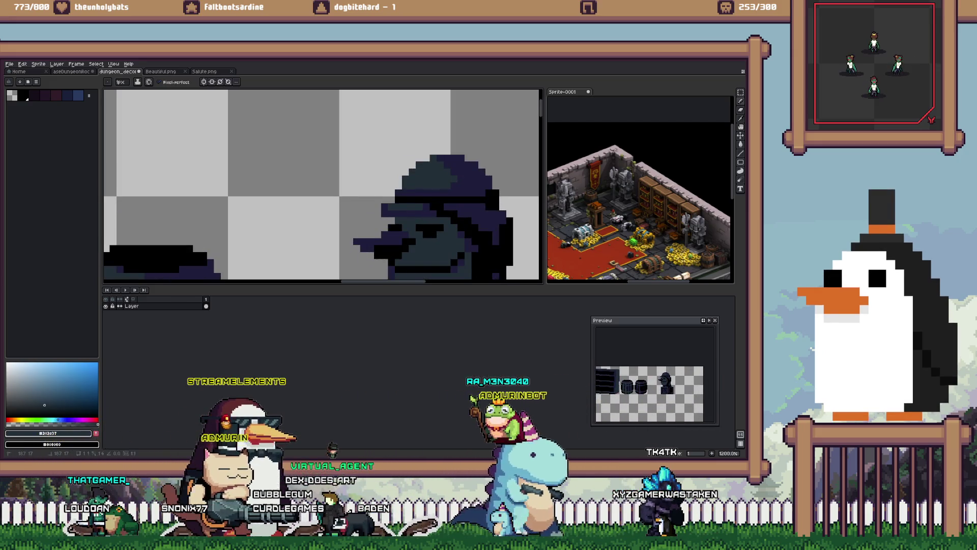
Step: Clear the selection around the bust
key("b")
scroll(415, 190, "down", 4)
scroll(414, 194, "up", 5)
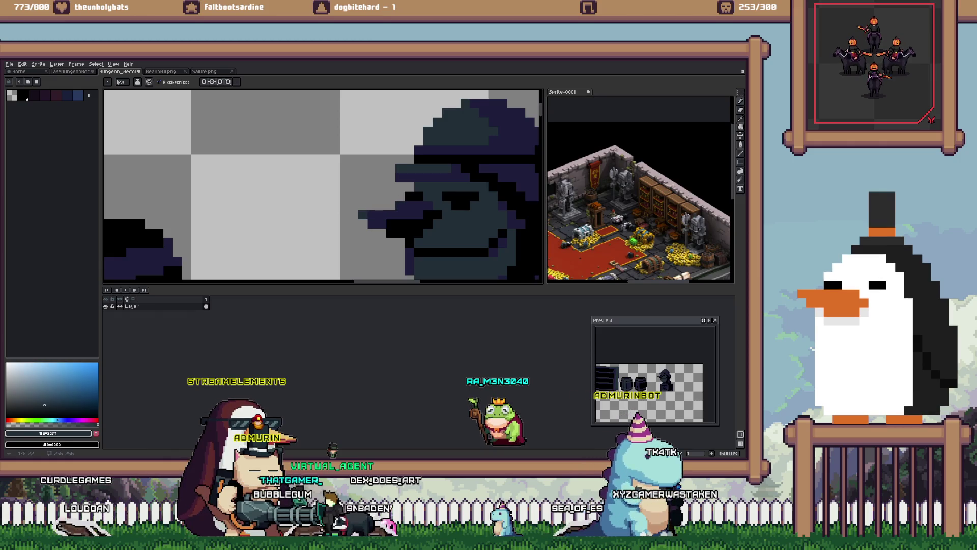
scroll(405, 206, "down", 6)
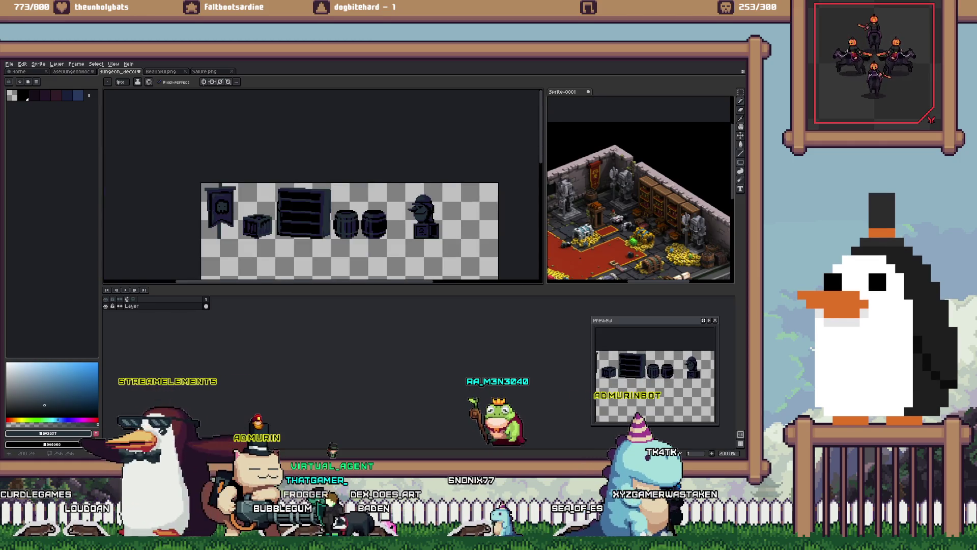
key("m")
left_click(407, 185)
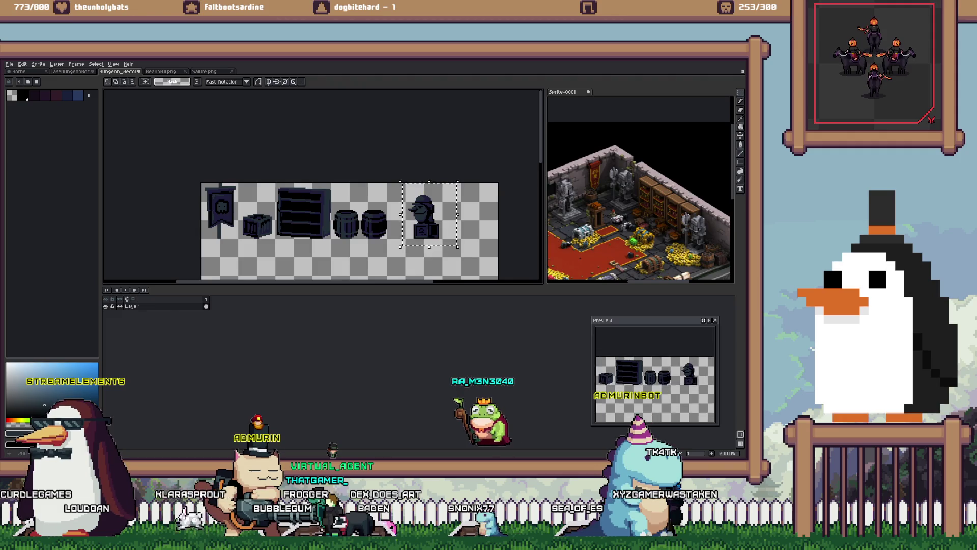
Step: Marquee-select the whole knight bust, then drop it and clear the small selection over its base
scroll(404, 198, "up", 2)
scroll(402, 203, "up", 4)
key("b")
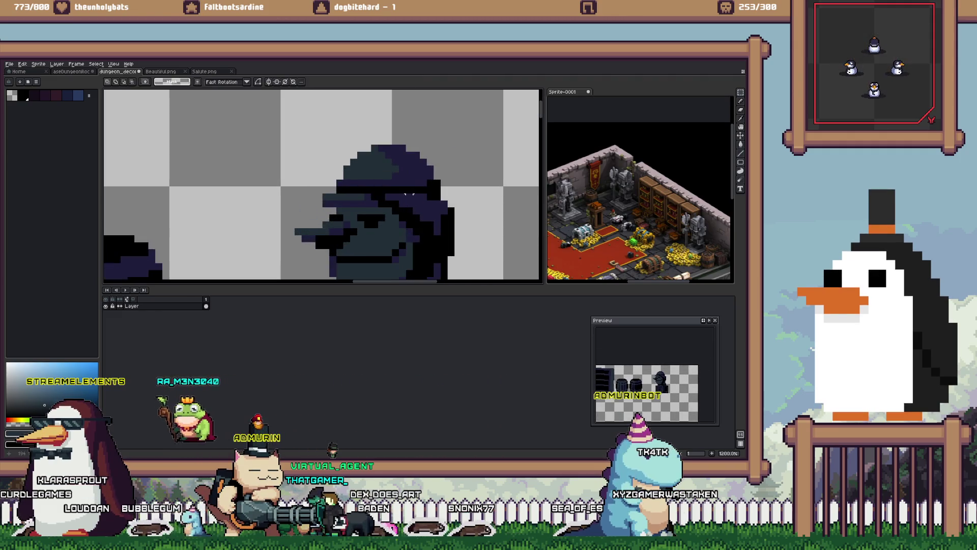
scroll(402, 203, "up", 3)
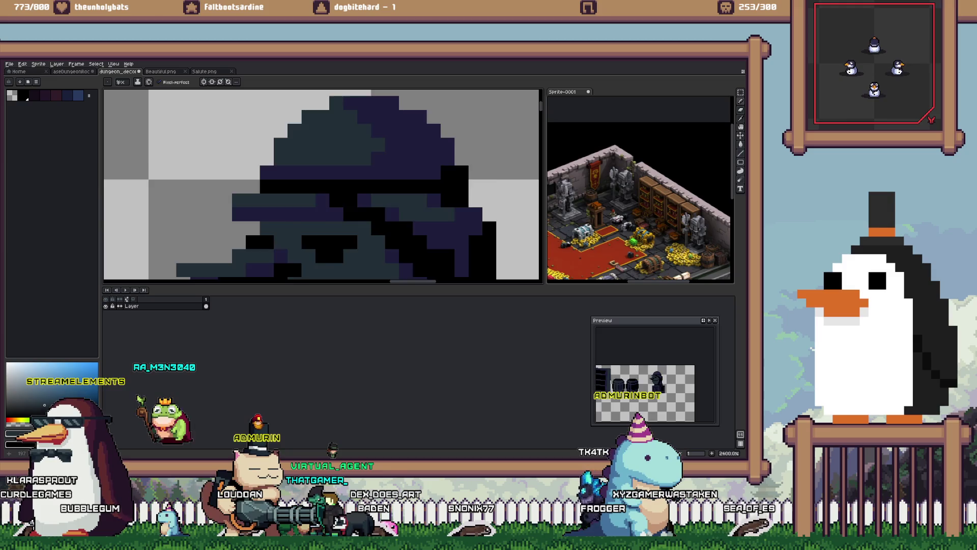
scroll(407, 203, "down", 5)
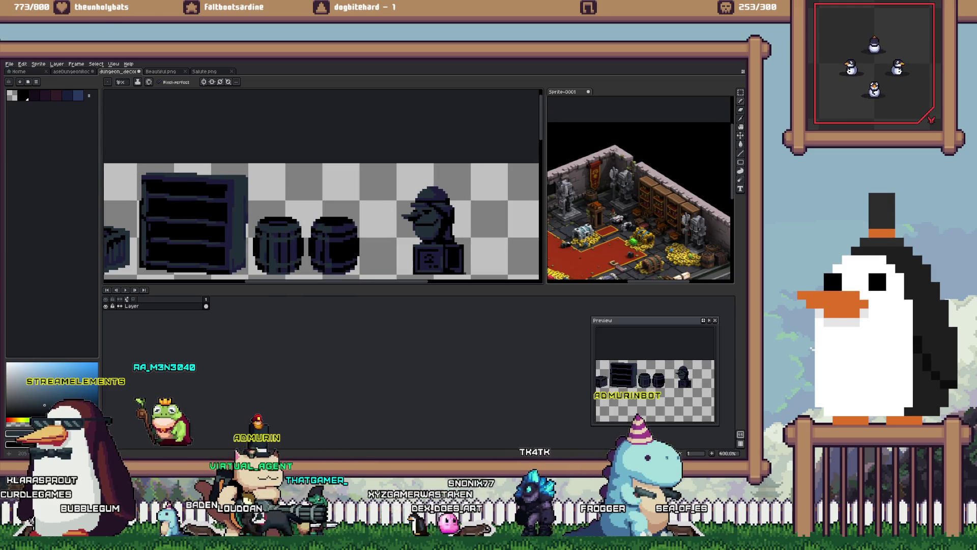
key("m")
scroll(464, 236, "down", 3)
left_click_drag(411, 181, 481, 264)
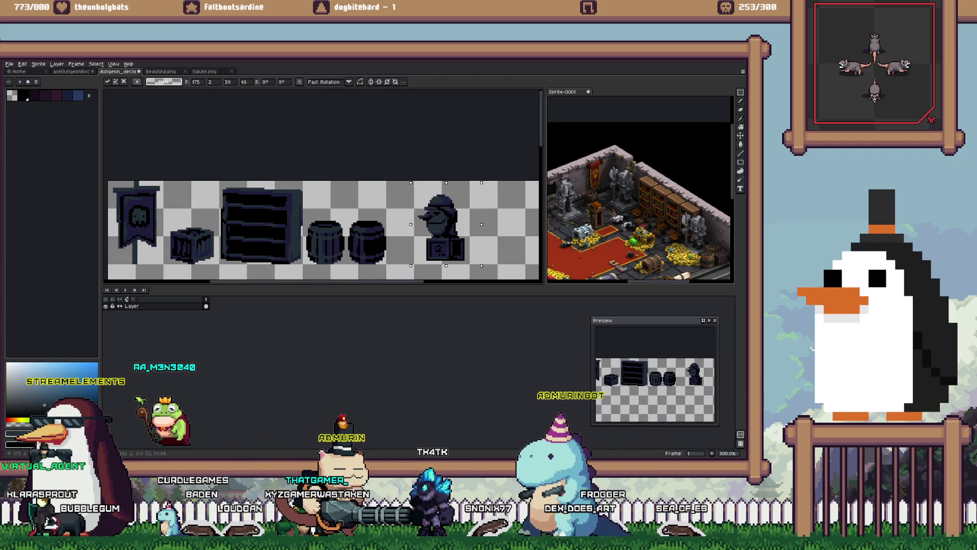
scroll(456, 252, "up", 2)
key("ctrl+d")
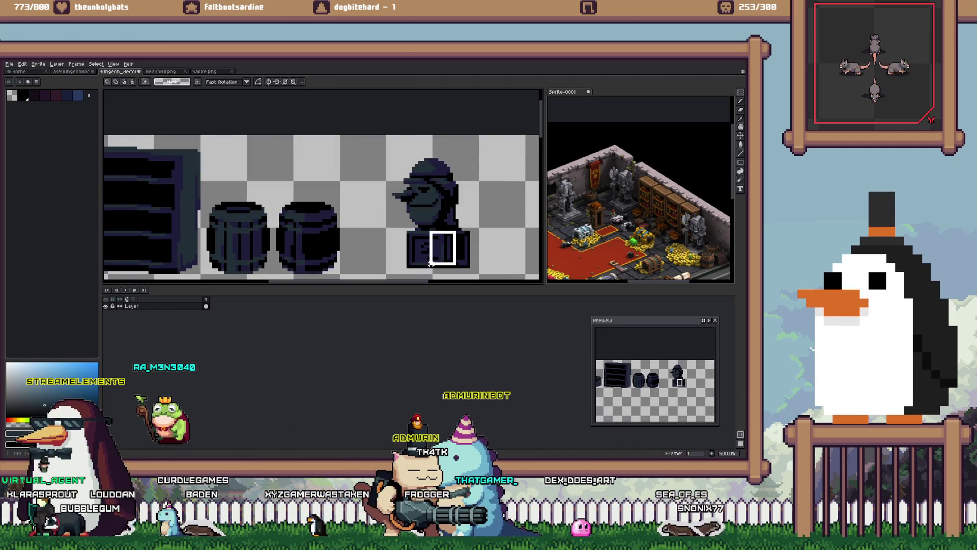
left_click(428, 265)
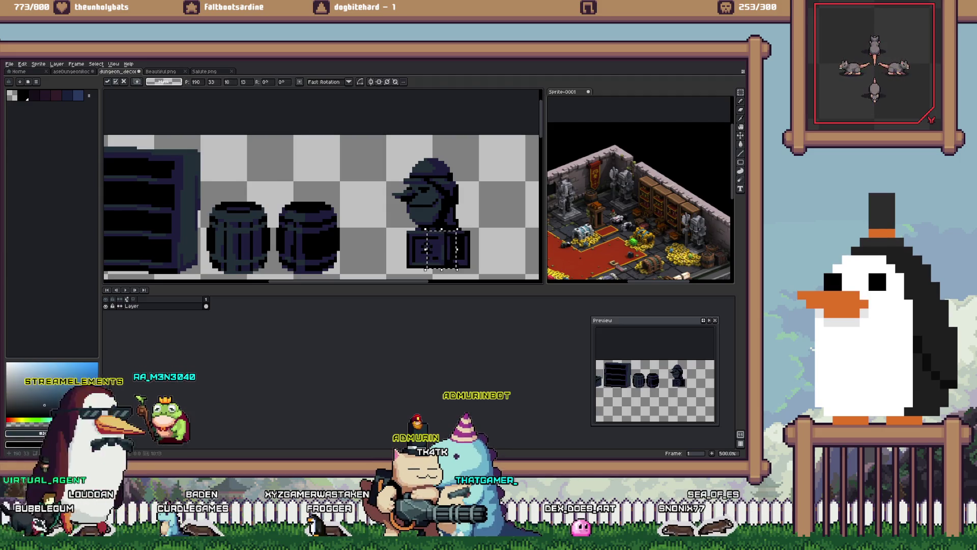
Step: Select a small area beside the bust and a strip along its right edge, then deselect
scroll(449, 223, "up", 4)
key("b")
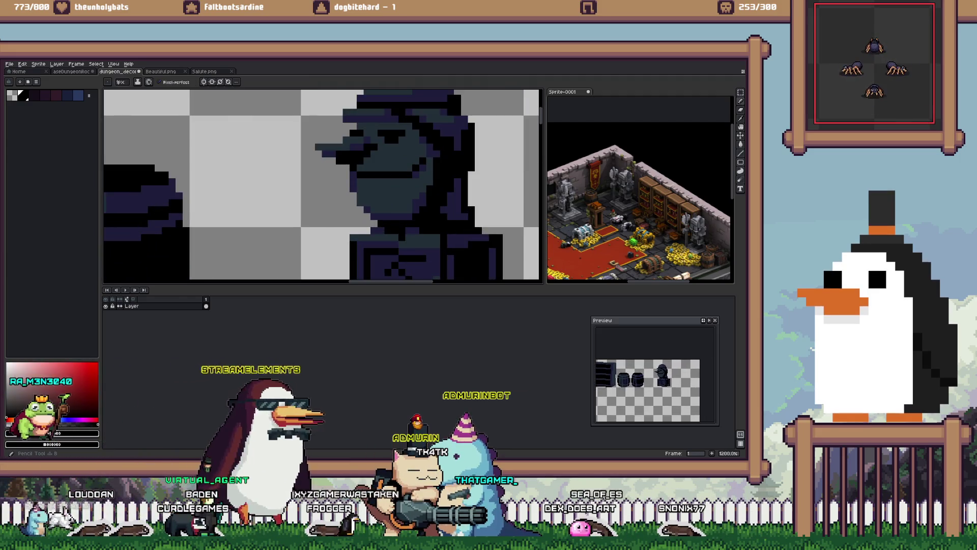
scroll(476, 258, "down", 3)
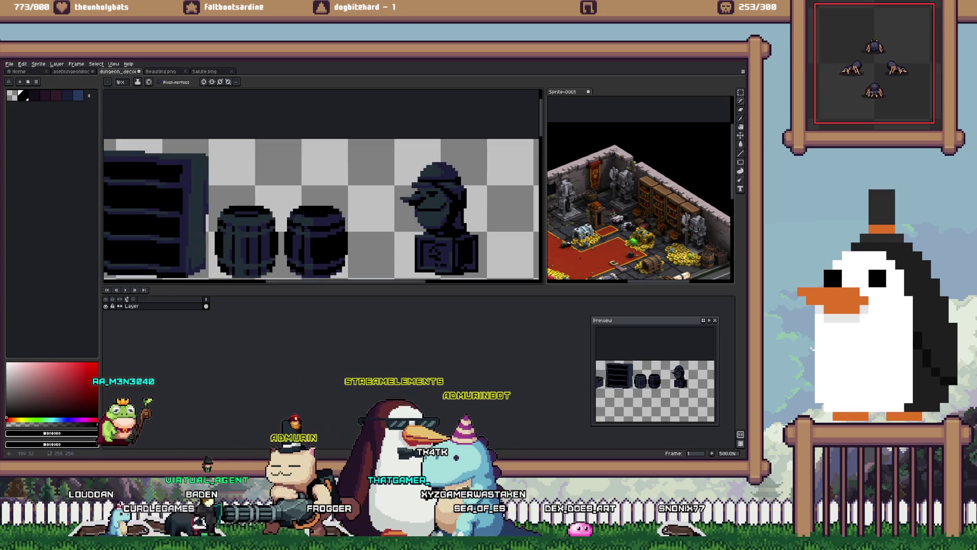
key("m")
scroll(432, 265, "up", 1)
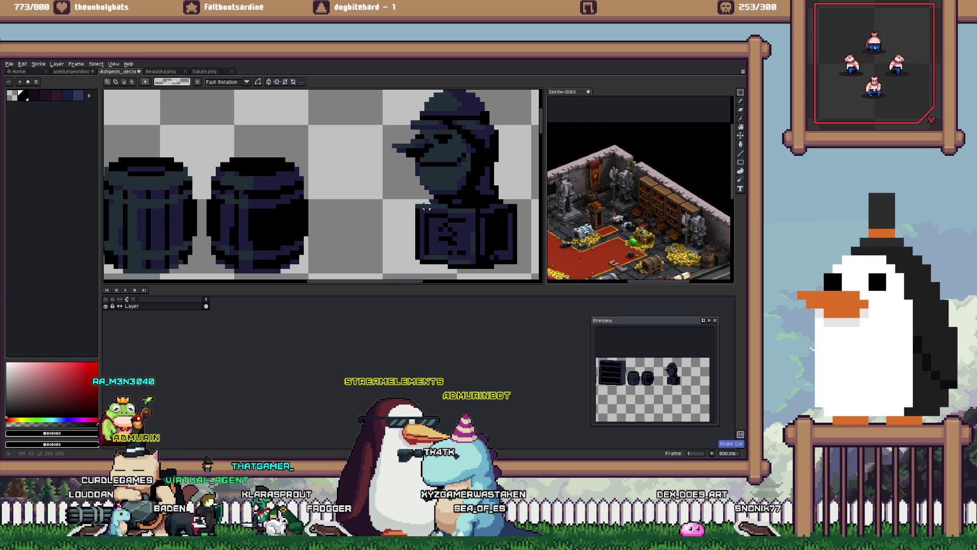
left_click_drag(426, 206, 403, 270)
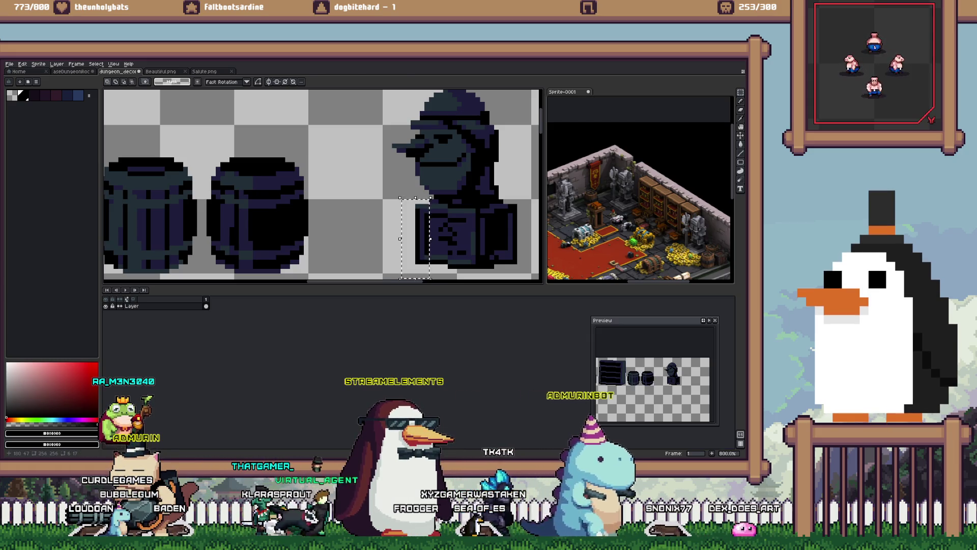
left_click_drag(507, 197, 519, 275)
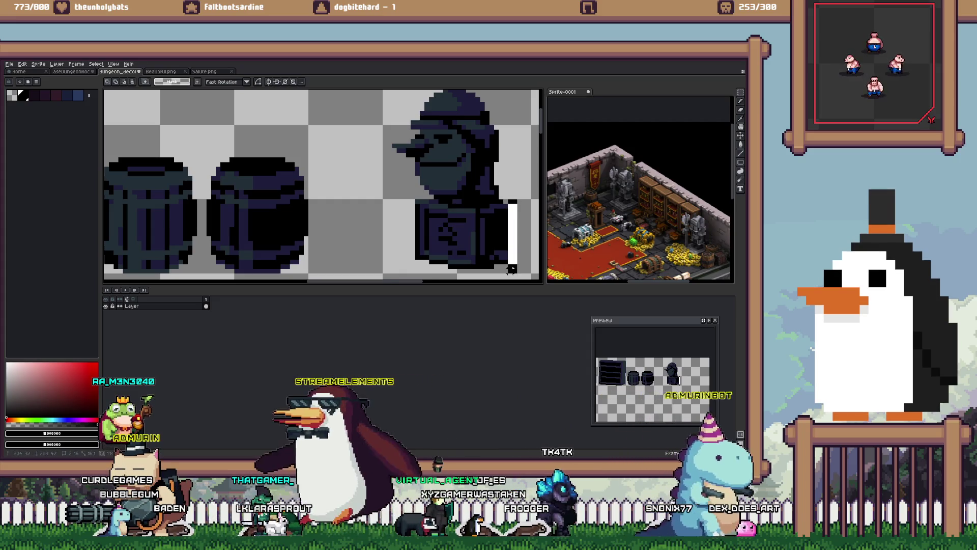
key("ctrl+d")
key("b")
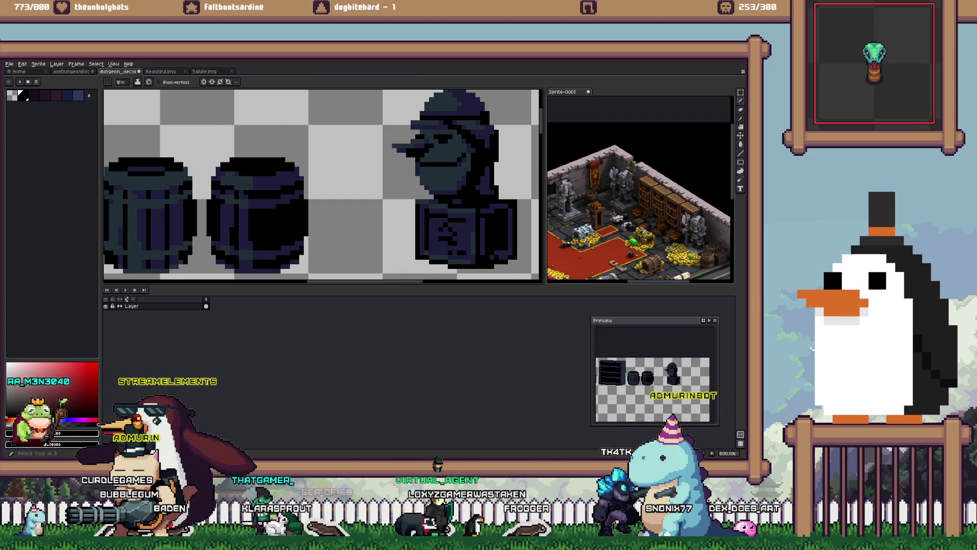
scroll(377, 235, "down", 3)
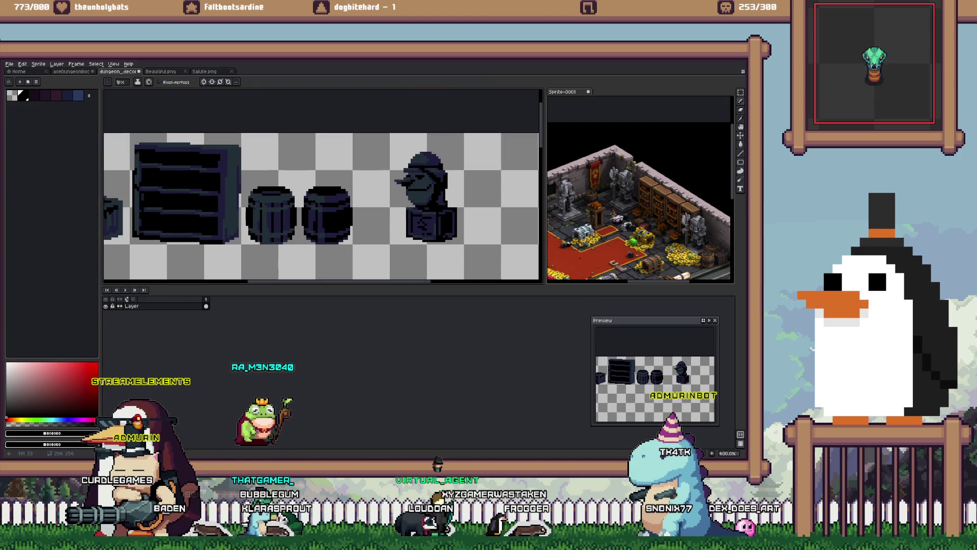
scroll(377, 235, "up", 2)
Step: Move the whole knight bust about 114 px left and commit it in place
key("m")
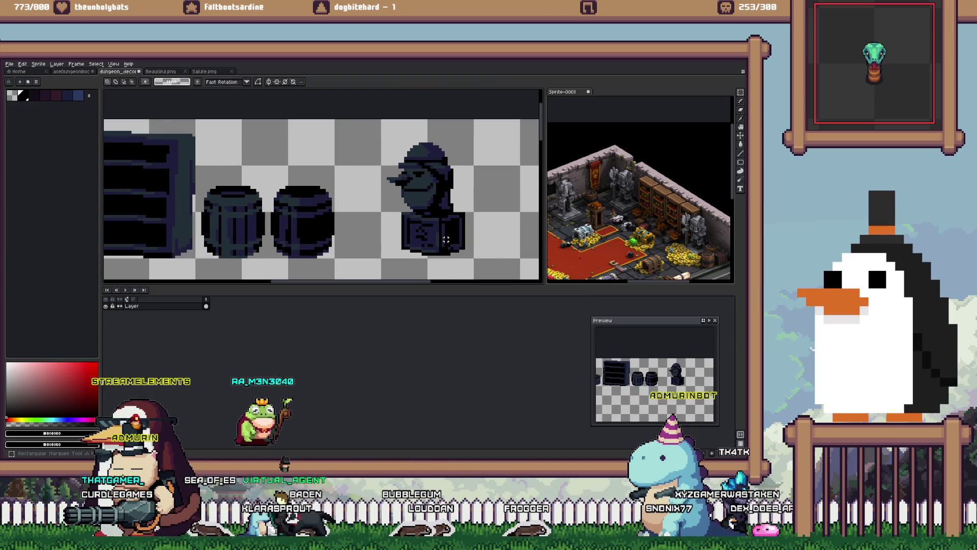
left_click_drag(382, 120, 472, 257)
left_click_drag(420, 161, 362, 161)
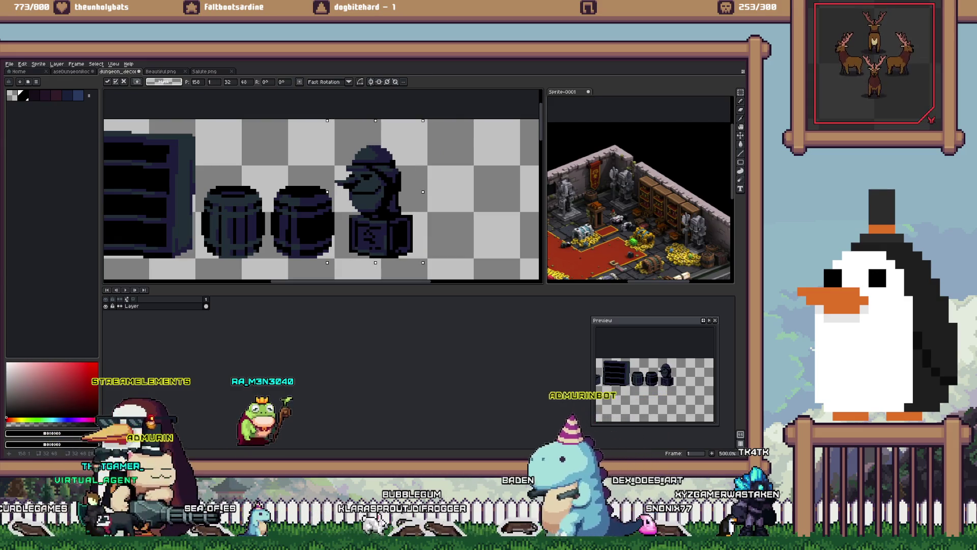
scroll(347, 199, "up", 1)
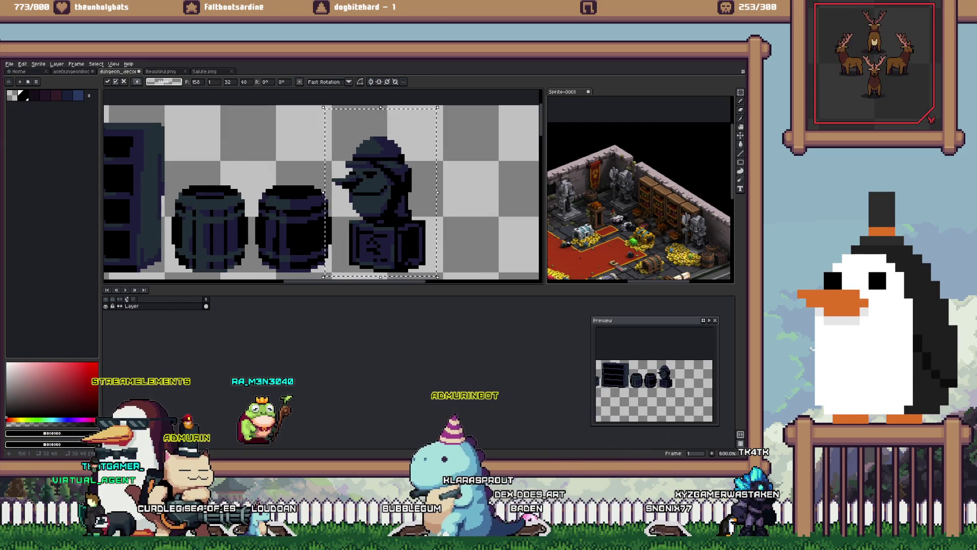
key("ctrl+d")
Step: Select the bust's head and nudge it 2 px to the right
left_click_drag(414, 220, 337, 121)
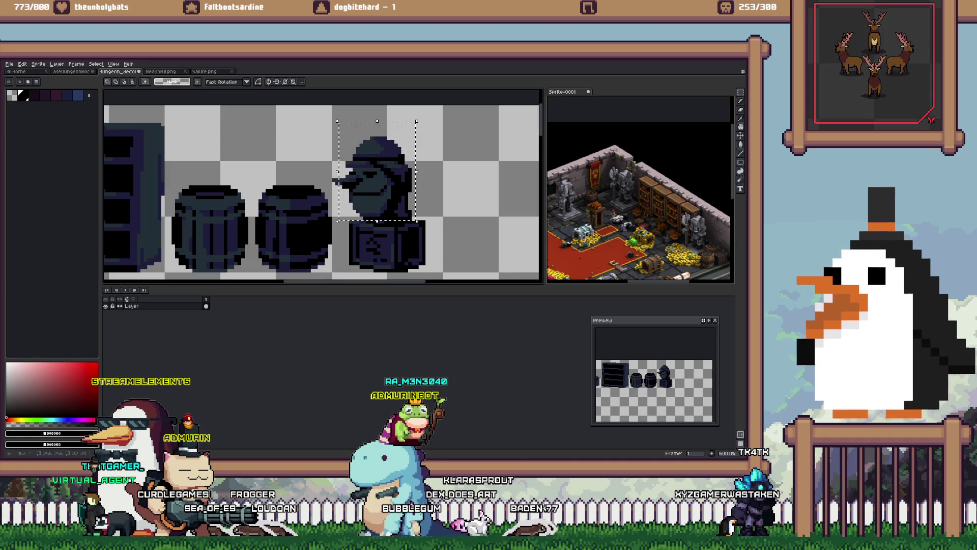
scroll(346, 175, "up", 2)
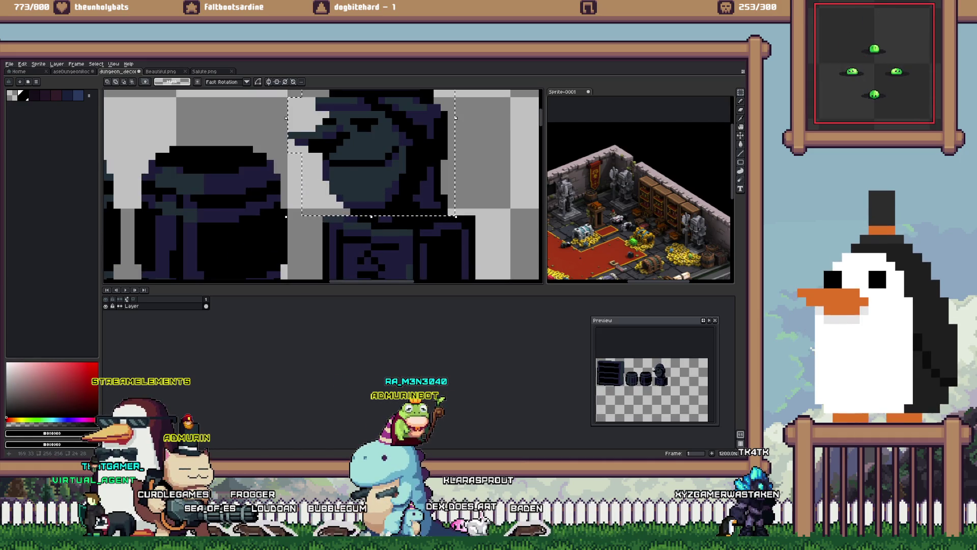
key("Right")
key("Right")
key("ctrl+d")
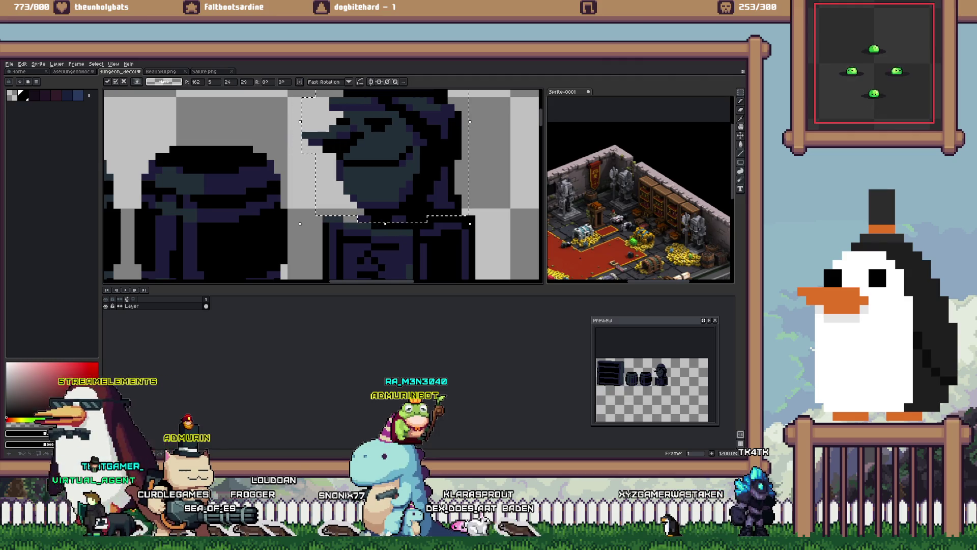
key("b")
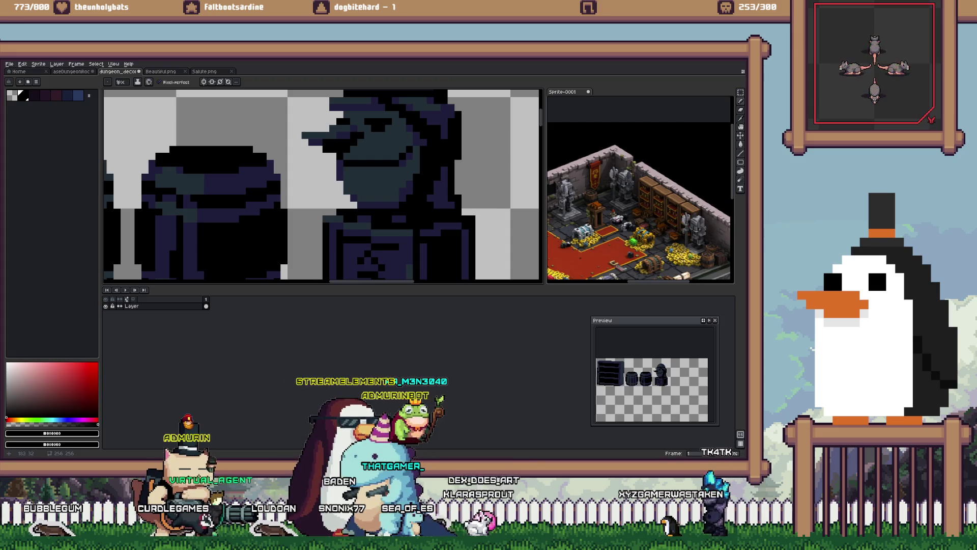
Step: Marquee a region across the bust and zoom to review the shifted head
scroll(444, 210, "down", 3)
key("m")
scroll(456, 205, "down", 1)
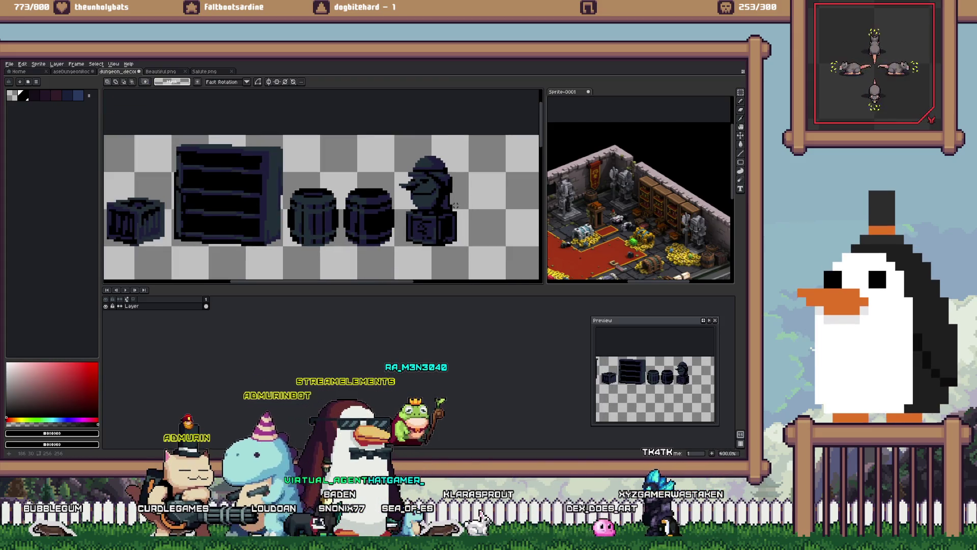
left_click_drag(488, 212, 412, 199)
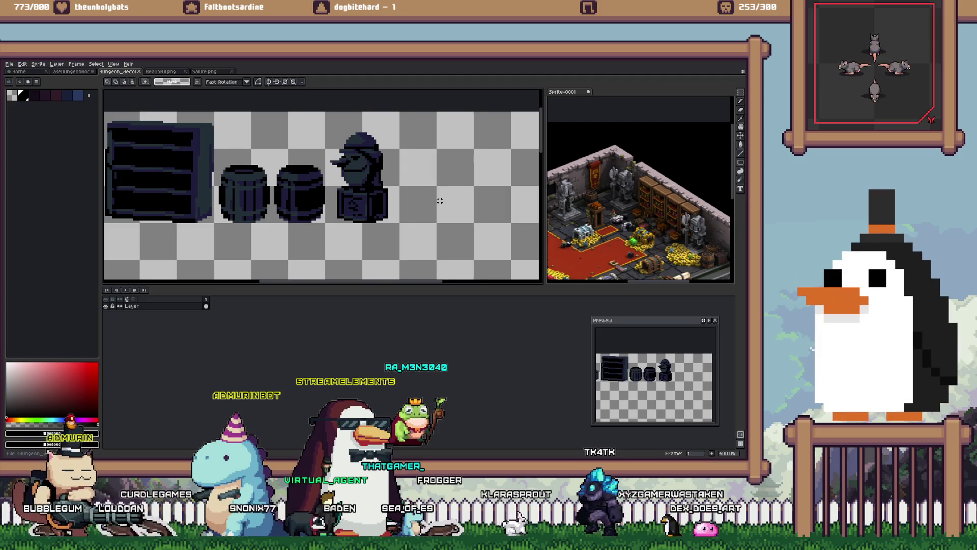
scroll(389, 187, "up", 2)
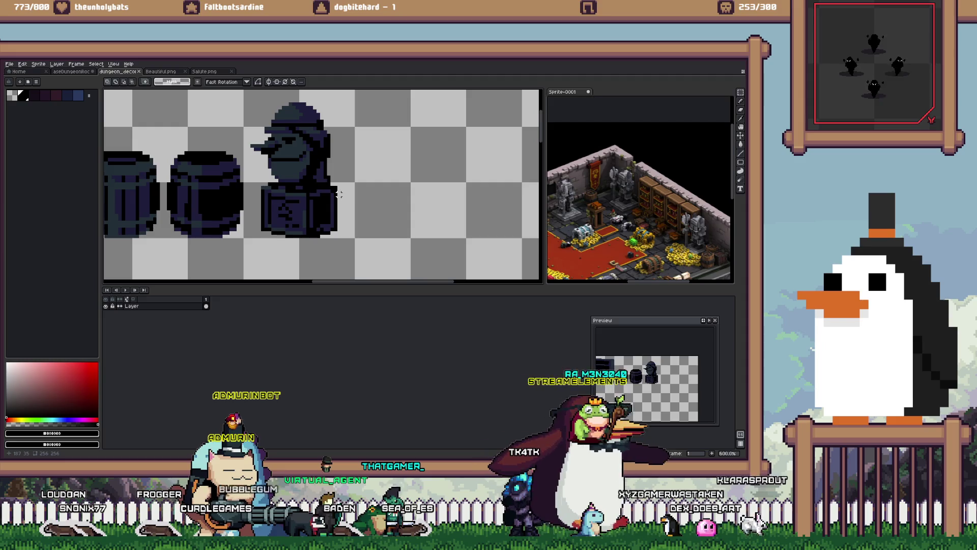
scroll(266, 119, "down", 1)
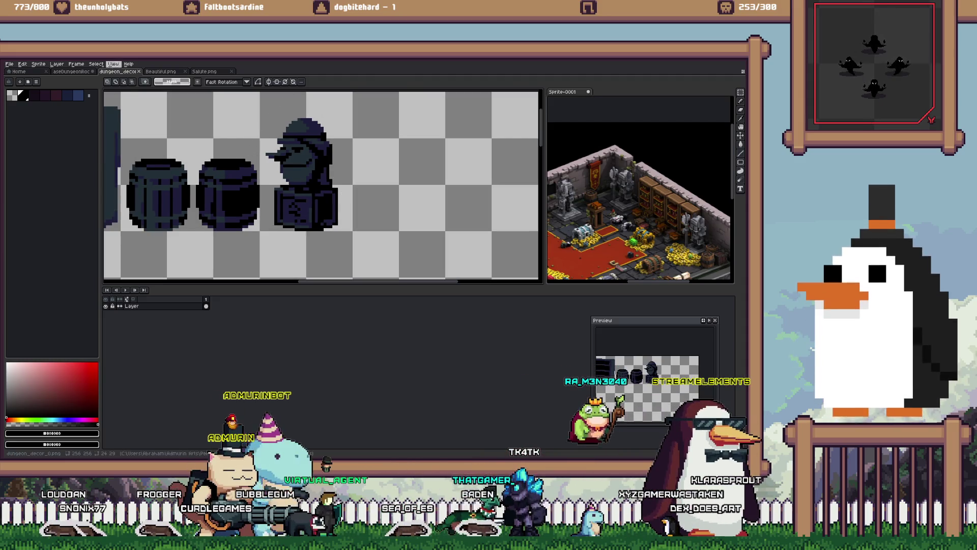
key("ctrl+shift+Tab")
Step: Zoom in and out on the dungeon room mockup to inspect the placed decor pieces
scroll(244, 197, "down", 2)
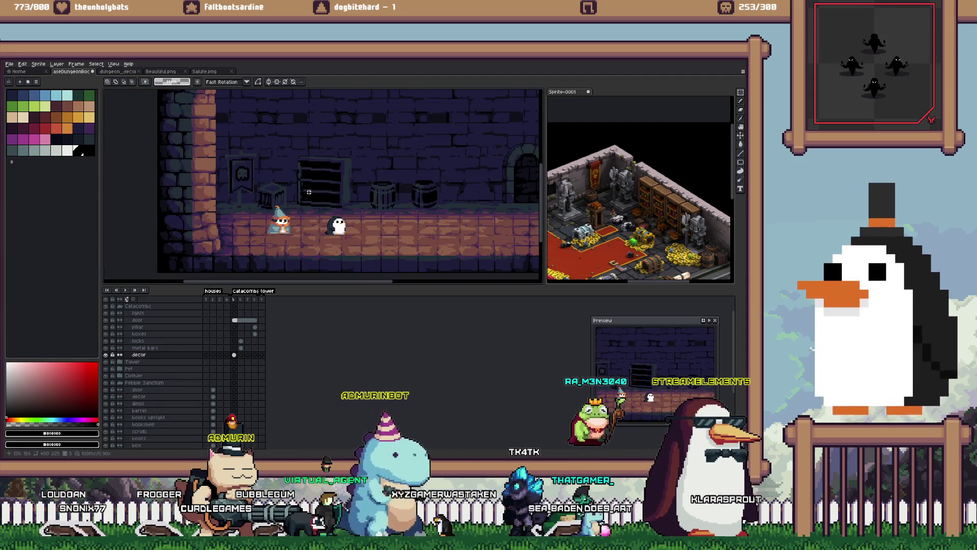
scroll(244, 198, "up", 2)
scroll(245, 197, "up", 1)
scroll(240, 204, "down", 2)
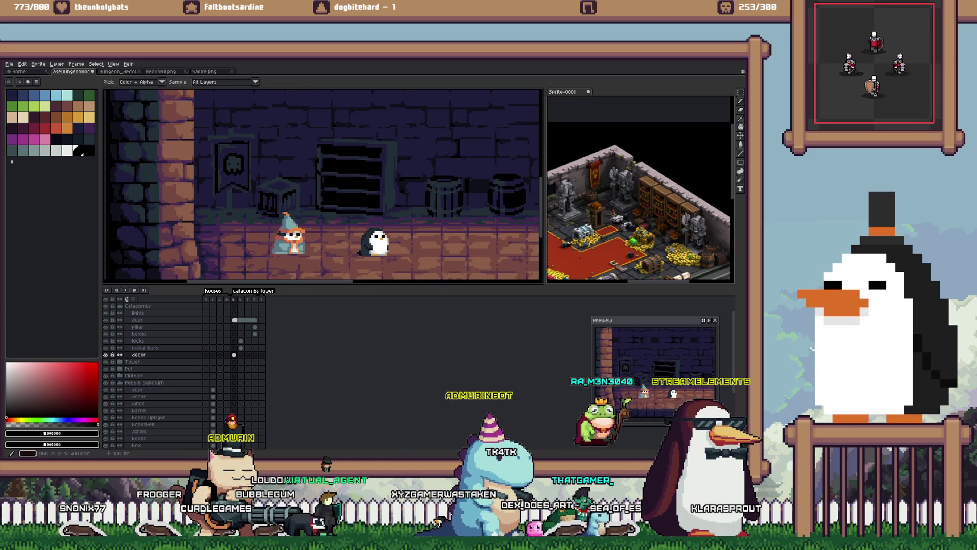
scroll(226, 214, "up", 2)
key("b")
scroll(225, 214, "down", 2)
scroll(226, 214, "up", 2)
scroll(226, 214, "down", 3)
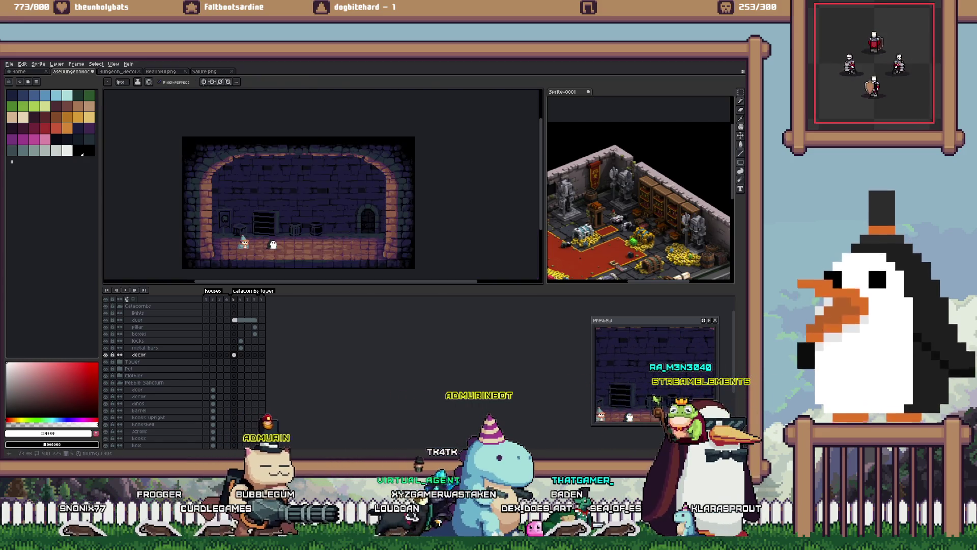
scroll(224, 169, "up", 2)
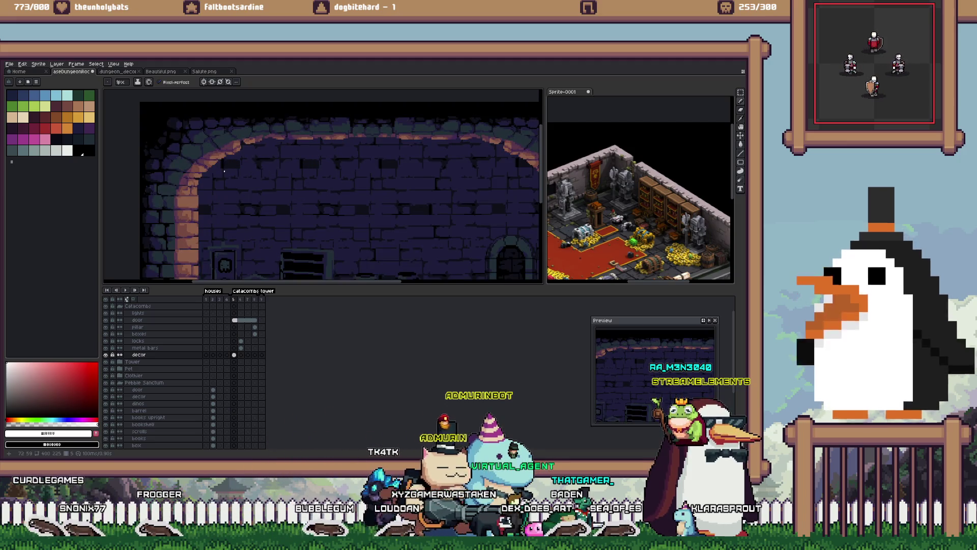
scroll(219, 247, "down", 1)
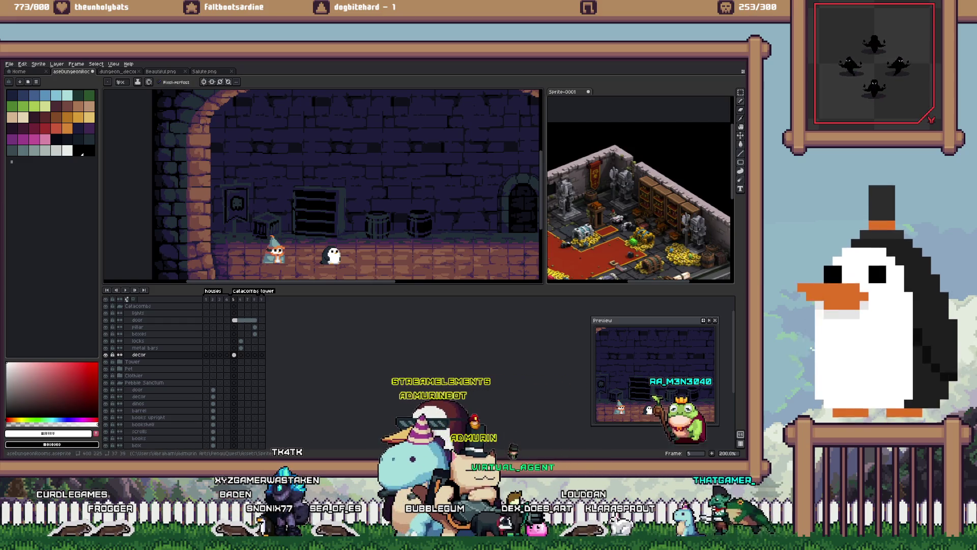
key("alt+Tab")
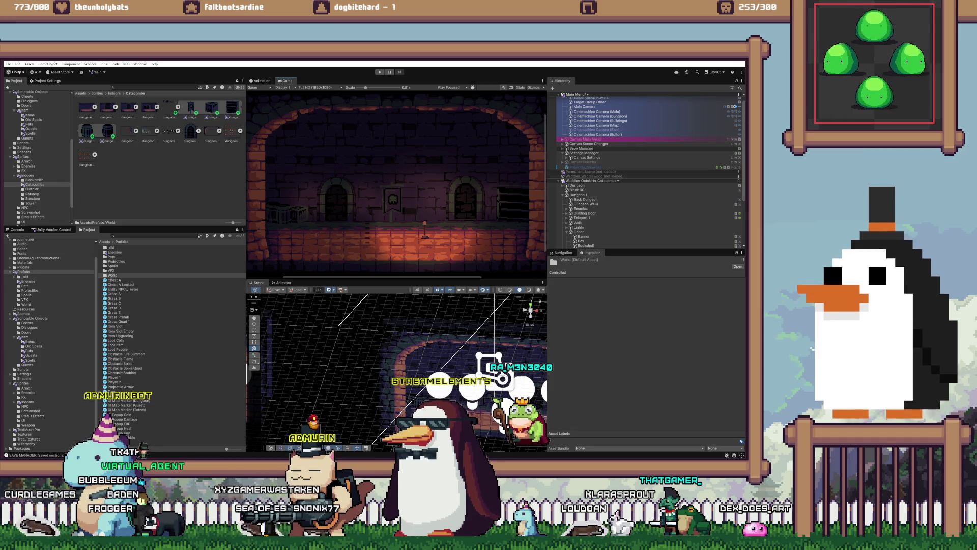
Step: Select the Statue in Unity's dungeon scene and lower the Game view scale to inspect it
left_click(191, 132)
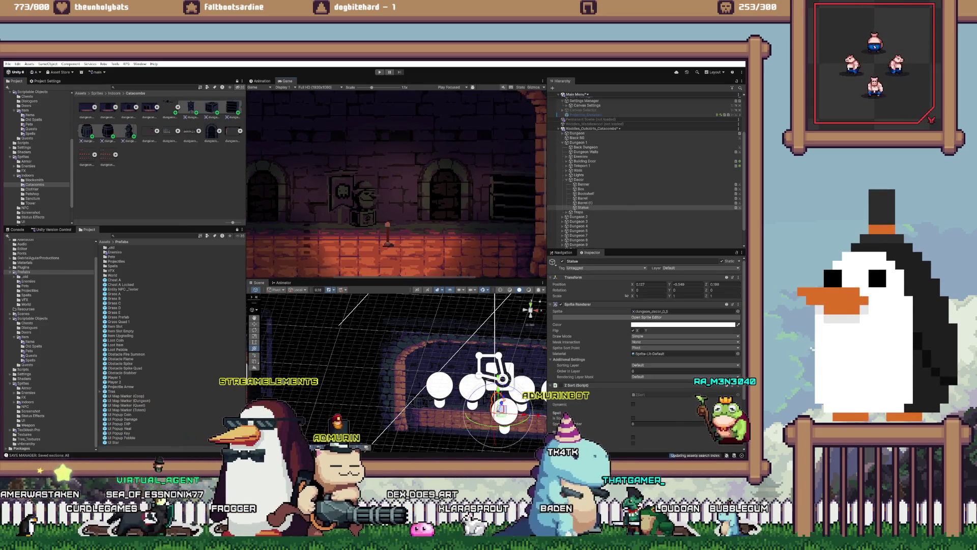
scroll(396, 183, "down", 2)
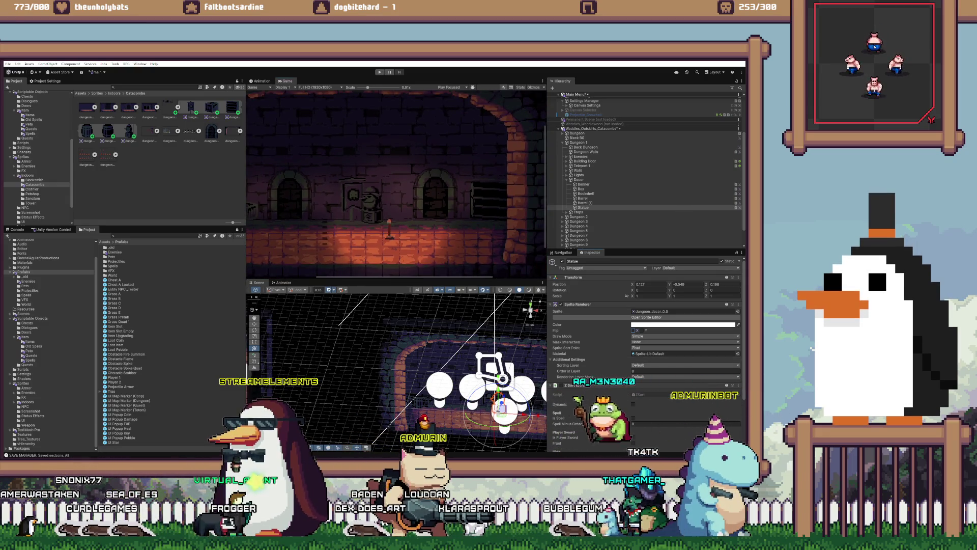
key("alt+Tab")
Step: Marquee-select the bust and flip it horizontally so it faces right
key("m")
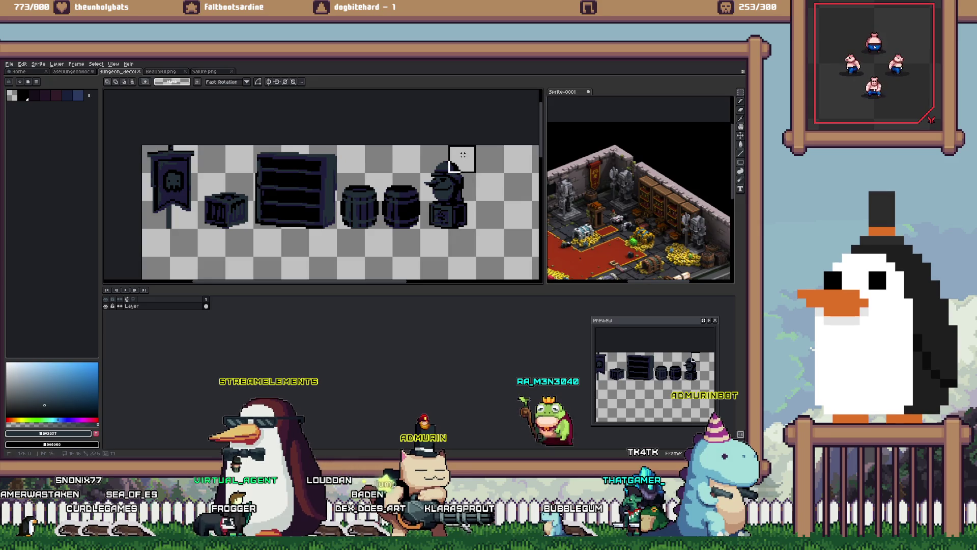
scroll(423, 189, "up", 3)
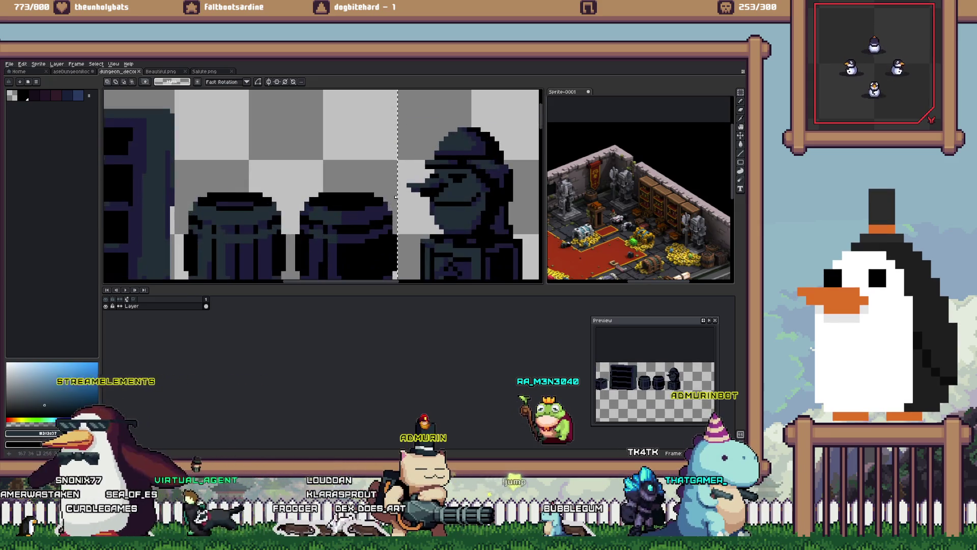
scroll(397, 197, "down", 2)
mouse_move(411, 148)
left_mouse_down()
mouse_move(489, 267)
mouse_move(485, 256)
left_mouse_up()
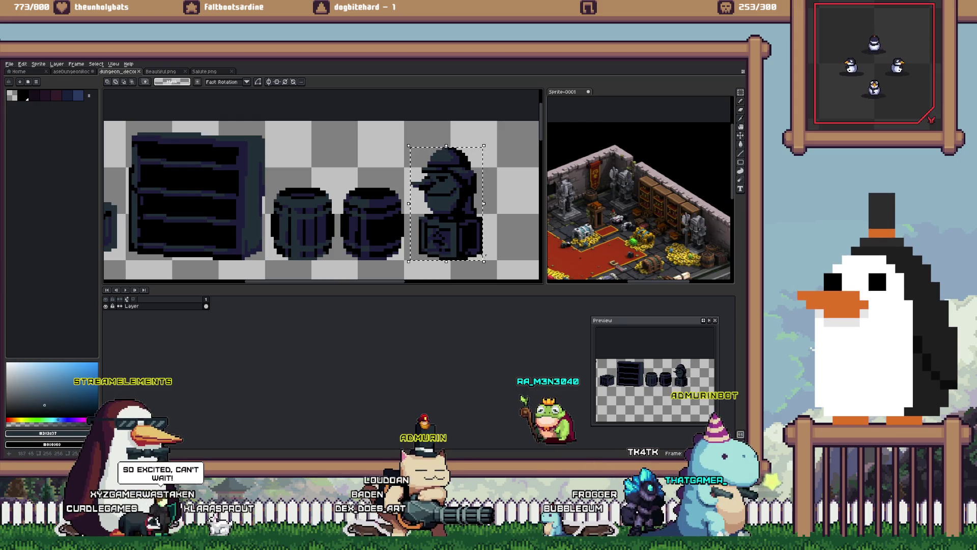
key("shift+h")
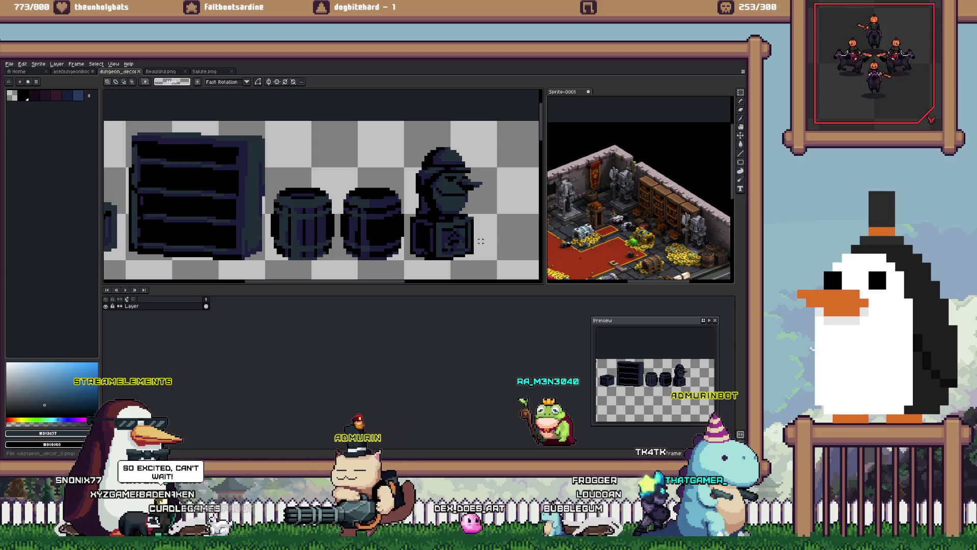
key("alt+Tab")
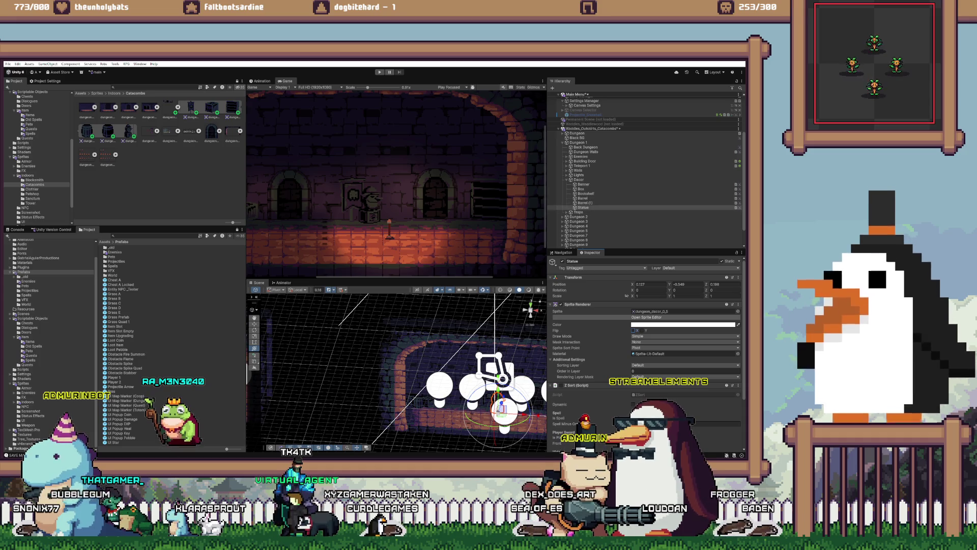
Step: Scroll the Game view scale down and back up to 1.1x
scroll(396, 181, "down", 2)
scroll(396, 181, "down", 2)
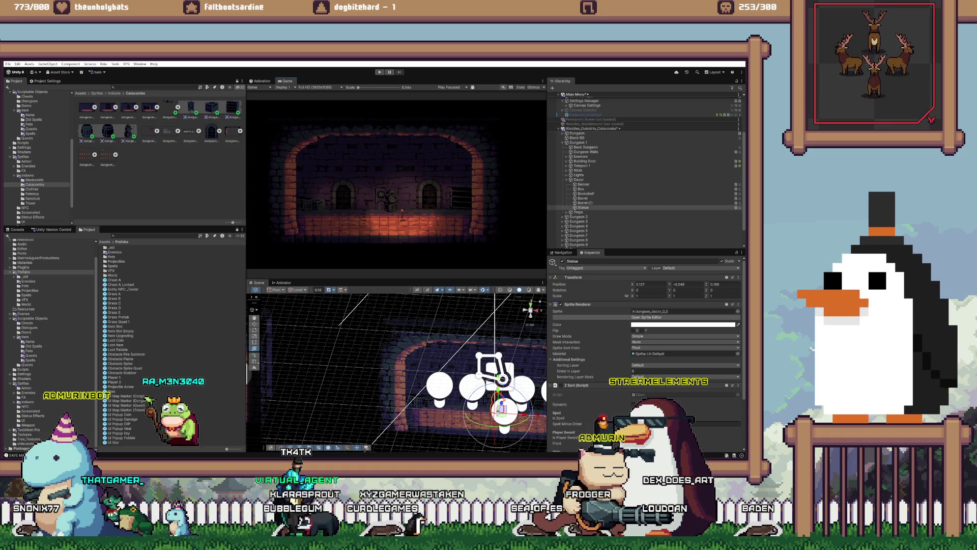
scroll(396, 183, "up", 5)
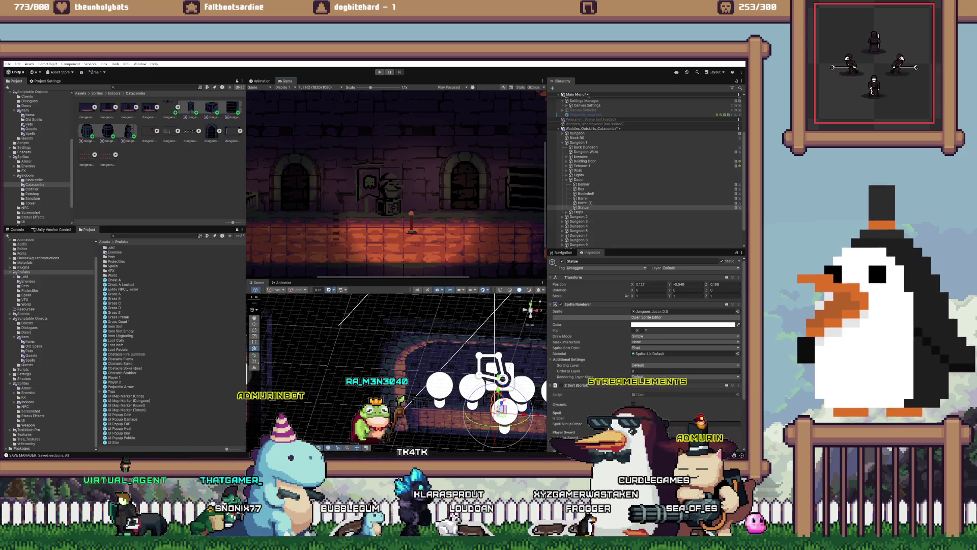
key("alt+Tab")
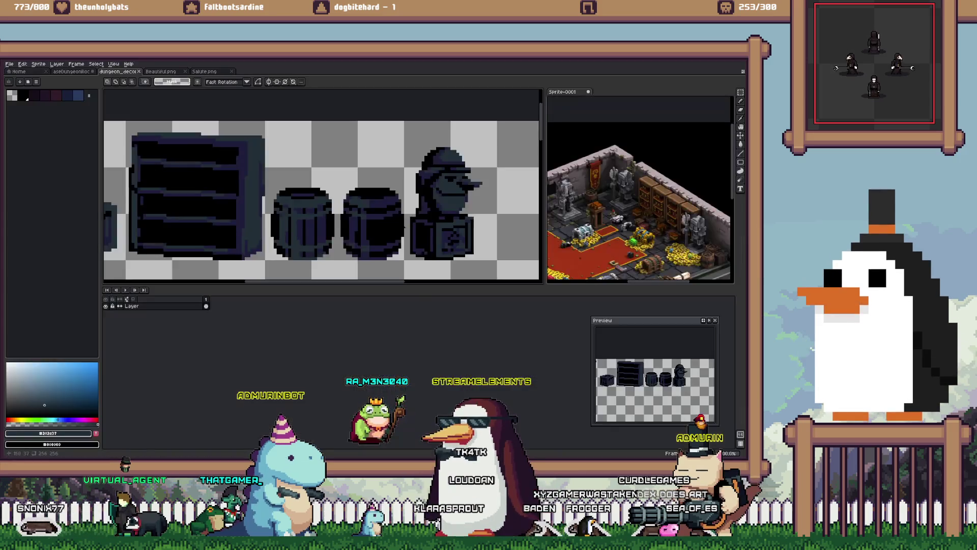
Step: Recolour a black bottom row of pixels dark blue and save the decor sheet
scroll(403, 226, "down", 3)
scroll(372, 207, "up", 8)
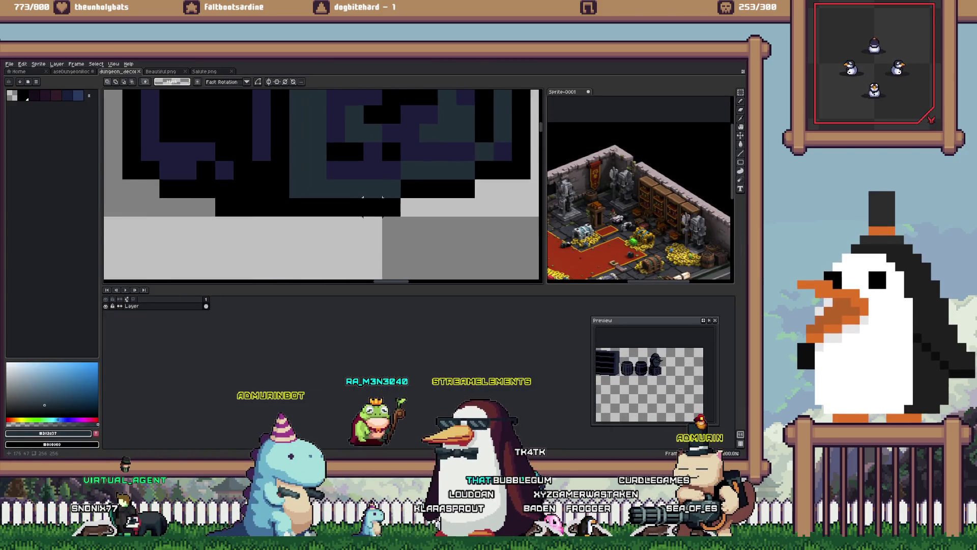
scroll(373, 207, "down", 1)
key("b")
left_click(373, 207, "alt")
left_click_drag(379, 192, 446, 193)
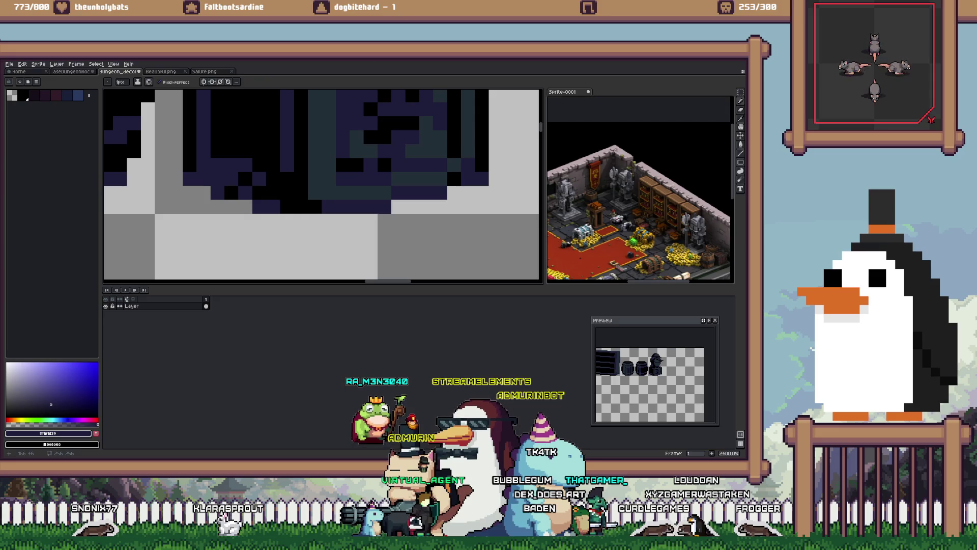
key("ctrl+s")
scroll(373, 207, "down", 9)
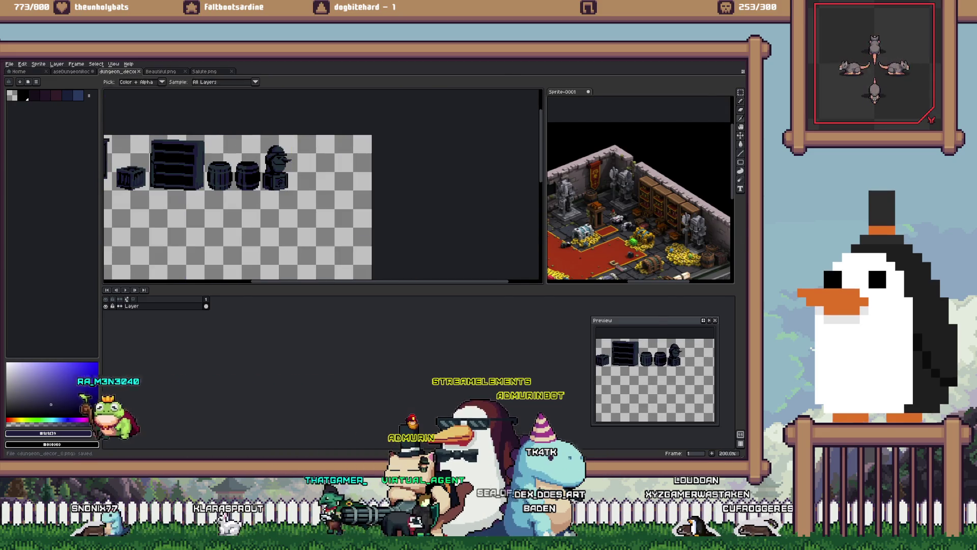
key("alt+Tab")
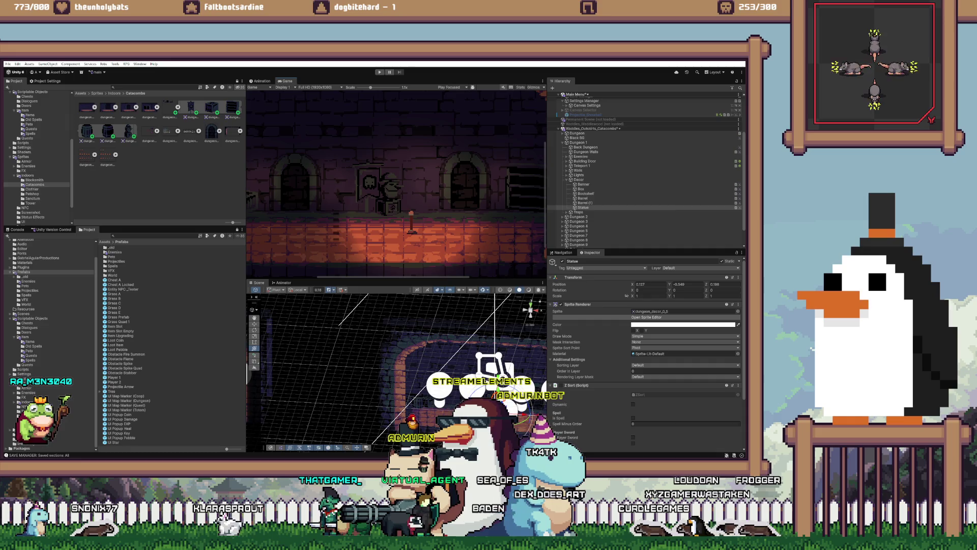
Step: Select the black pixels across the sprites, deselect, and save the sheet again
key("alt+Tab")
scroll(153, 178, "up", 3)
scroll(220, 214, "up", 2)
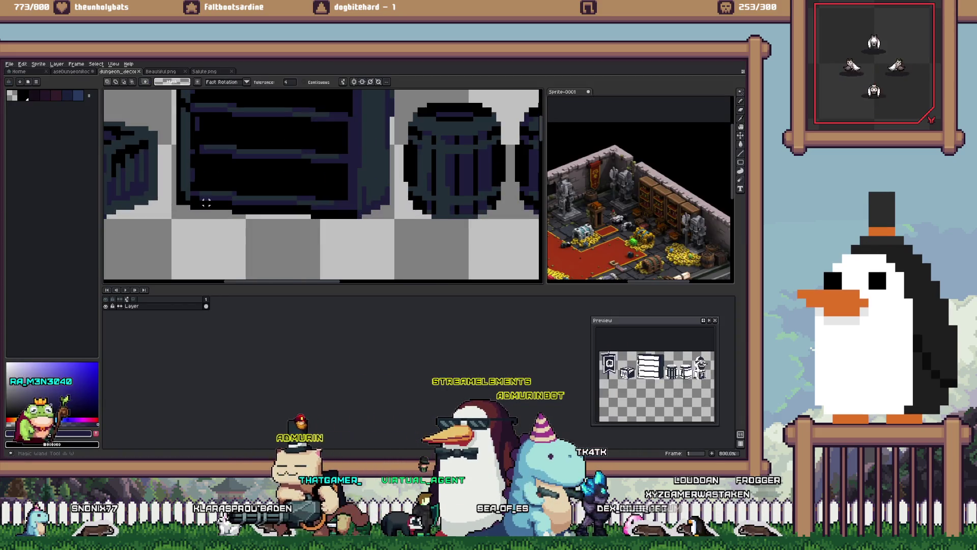
left_click(220, 214)
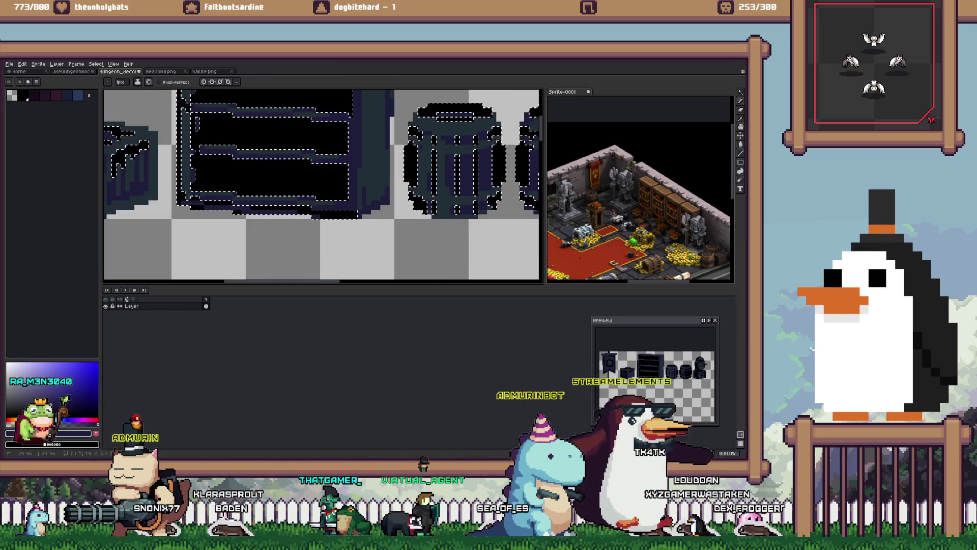
key("v")
scroll(371, 224, "down", 4)
key("ctrl+d")
key("b")
key("ctrl+s")
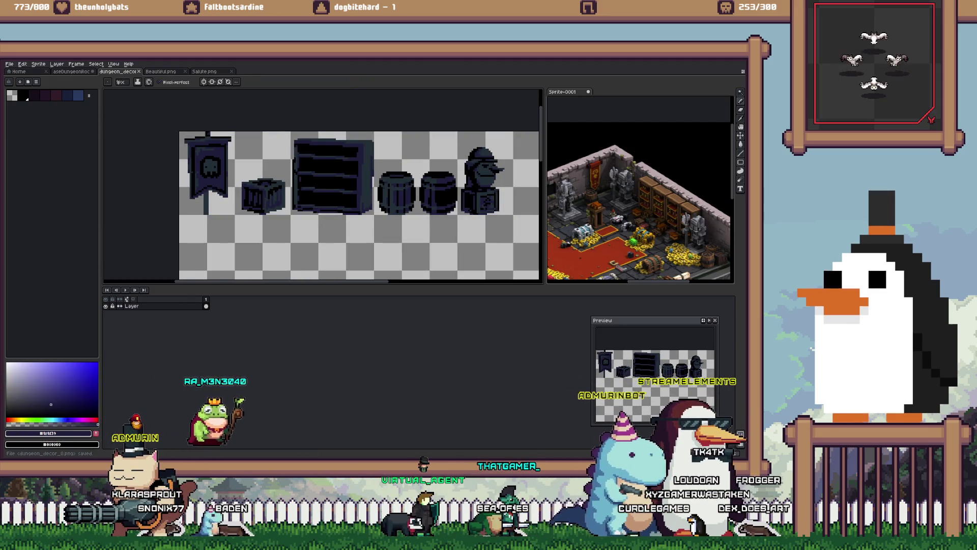
Step: Eyedrop black from the sprite as the drawing colour and zoom out over the sheet
scroll(208, 210, "up", 6)
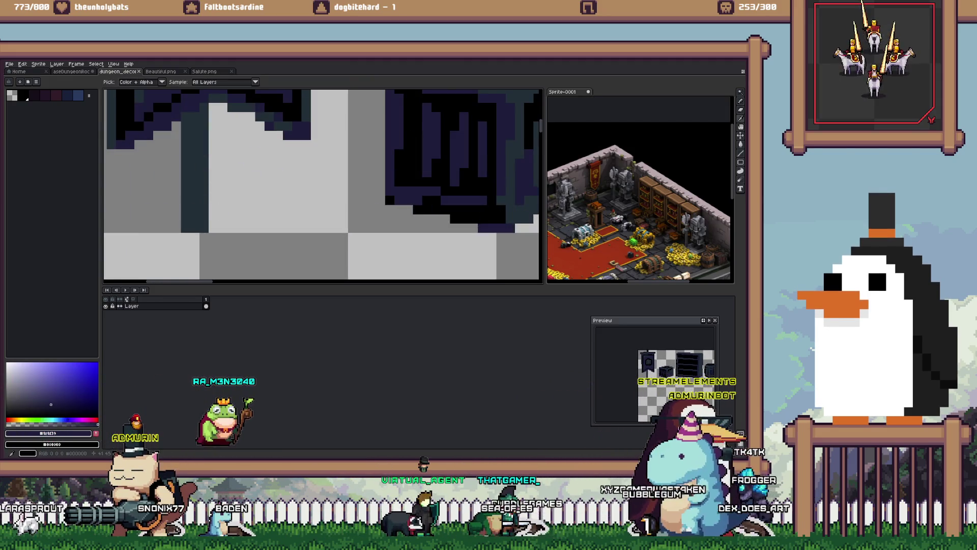
left_click(435, 209, "alt")
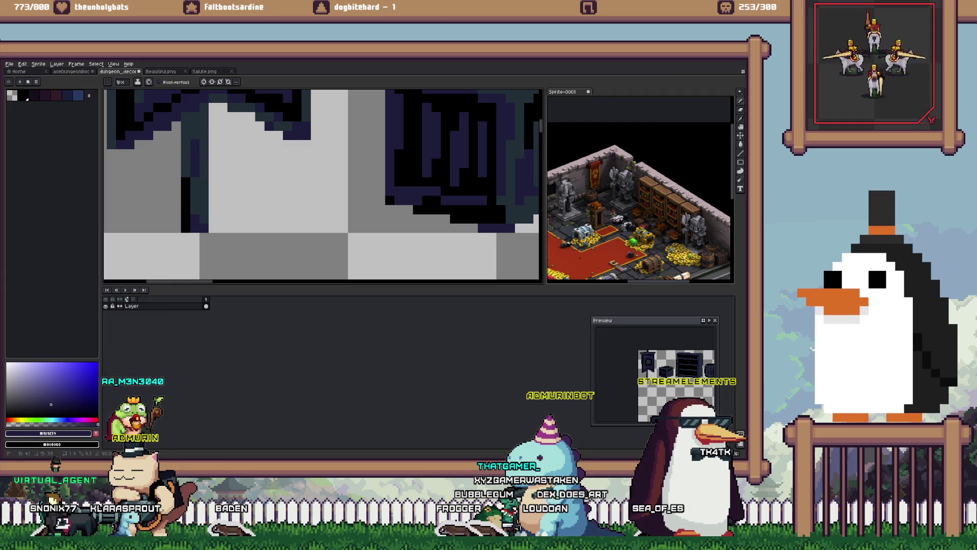
left_click(187, 158, "alt")
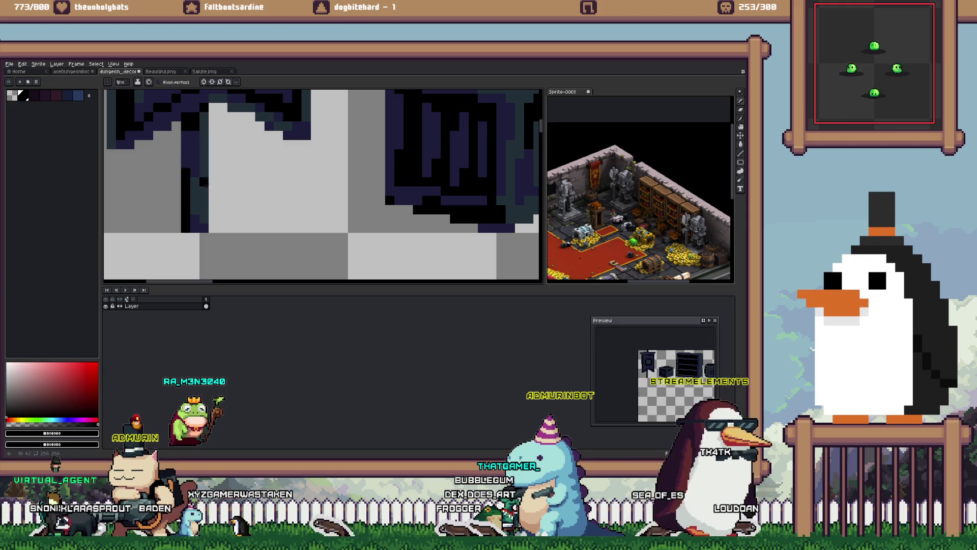
scroll(186, 168, "down", 4)
key("alt+Tab")
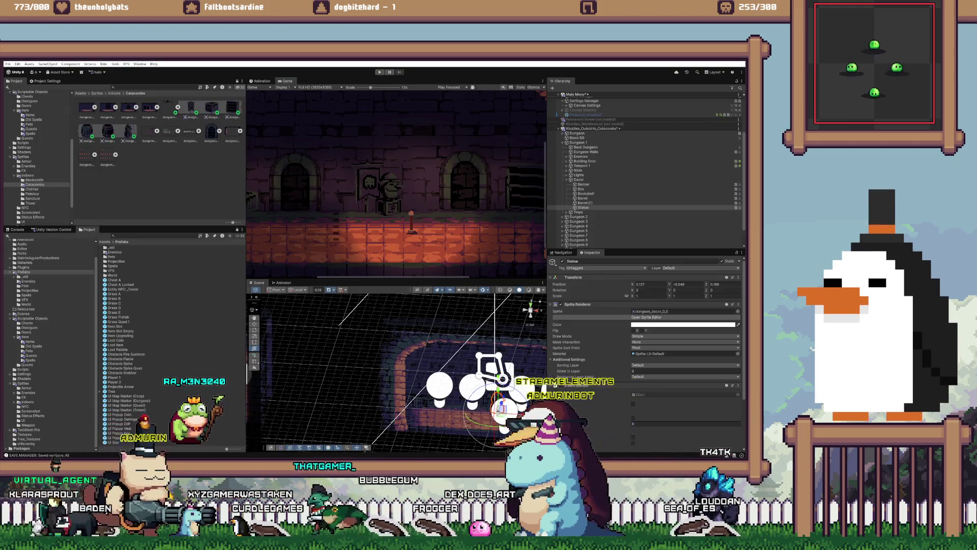
Step: Unload the Catacombs scene from the Hierarchy
scroll(396, 181, "down", 5)
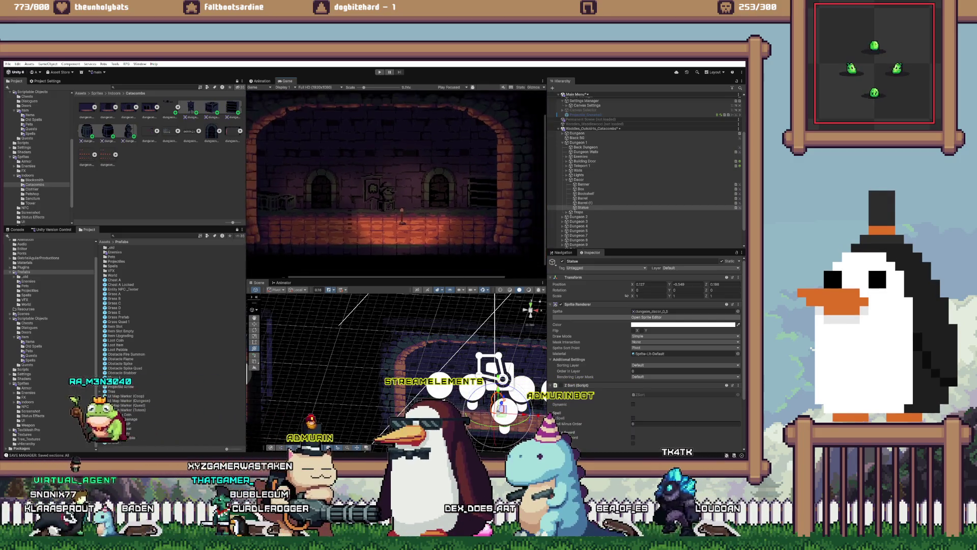
scroll(396, 182, "up", 2)
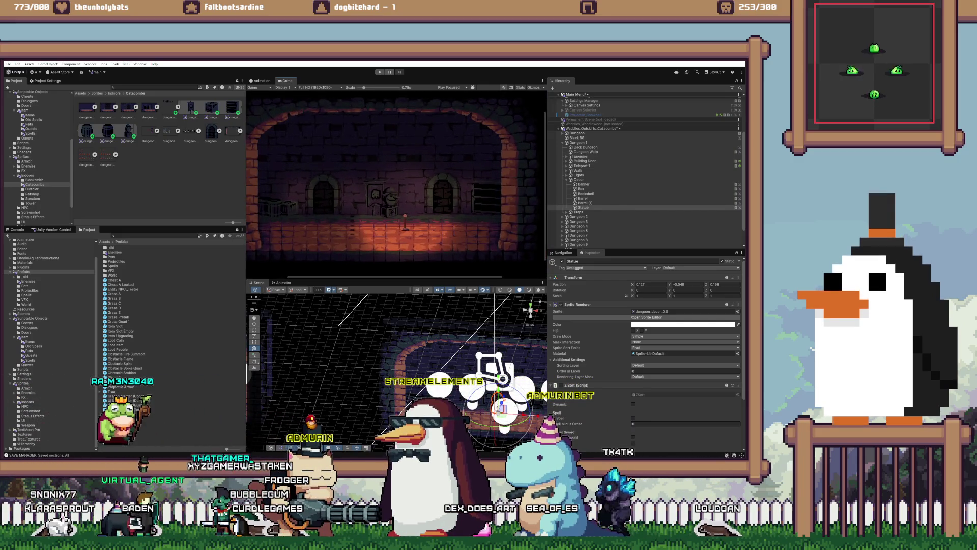
right_click(627, 129)
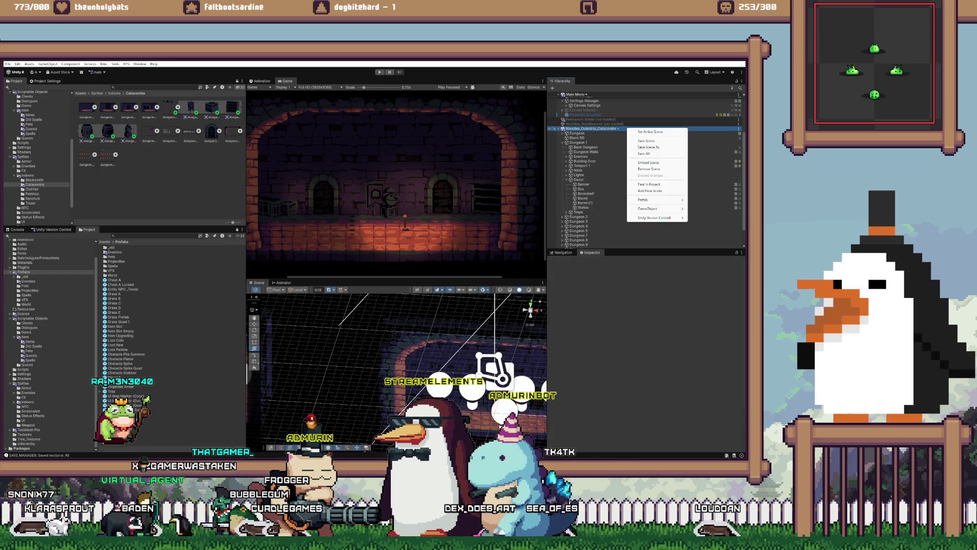
left_click(649, 162)
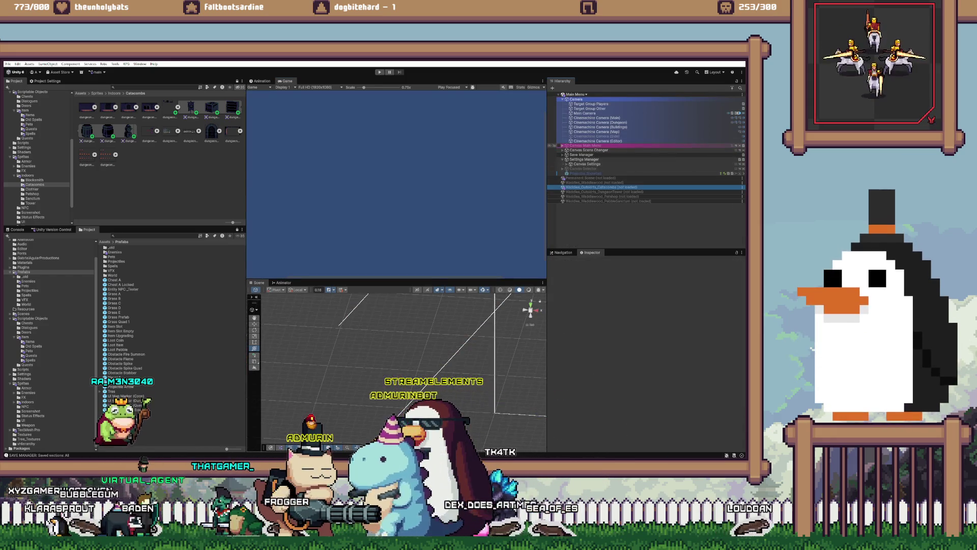
Step: Play-test the game, frame the Statue in the Scene view, then stop Play mode
left_click(380, 71)
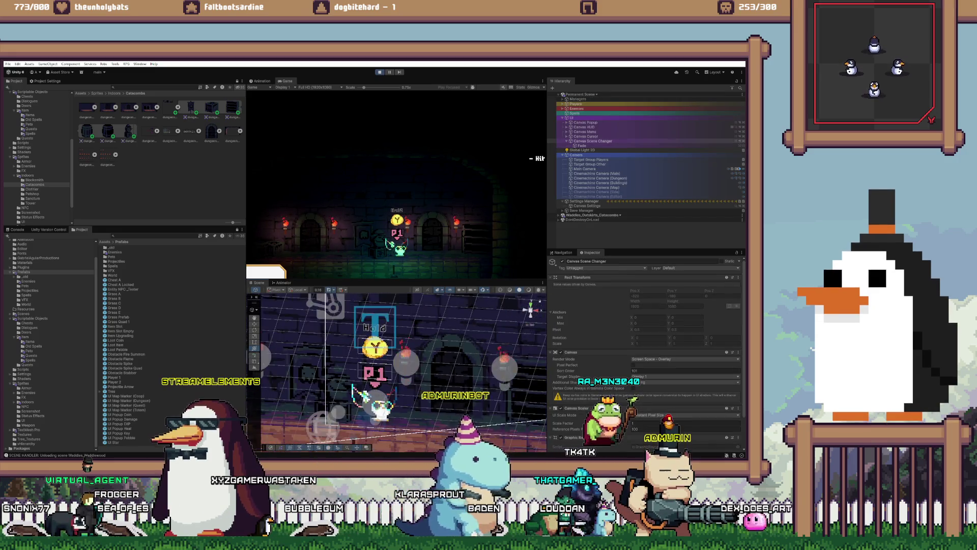
left_click(591, 174)
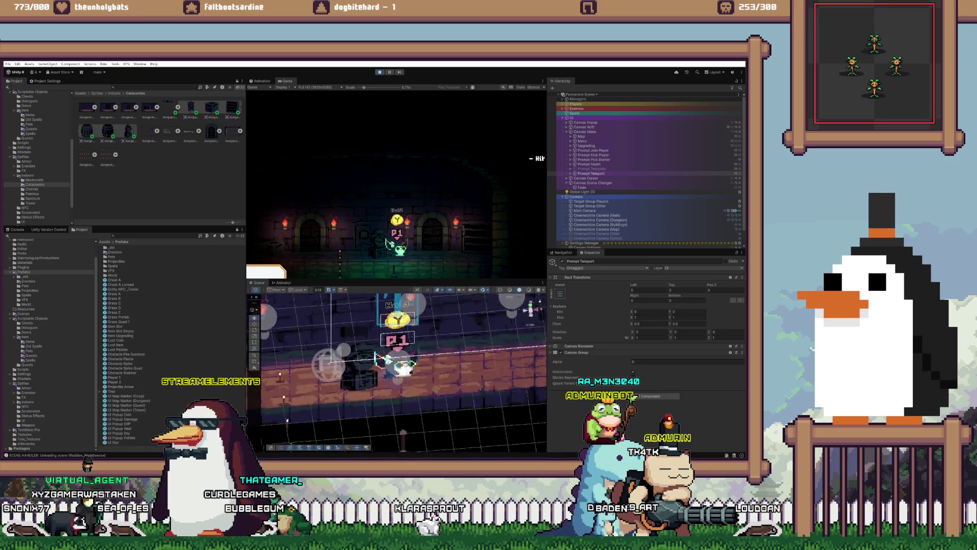
left_click(353, 378)
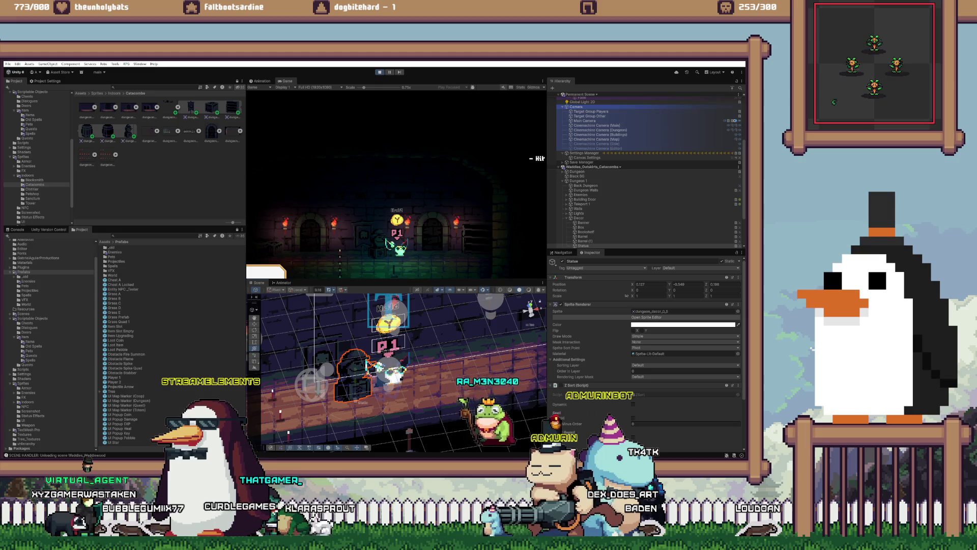
key("f")
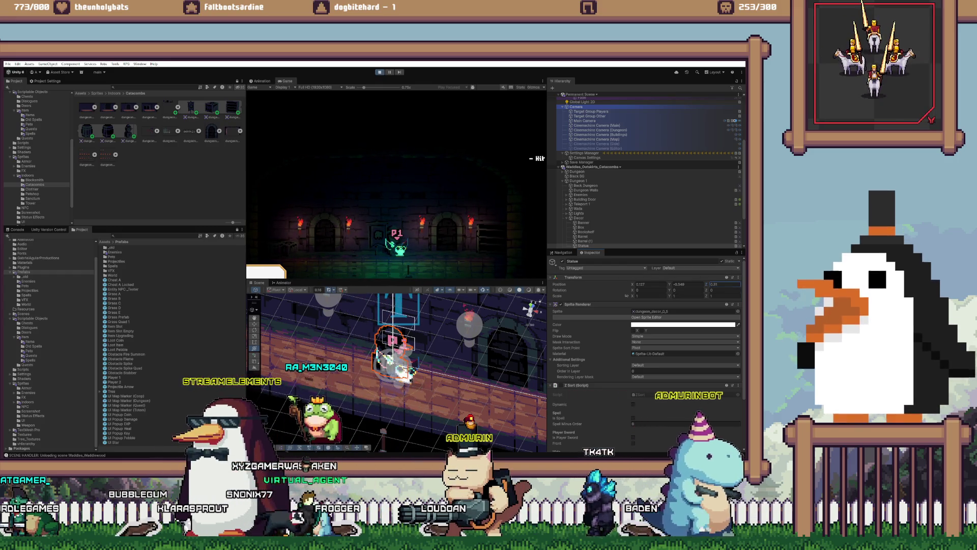
key("ctrl+p")
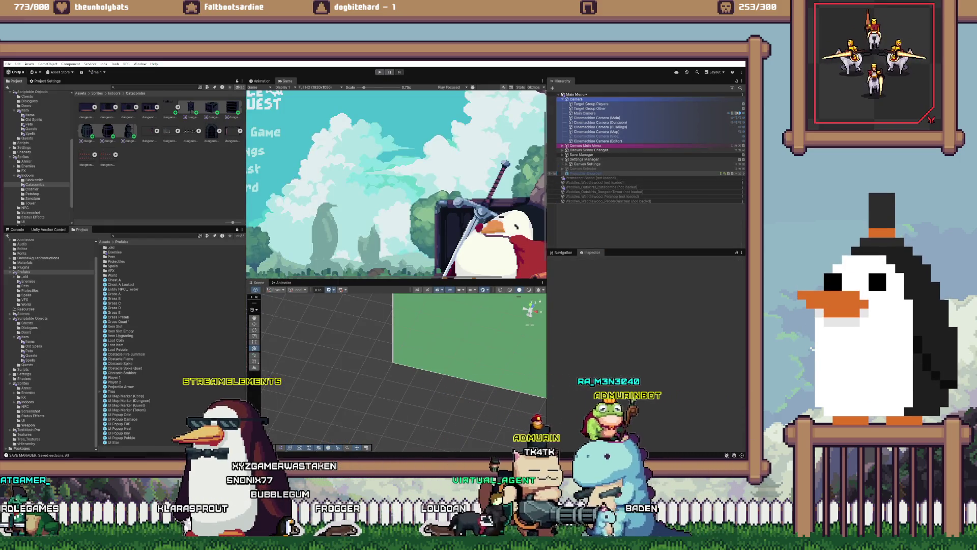
Step: Load the Catacombs scene back in and expand Dungeon 1's Decor objects
right_click(604, 187)
left_click(626, 210)
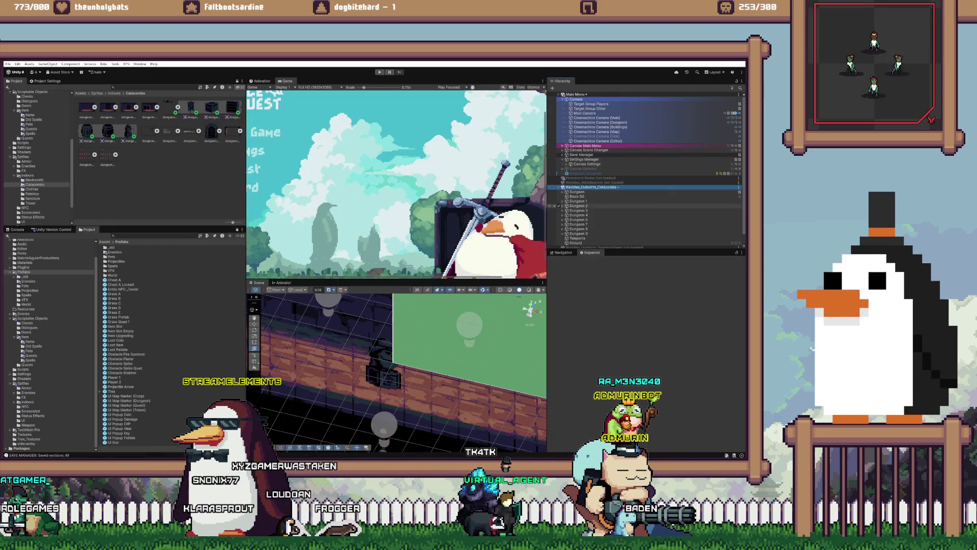
left_click(562, 206)
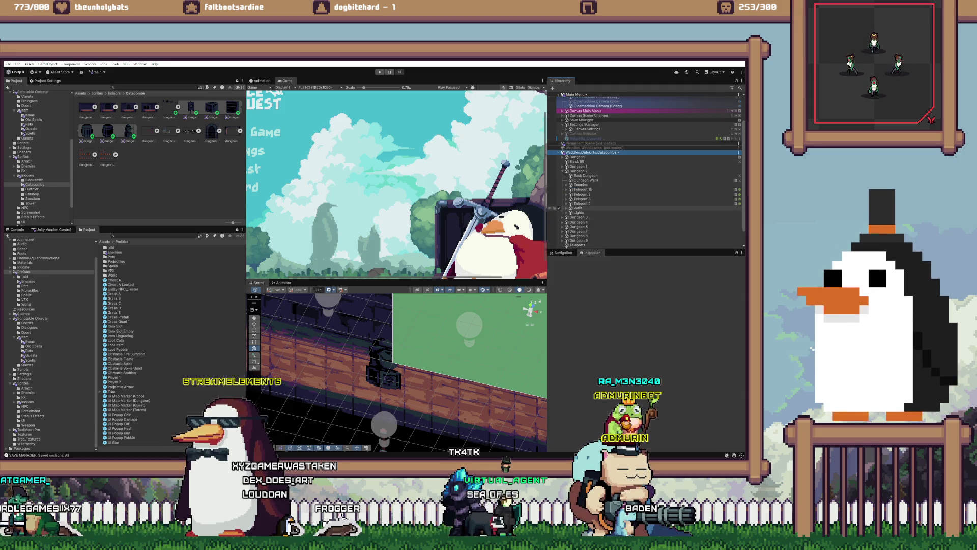
left_click(562, 171)
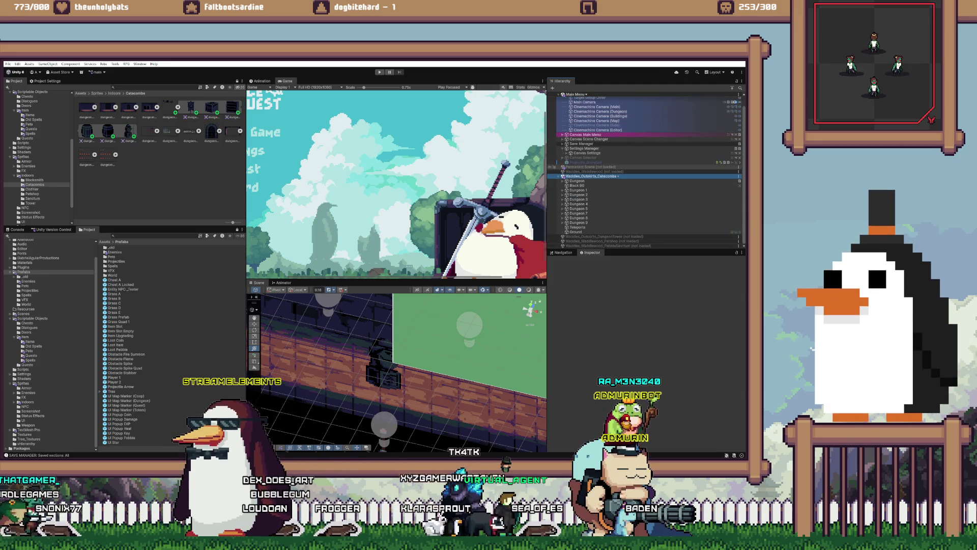
left_click(563, 190)
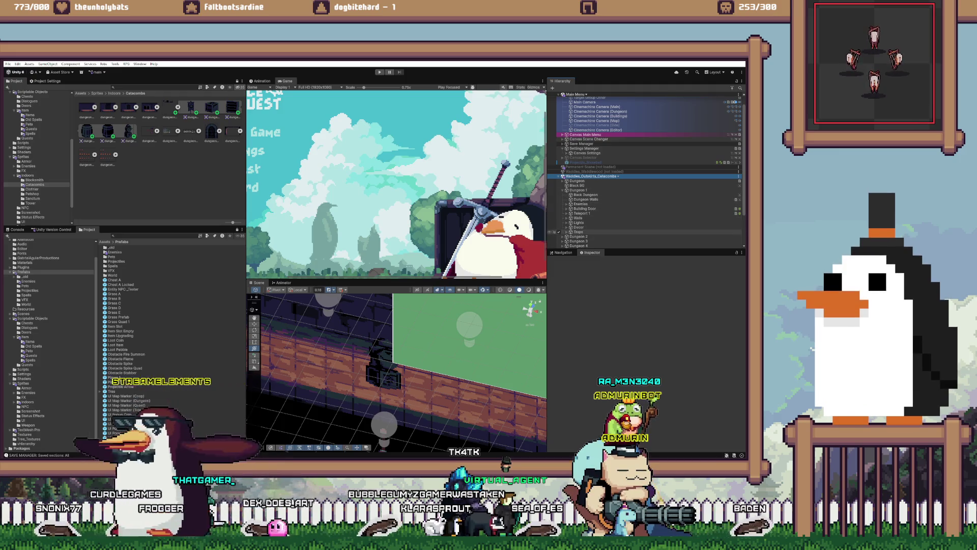
left_click(567, 227)
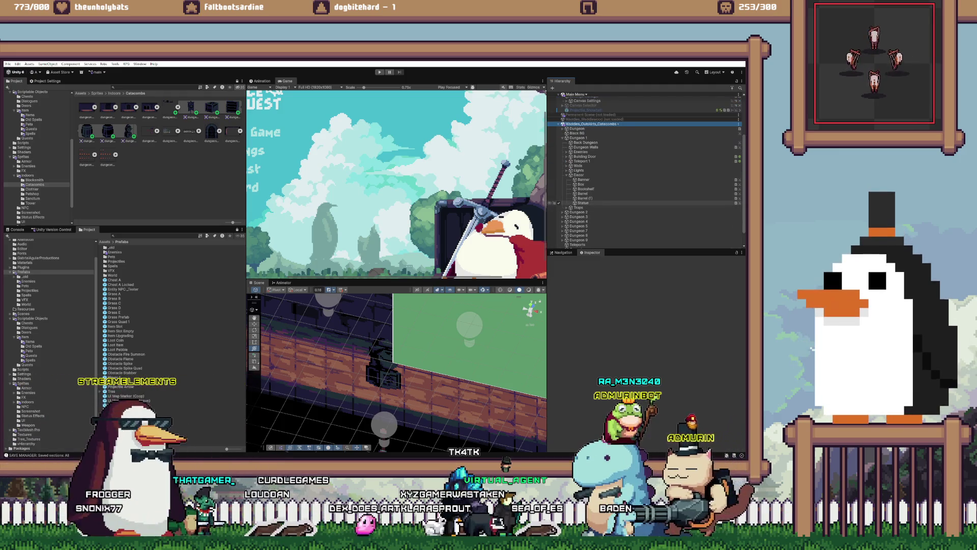
Step: Set the Statue's Position Z to 0.31 and switch the Scene view to 2D
left_click(583, 203)
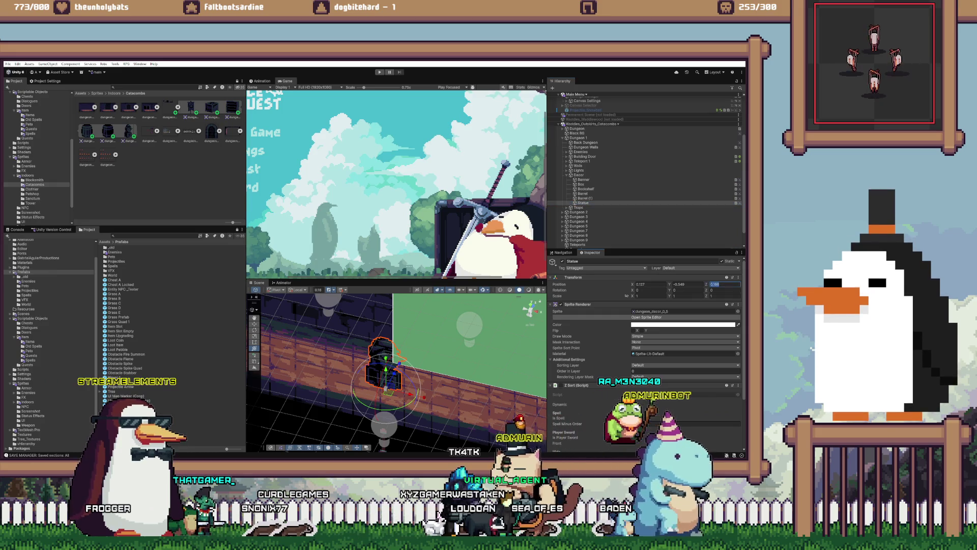
type("0.31")
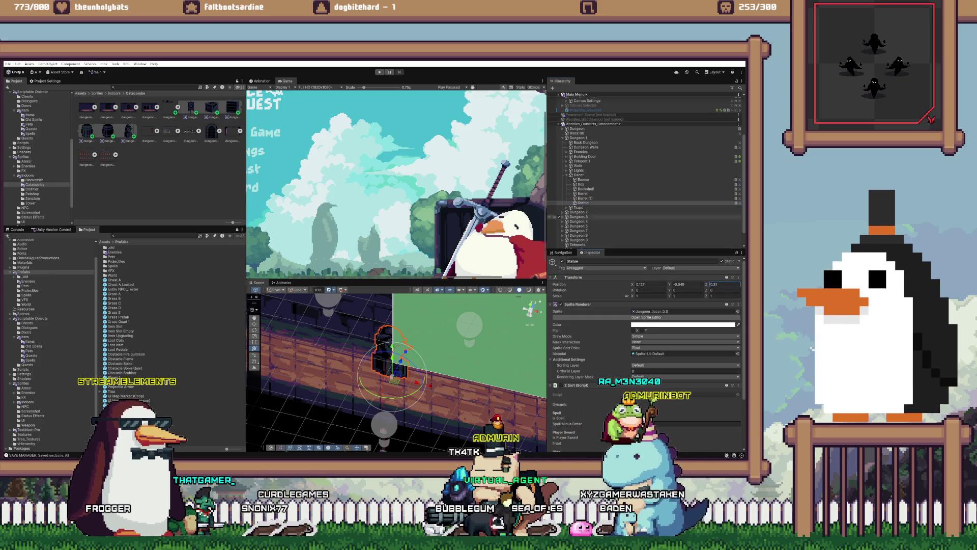
left_click(531, 309)
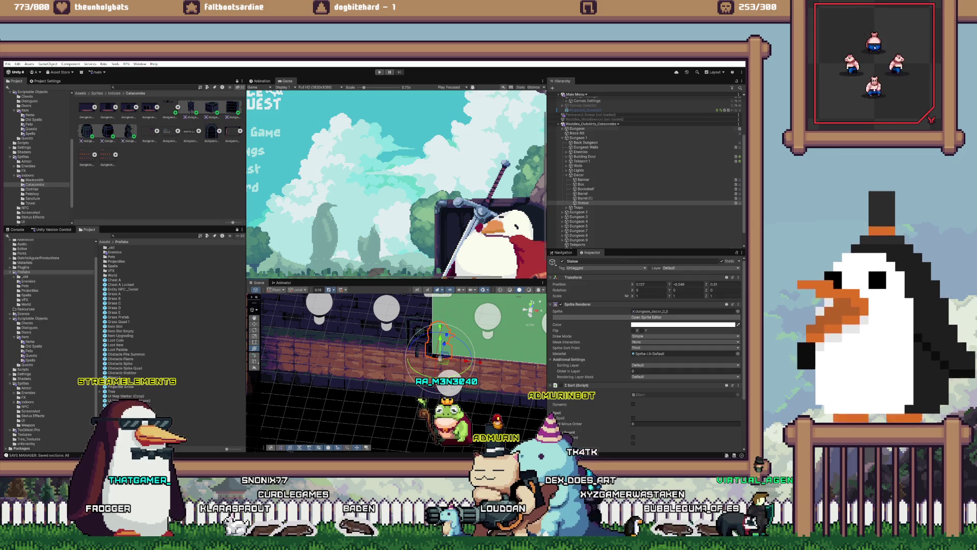
Step: Browse the project scene list, then reselect the Statue object
left_click(583, 202)
left_click(618, 123)
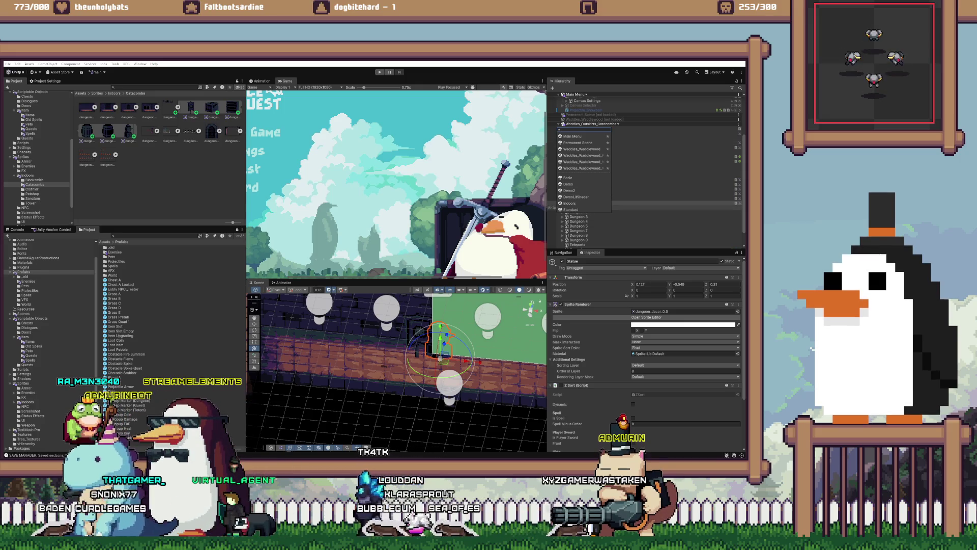
left_click(583, 198)
left_click(583, 202)
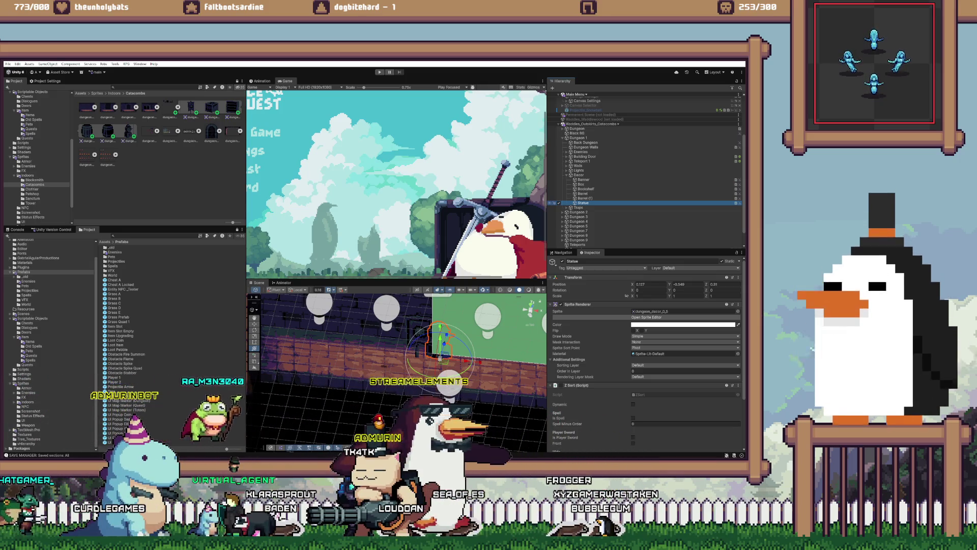
key("alt+Tab")
scroll(428, 193, "up", 3)
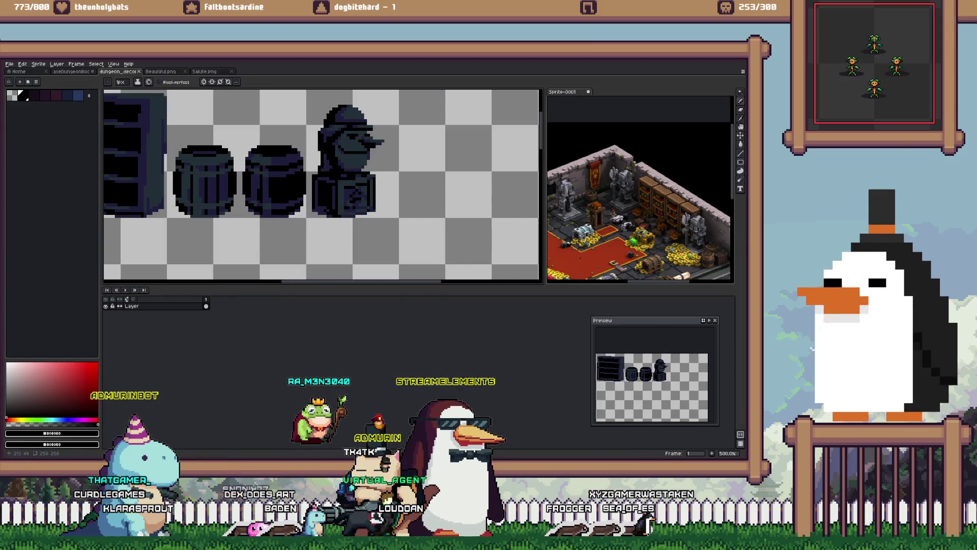
Step: Switch to the Beautiful.png portrait, then make and clear a rectangular selection around the eyes
scroll(383, 189, "down", 1)
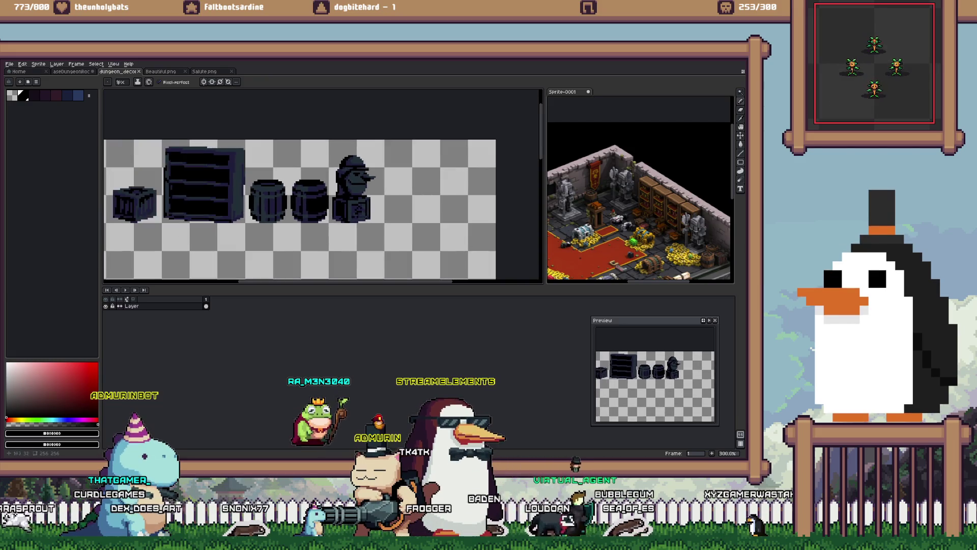
key("ctrl+Tab")
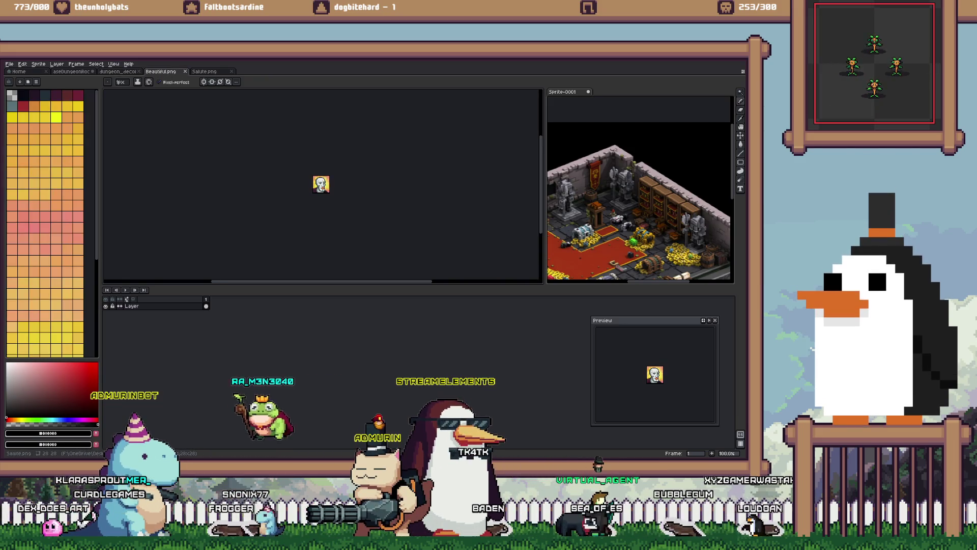
key("m")
scroll(285, 149, "up", 2)
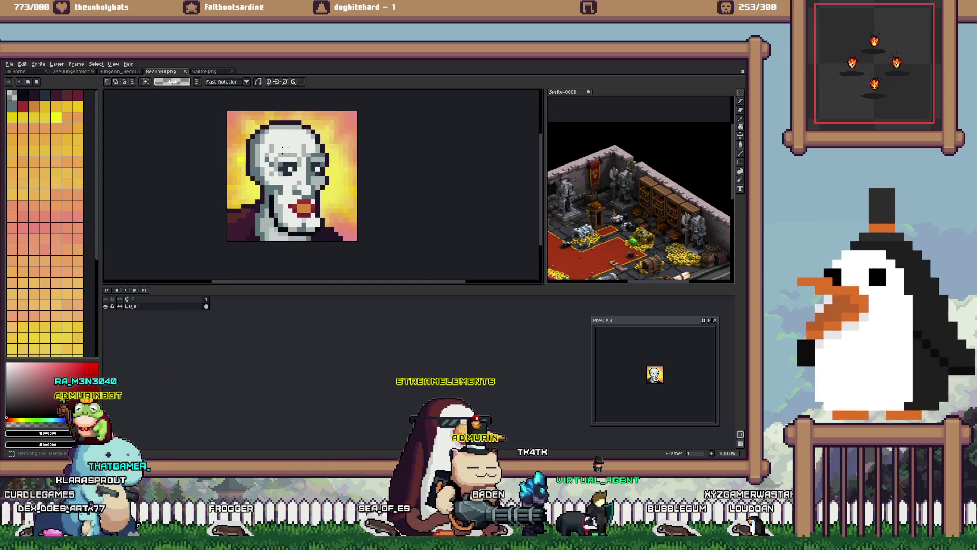
scroll(271, 136, "up", 2)
left_click_drag(356, 189, 250, 135)
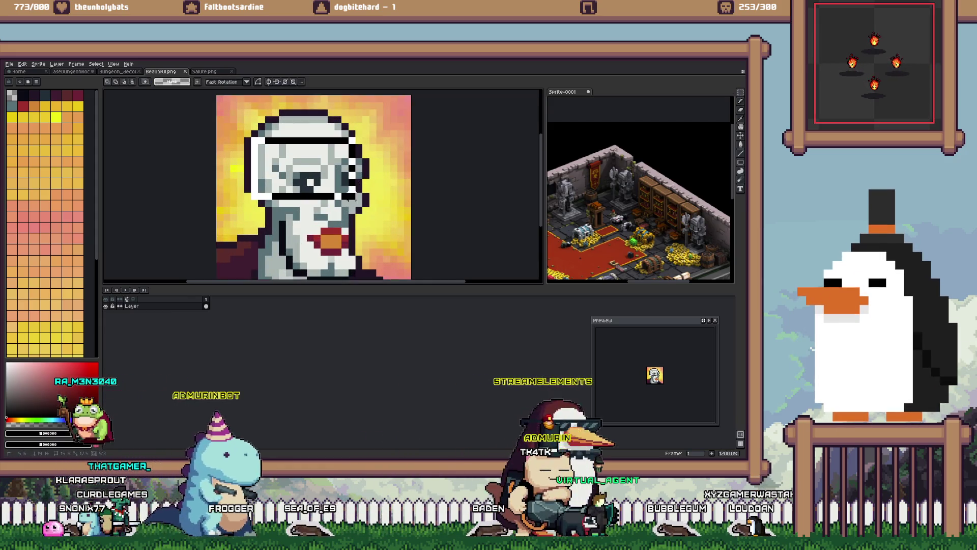
left_click(275, 104)
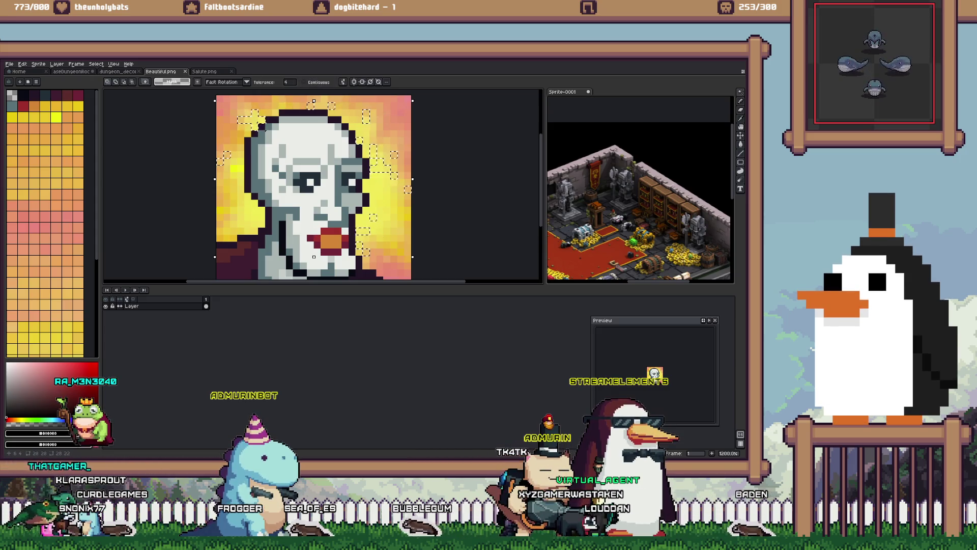
Step: Magic-wand select the yellow background left of the face, adding a stray background pixel
scroll(272, 123, "up", 4)
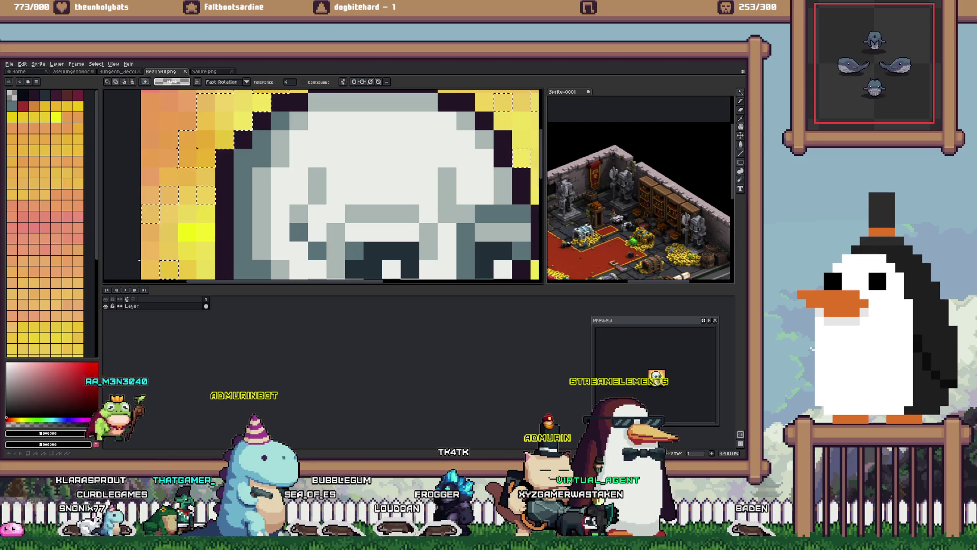
left_click(187, 214)
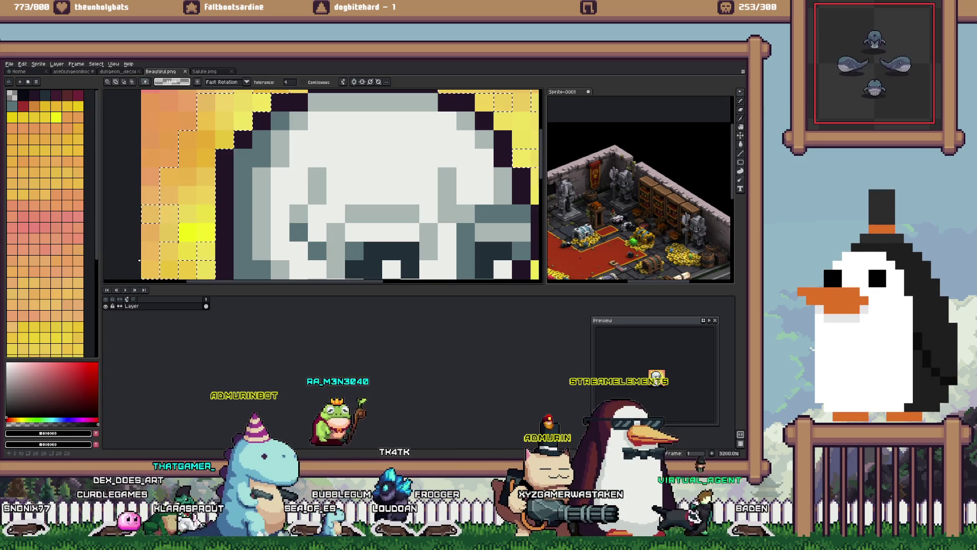
left_click(188, 268)
scroll(209, 239, "down", 3)
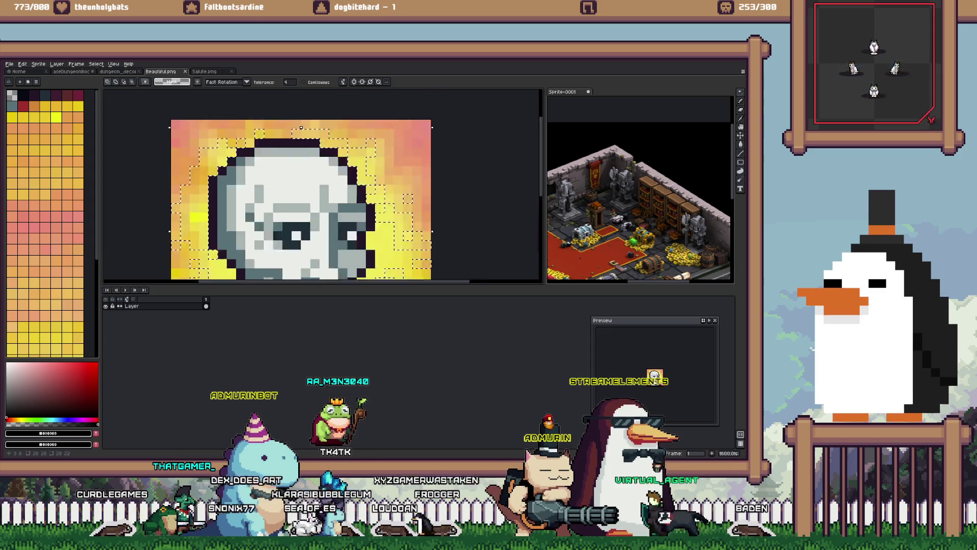
Step: Delete the magic-wand-selected yellow glow, leaving the pale figure on a transparent backdrop
scroll(209, 239, "up", 5)
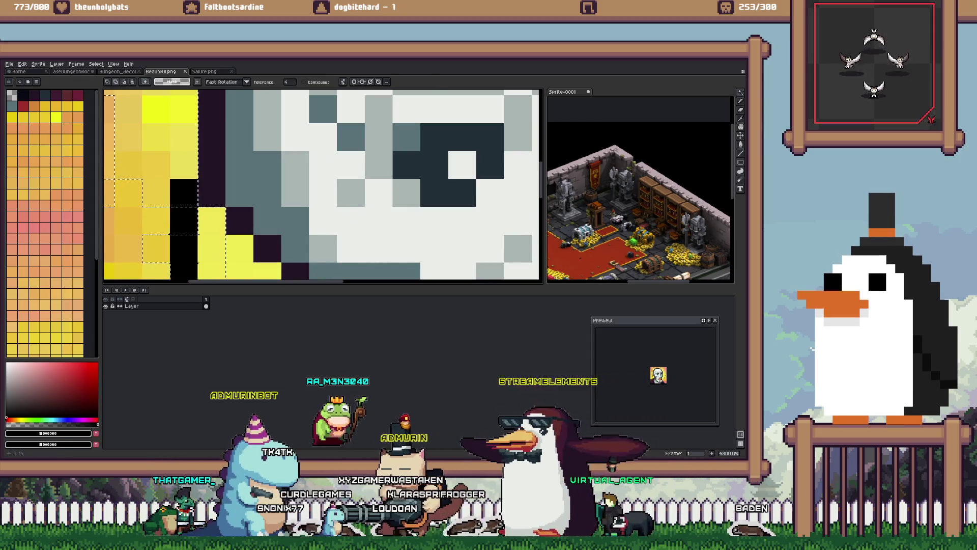
scroll(128, 248, "down", 3)
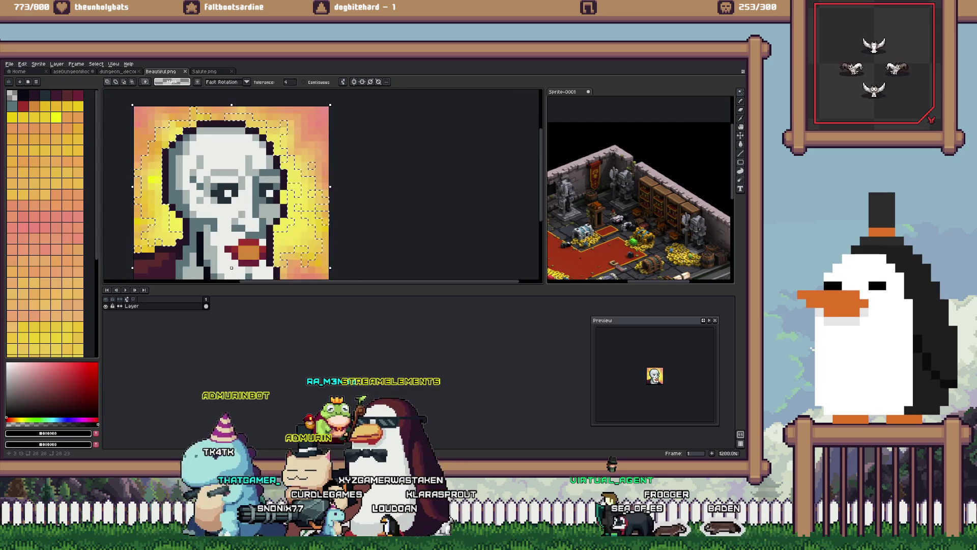
scroll(197, 195, "up", 3)
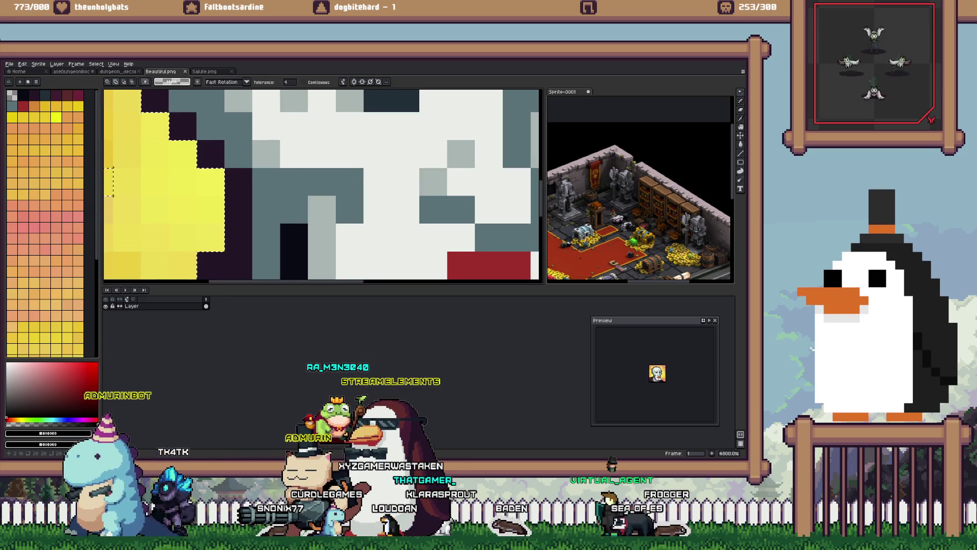
scroll(385, 166, "down", 6)
scroll(386, 167, "up", 2)
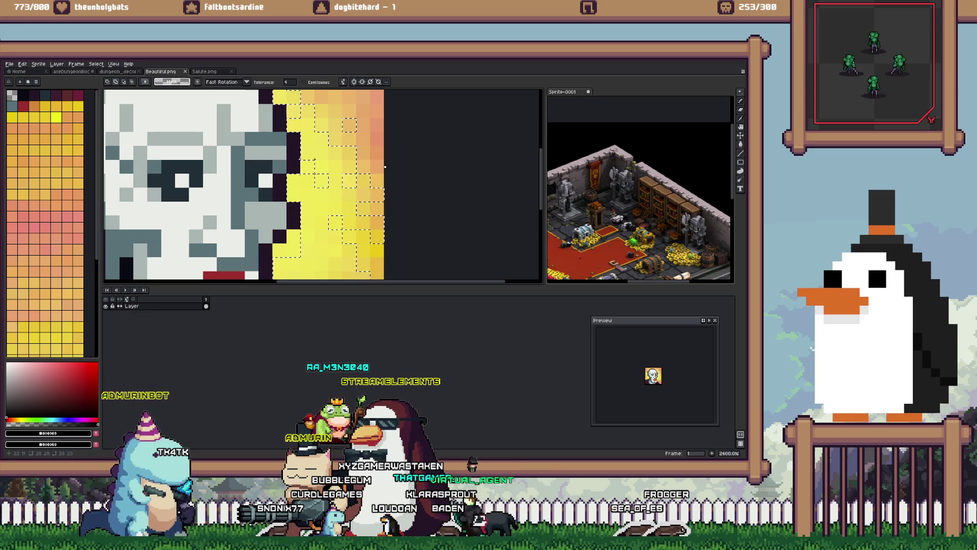
scroll(386, 166, "down", 1)
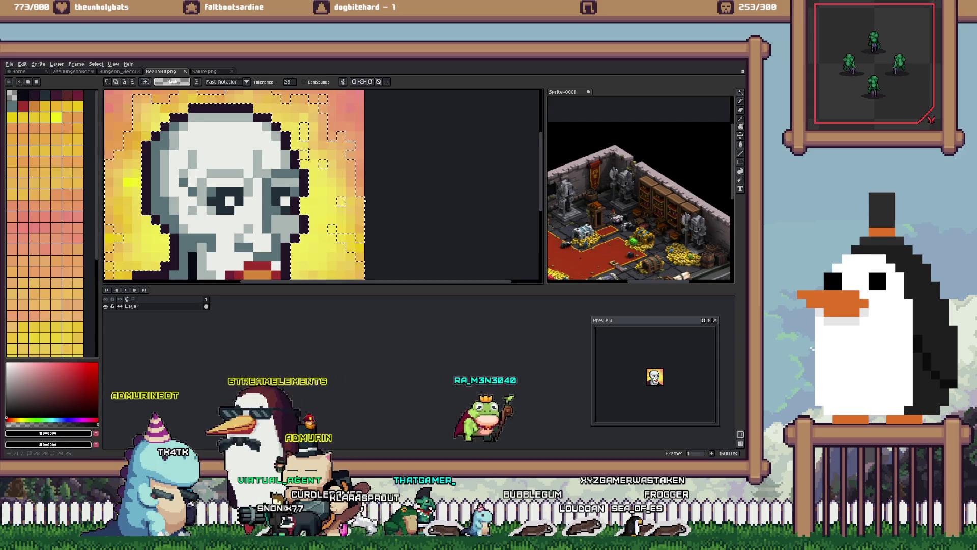
scroll(287, 153, "down", 1)
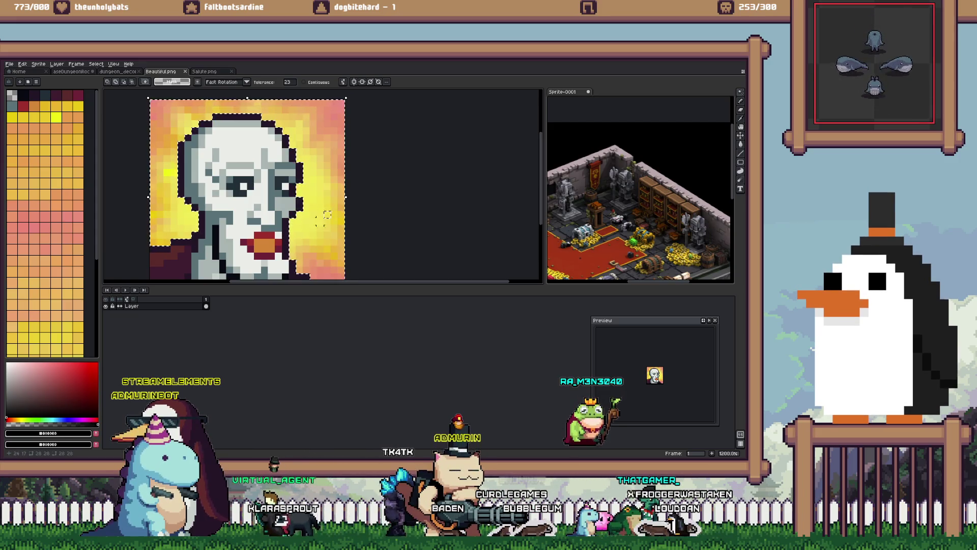
key("Delete")
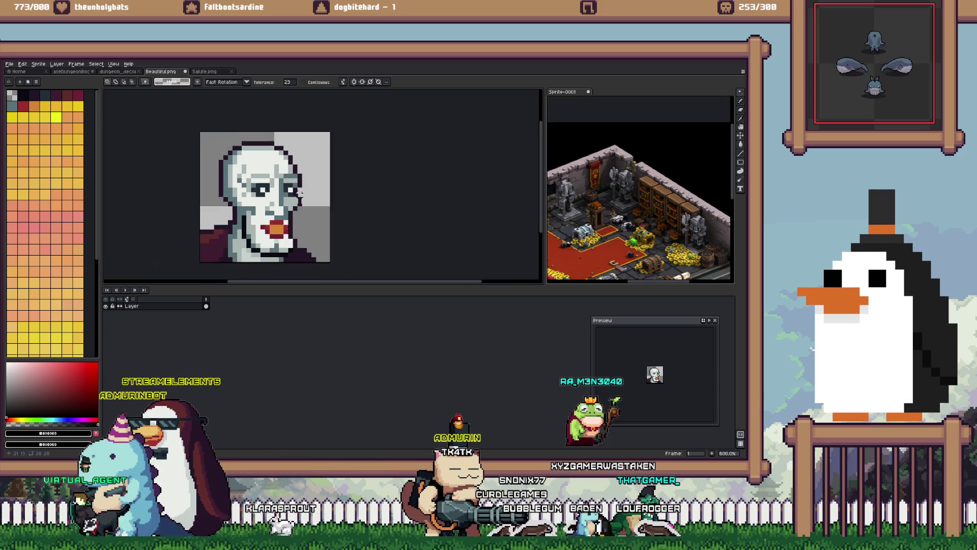
Step: Apply an Outline effect to the pale face using the mask colour
key("shift+o")
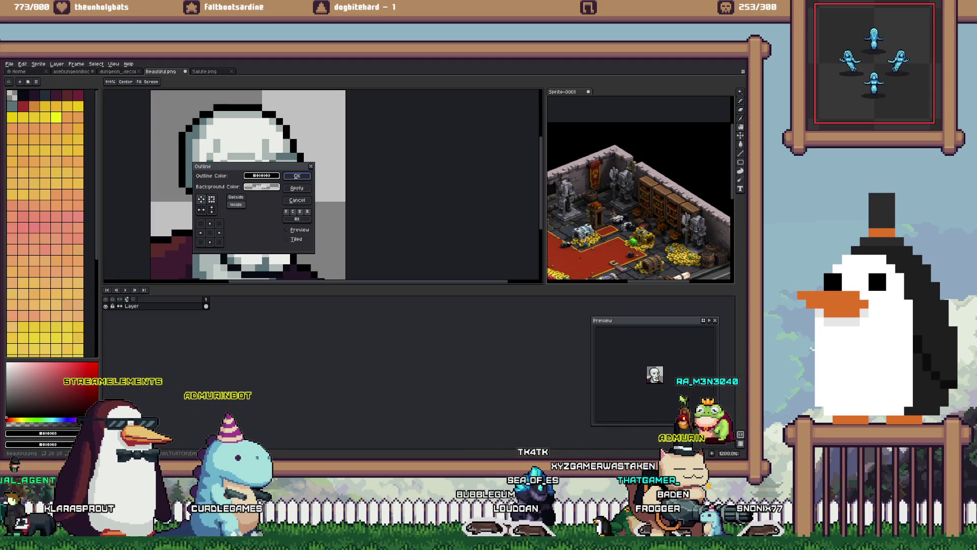
left_click_drag(262, 175, 322, 149)
key("Return")
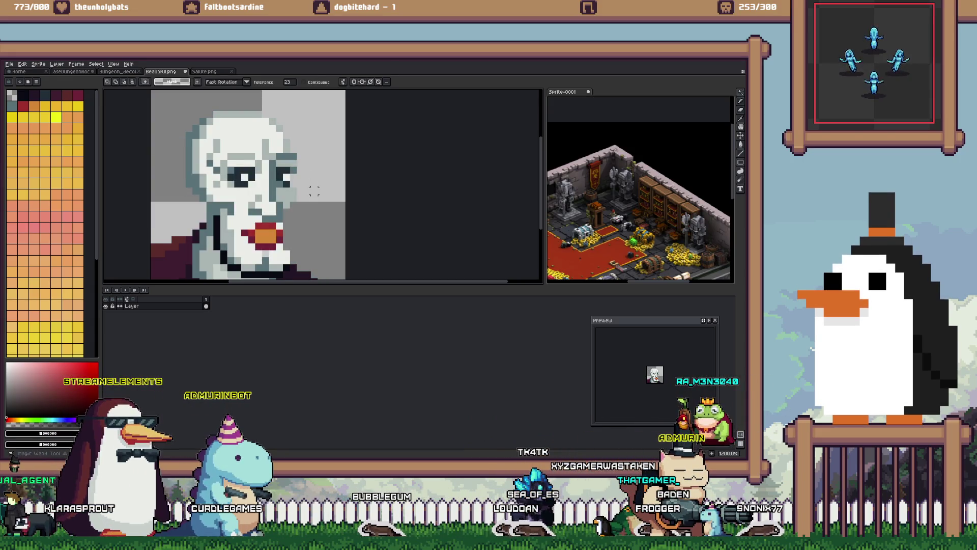
key("minus")
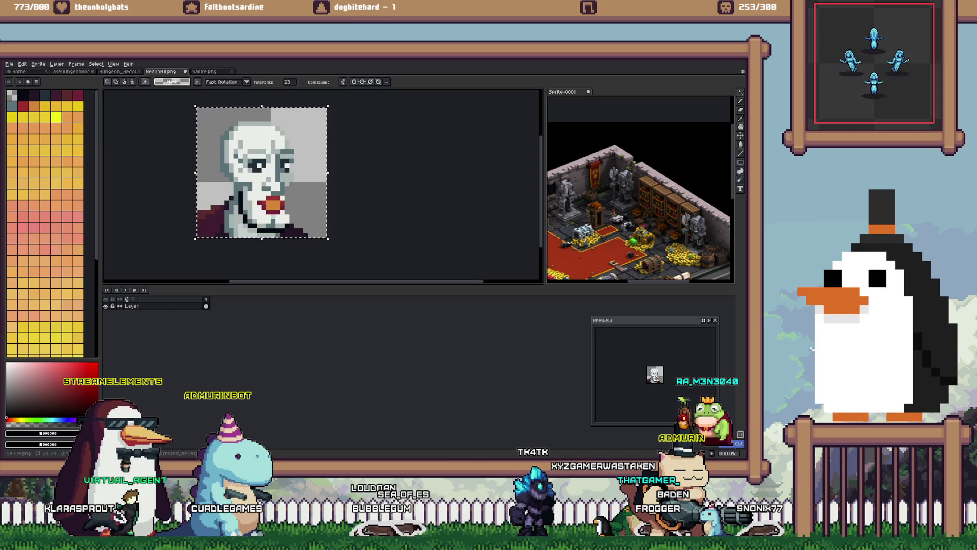
Step: Cut the face portrait out with a rectangular selection and move on to Salute.png
key("e")
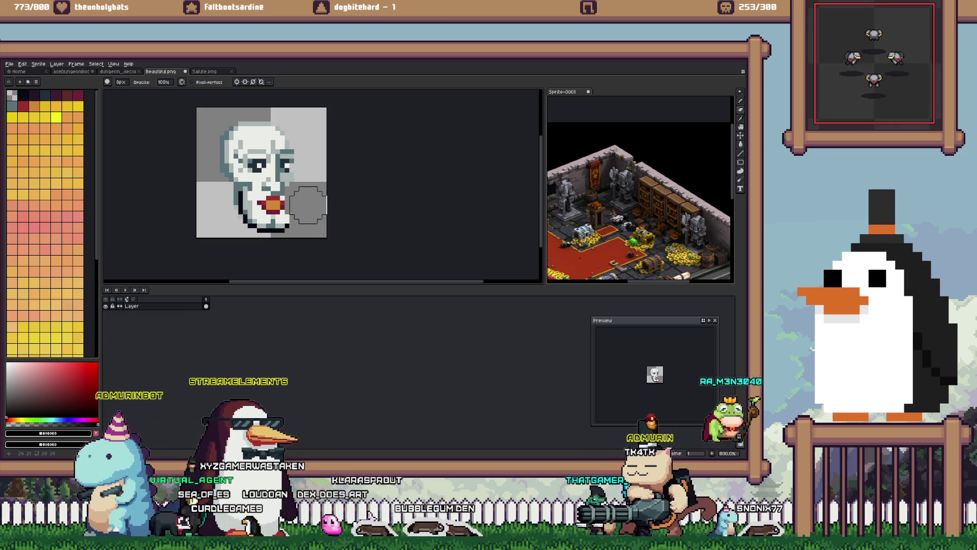
key("m")
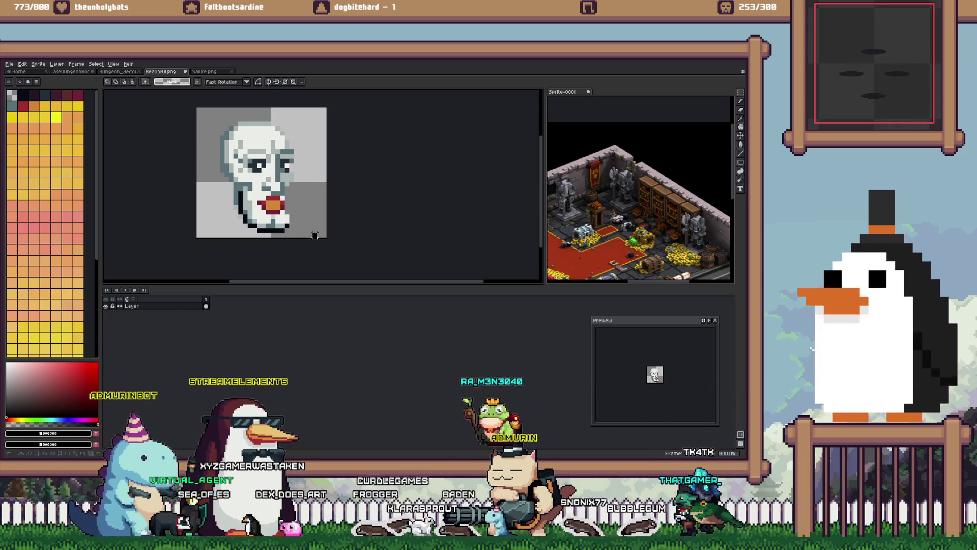
key("Delete")
key("ctrl+Tab")
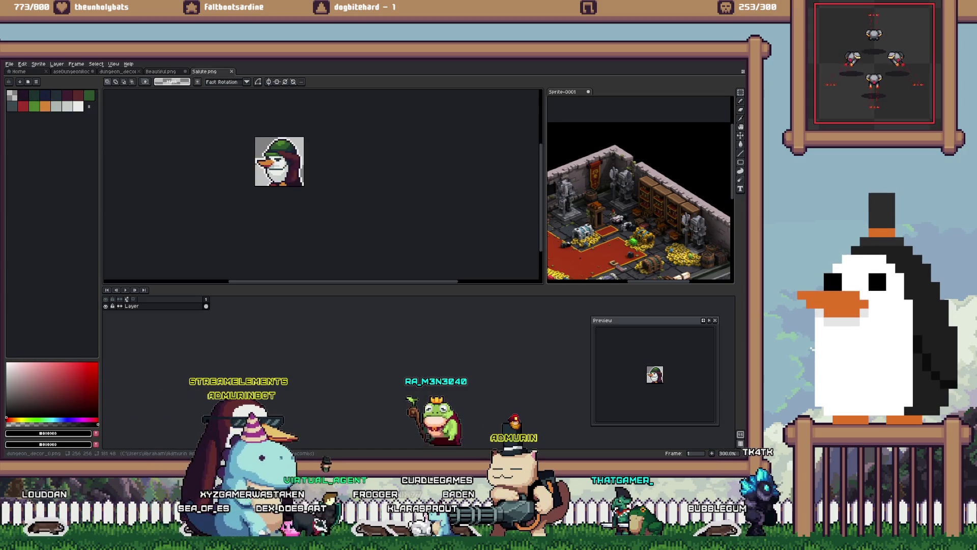
Step: Paste the face onto dungeon_decor just right of the knight bust, then bring up the Open window
key("ctrl+shift+Tab")
key("ctrl+shift+Tab")
key("ctrl+v")
left_click_drag(321, 163, 417, 186)
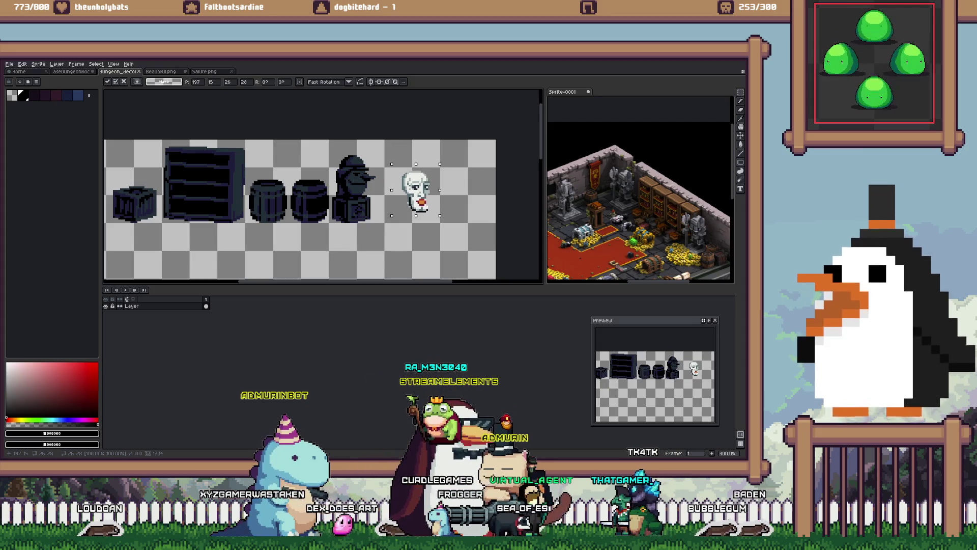
left_click(366, 238)
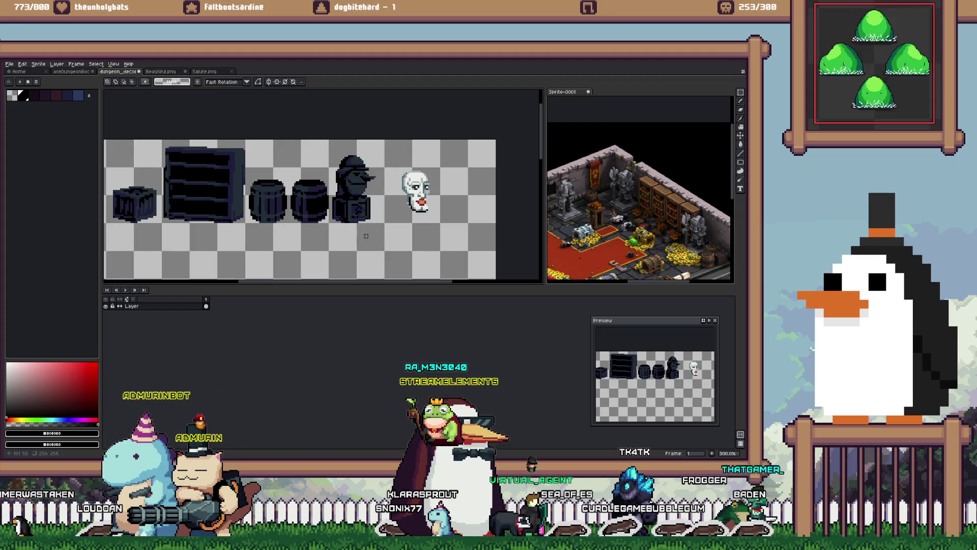
key("ctrl+o")
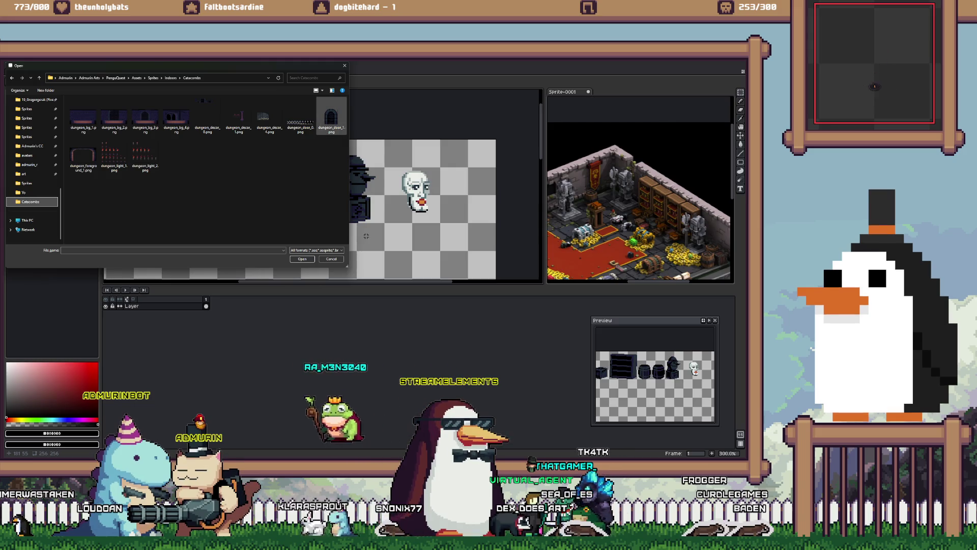
Step: Paste the dungeon_door arch into dungeon_decor and position it below the other sprites
key("Escape")
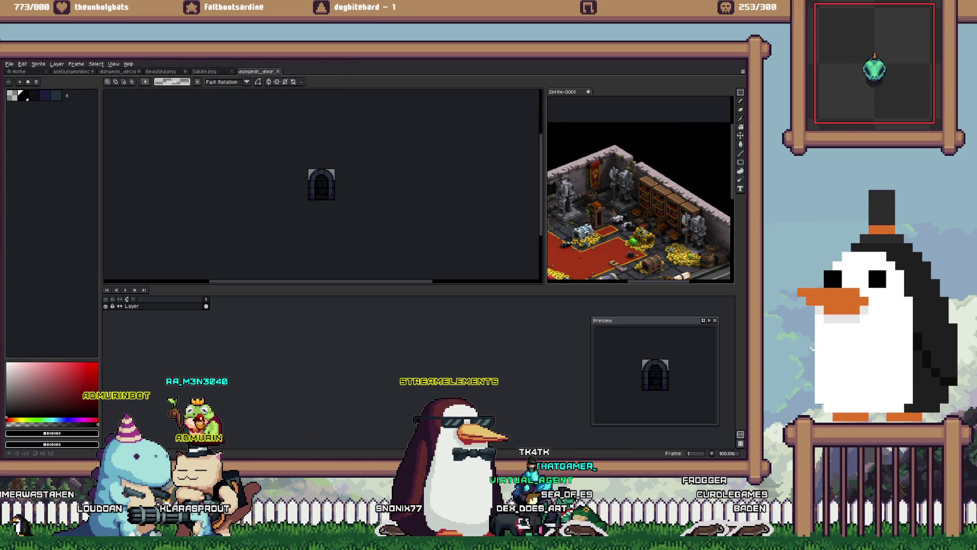
key("ctrl+shift+Tab")
key("ctrl+shift+Tab")
key("ctrl+shift+Tab")
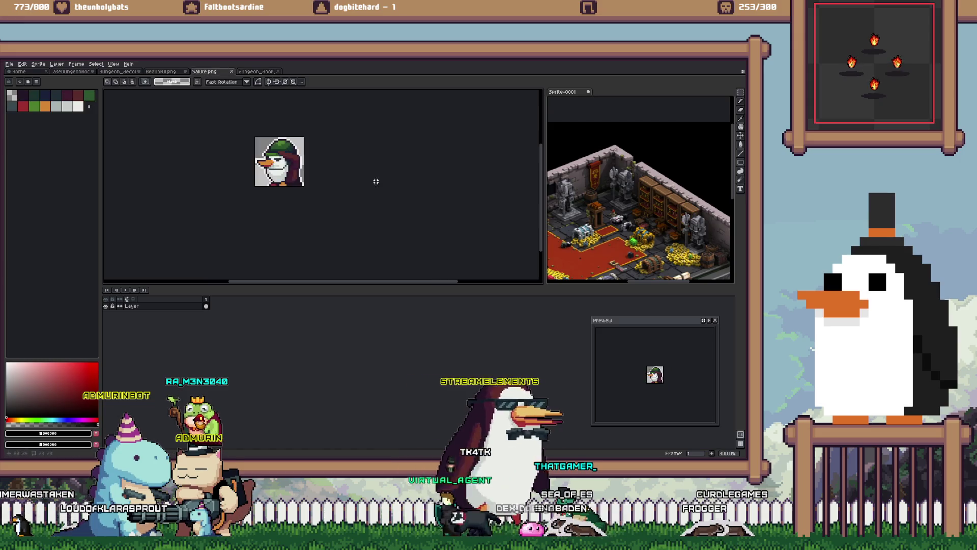
key("ctrl+v")
mouse_move(314, 186)
left_mouse_down()
mouse_move(453, 250)
mouse_move(410, 169)
left_mouse_up()
scroll(410, 169, "up", 2)
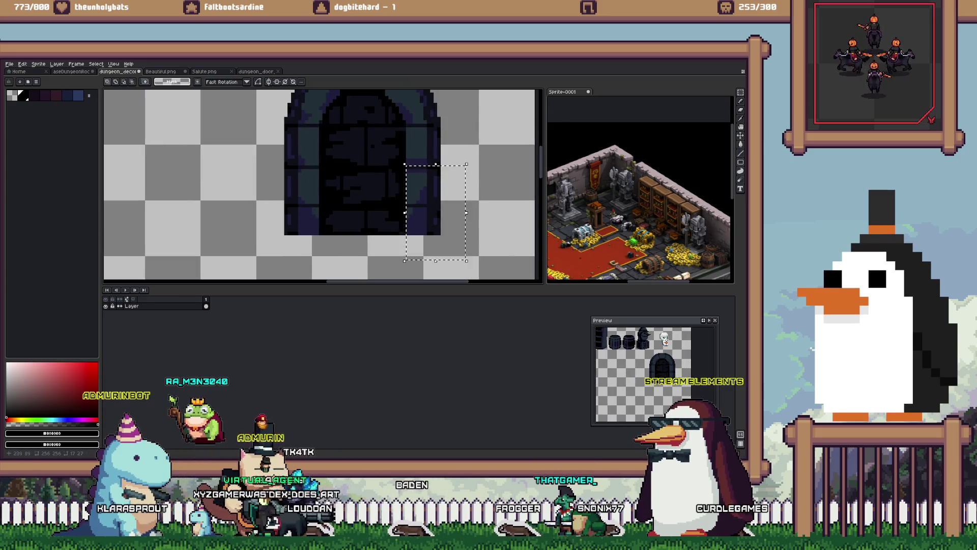
left_click(407, 167)
Step: Select door pieces, rotate them 90° and move them across the opening as bars
mouse_move(467, 250)
left_mouse_down()
mouse_move(429, 267)
mouse_move(393, 245)
left_mouse_up()
left_click_drag(439, 213, 366, 177)
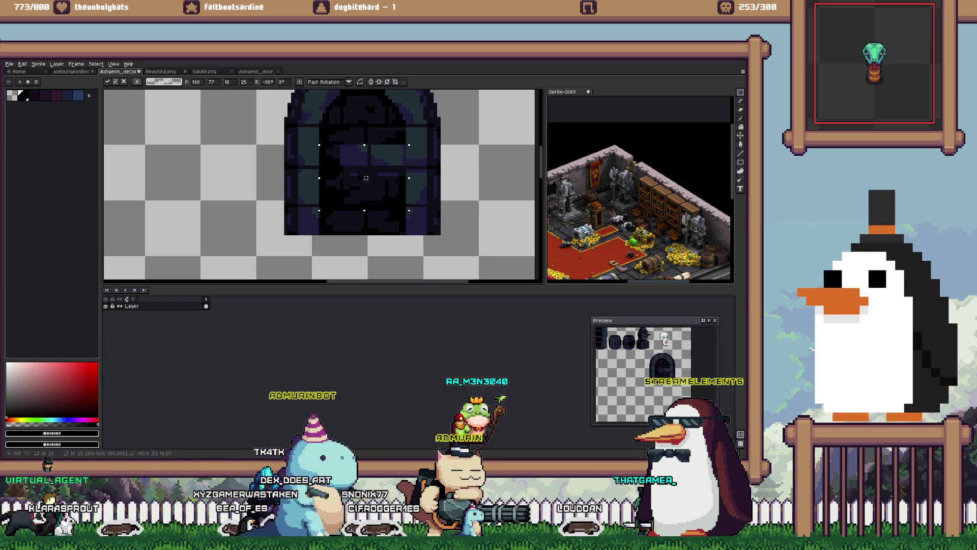
left_click(317, 170)
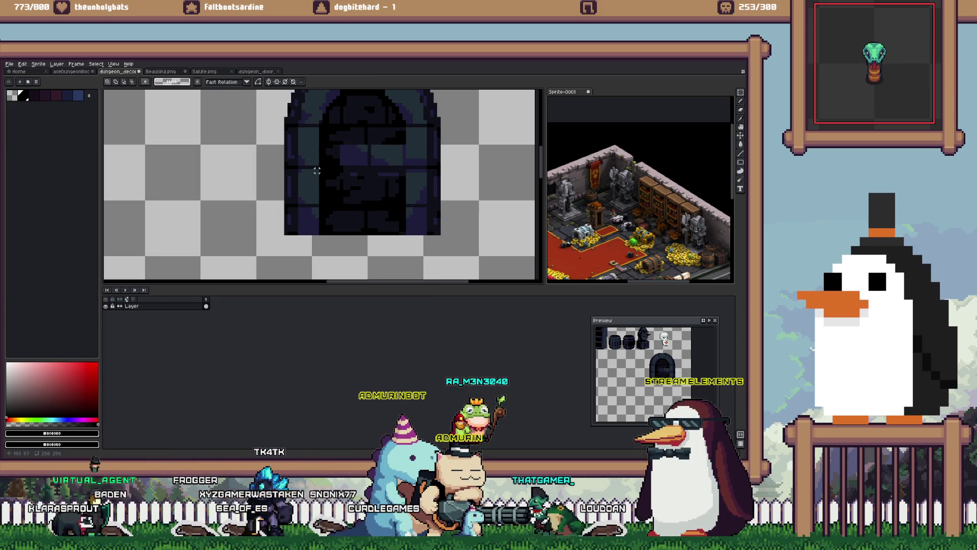
left_click(303, 188)
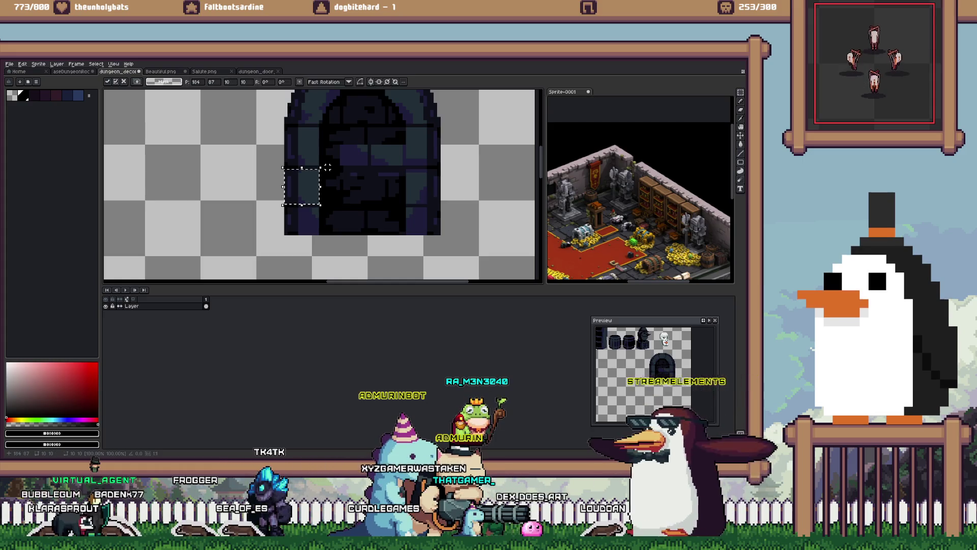
left_click_drag(304, 188, 335, 171)
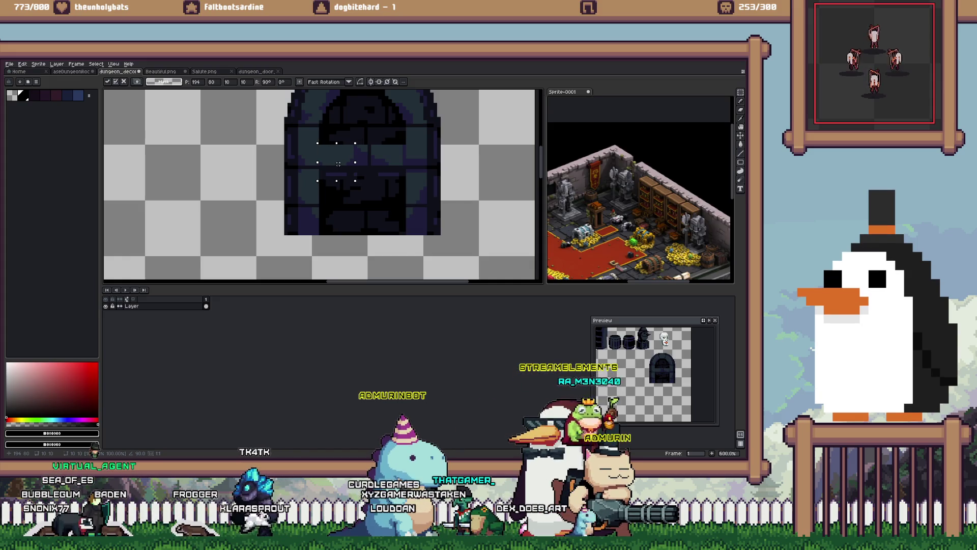
scroll(244, 189, "up", 2)
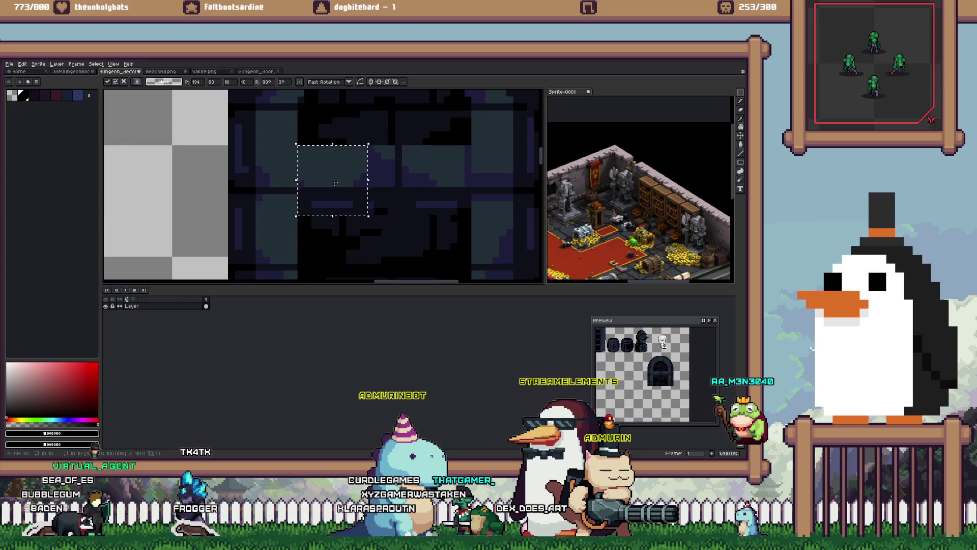
scroll(244, 189, "down", 1)
key("ctrl+d")
scroll(238, 192, "down", 4)
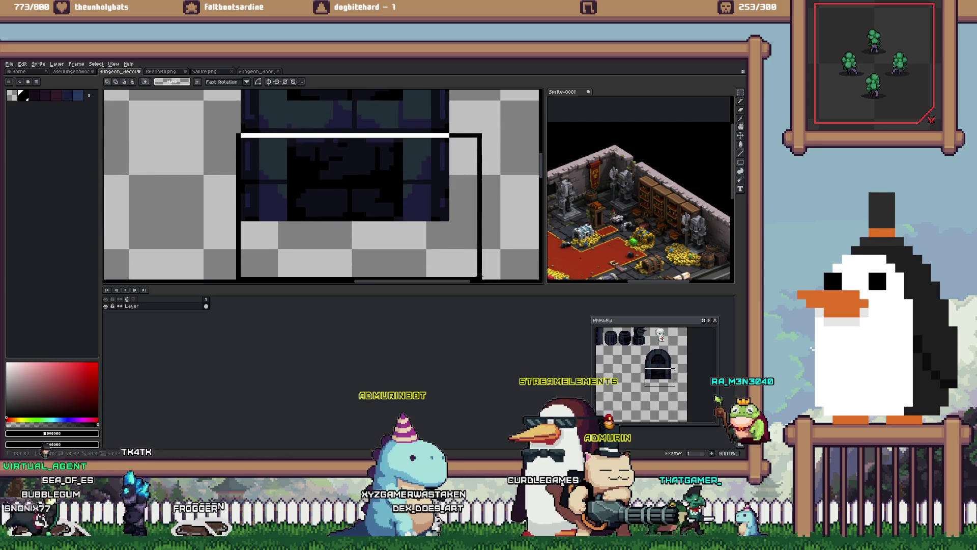
scroll(353, 178, "down", 1)
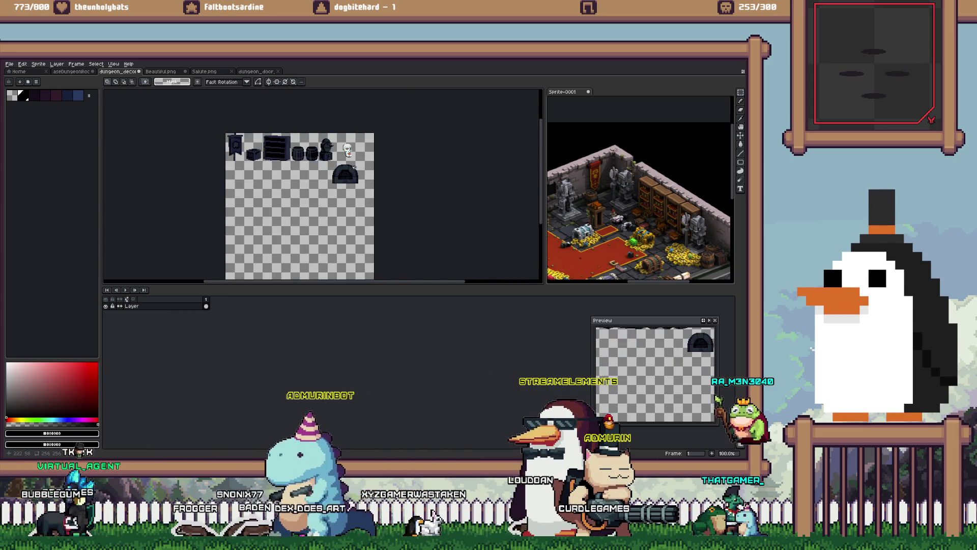
Step: Zoom around the arch, then return to the aseDungeonRoom catacombs scene
scroll(347, 217, "up", 1)
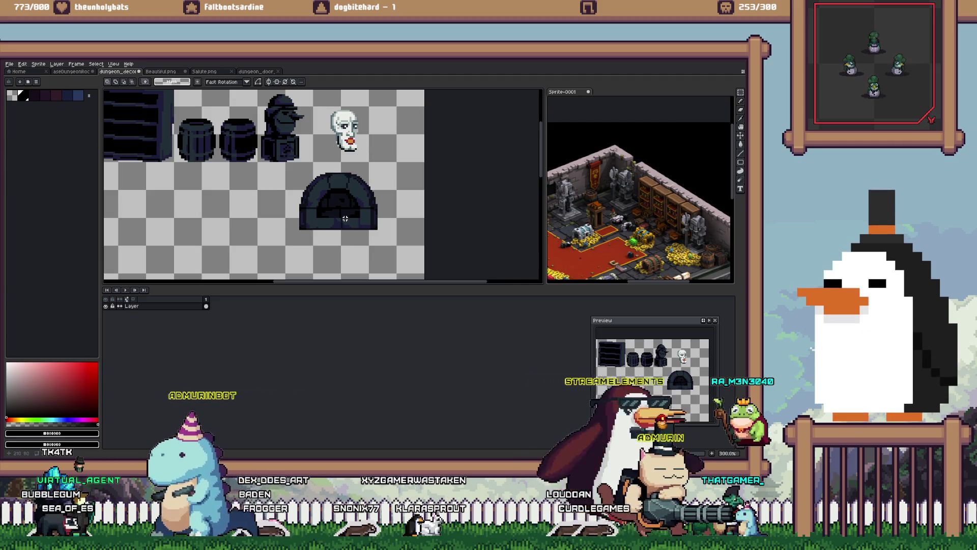
scroll(326, 219, "up", 3)
key("i")
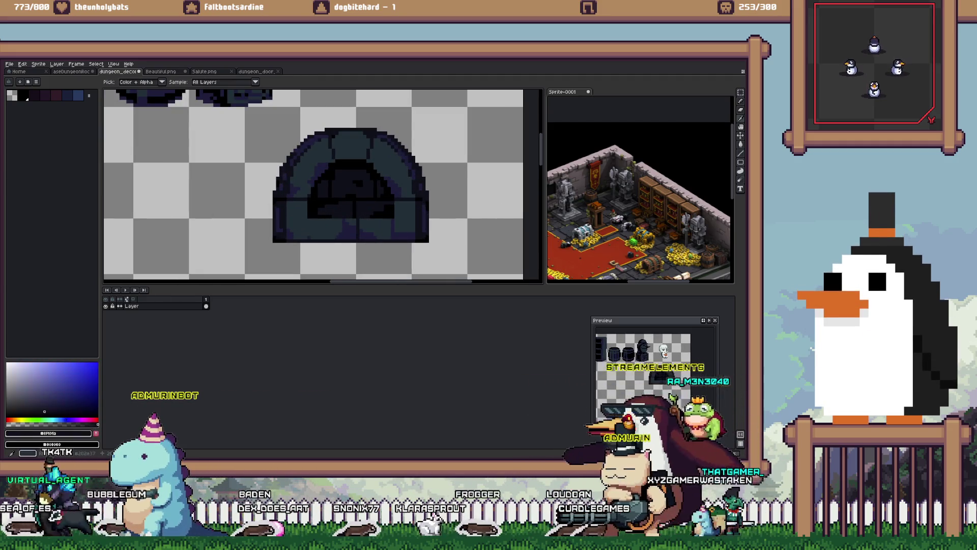
key("b")
scroll(330, 222, "down", 3)
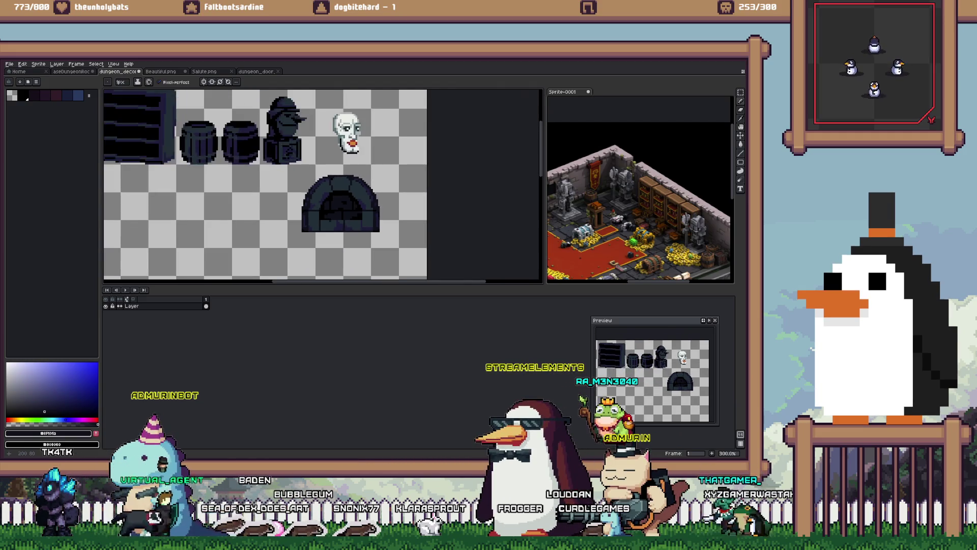
scroll(371, 189, "down", 1)
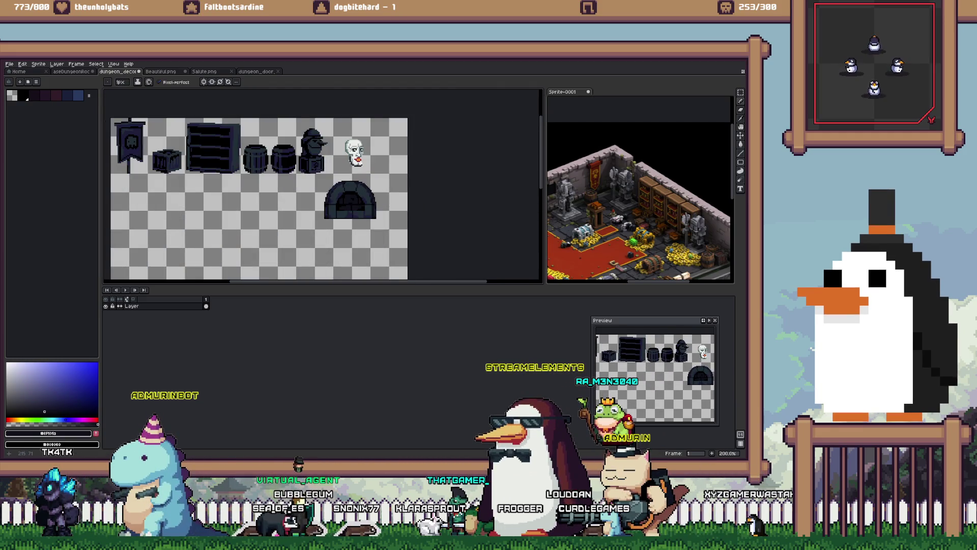
scroll(361, 201, "up", 3)
scroll(351, 215, "down", 3)
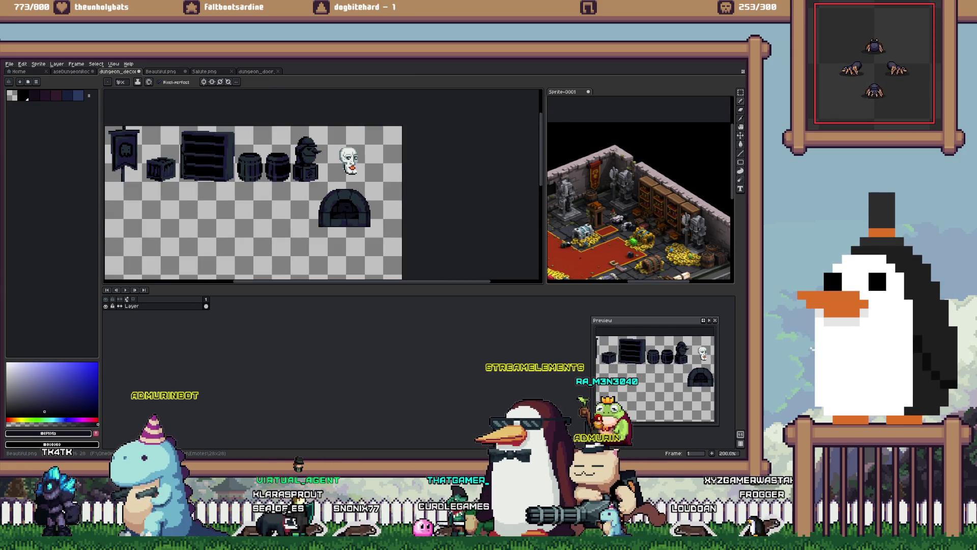
left_click(71, 72)
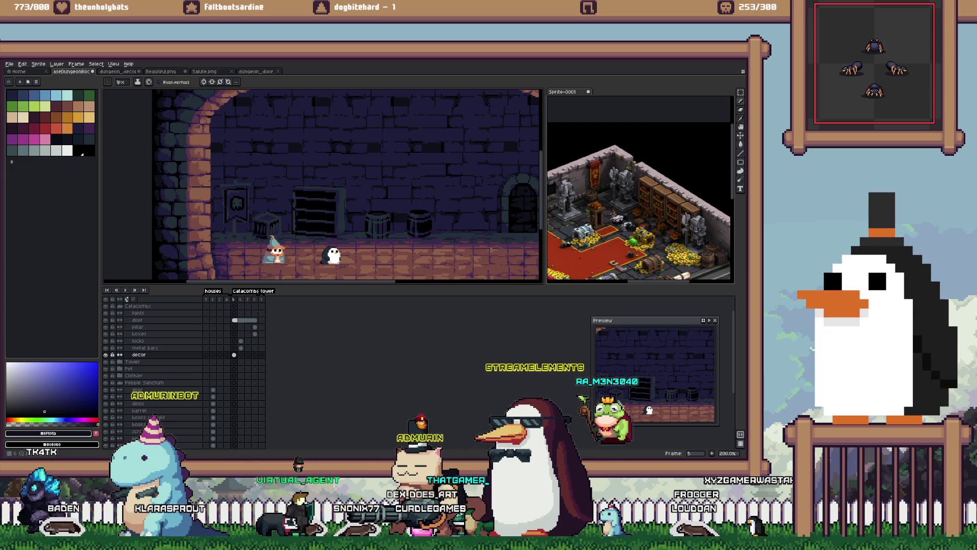
Step: On the barred frame, undo the cut, copy the upper-left bars and paste them into dungeon_decor
key("Right")
key("Left")
key("Right")
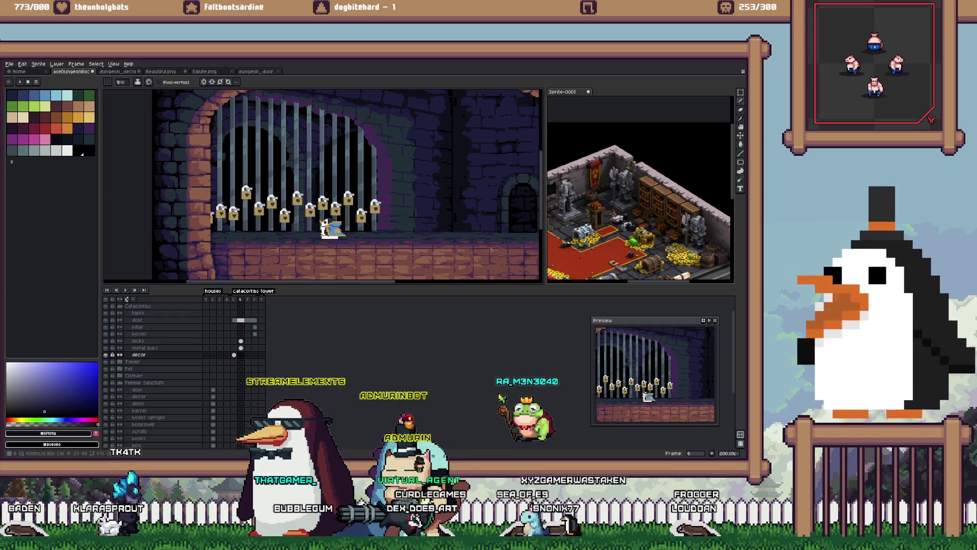
key("ctrl+z")
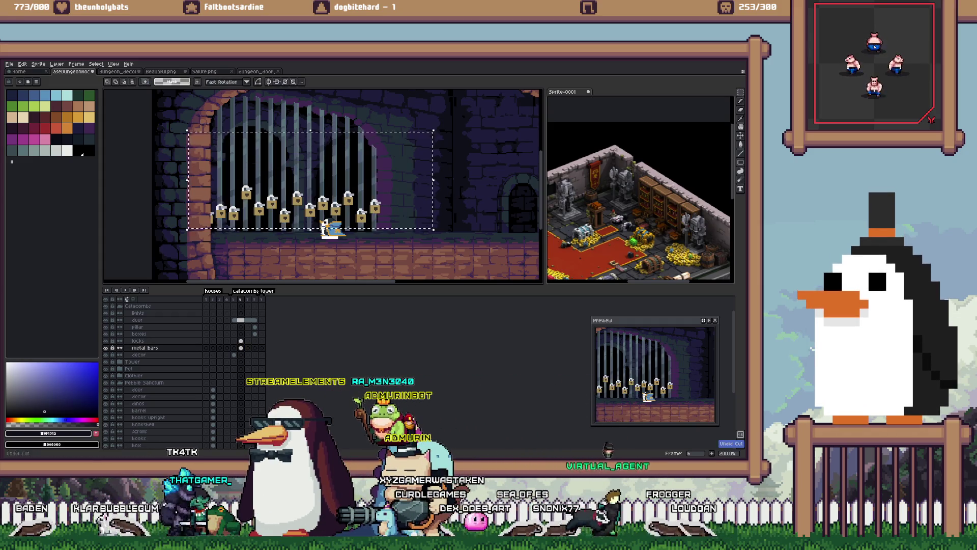
key("ctrl+z")
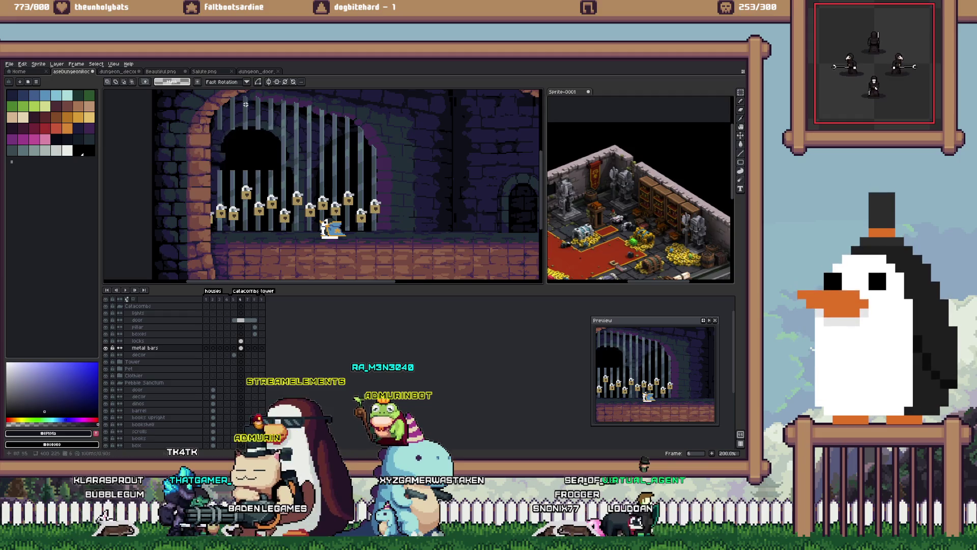
key("ctrl+d")
key("ctrl+shift+d")
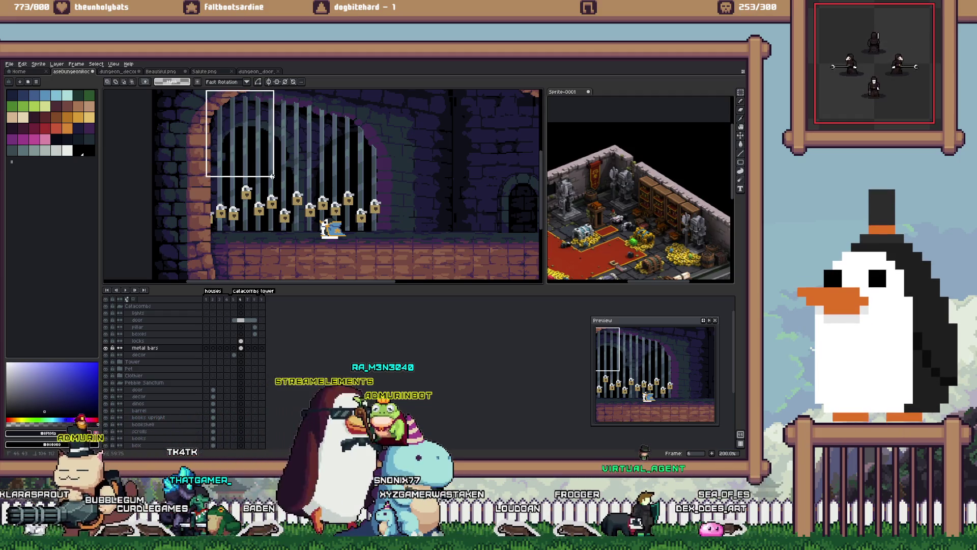
key("ctrl+Tab")
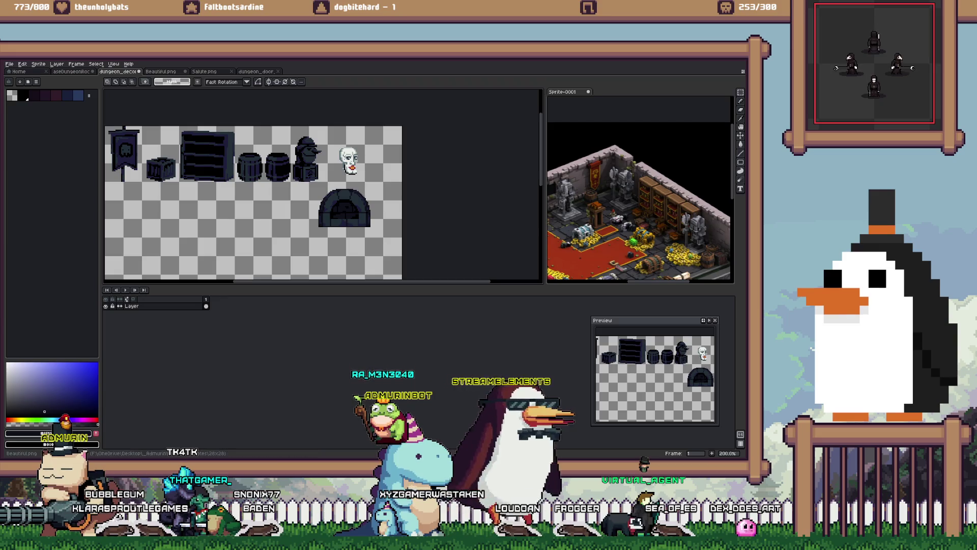
key("ctrl+v")
Step: Drop the pasted bars below the decor row and nudge a selected bar right
mouse_move(198, 224)
left_mouse_down()
mouse_move(341, 231)
mouse_move(208, 230)
left_mouse_up()
key("Return")
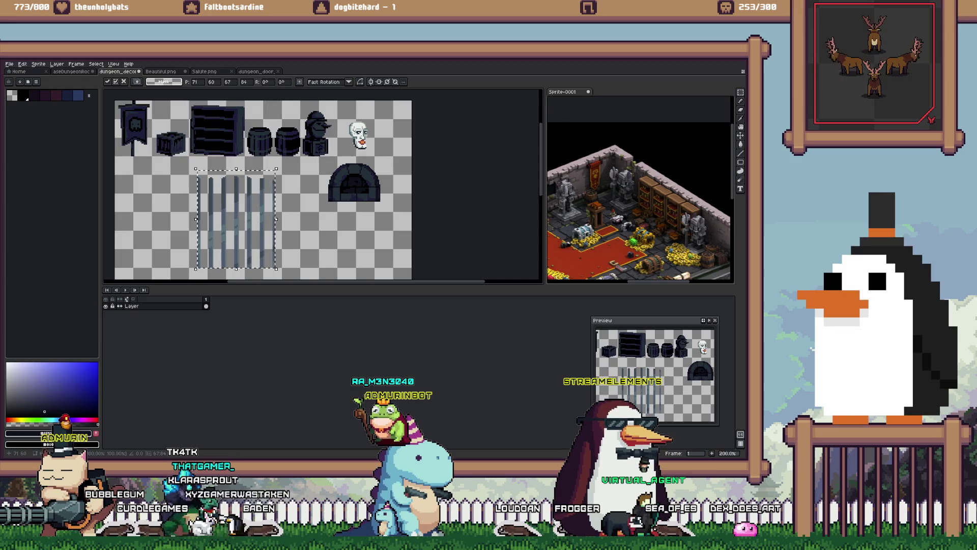
scroll(224, 187, "up", 1)
mouse_move(235, 165)
left_mouse_down()
mouse_move(215, 275)
mouse_move(214, 262)
left_mouse_up()
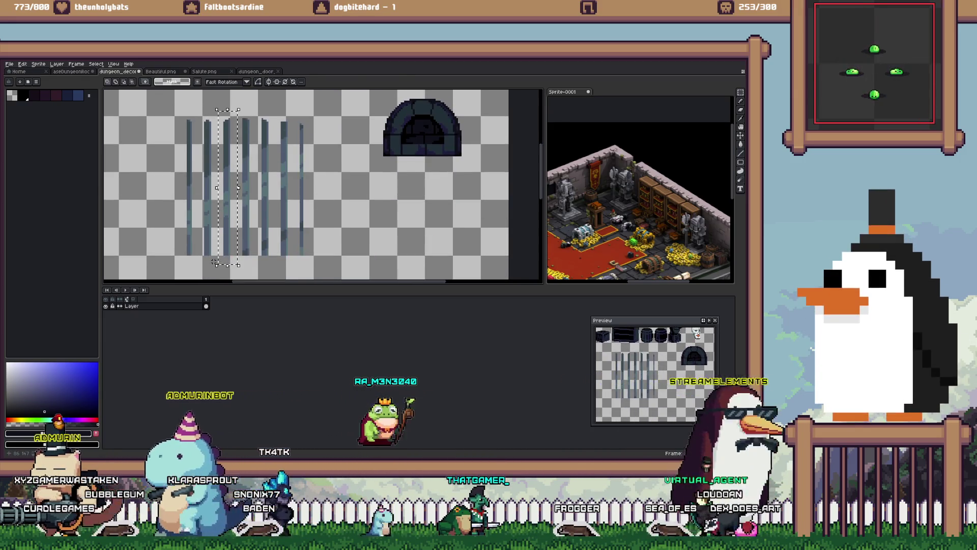
key("Right")
key("Right")
key("Right")
Step: Widen the selected bars and shift a single bar to the right
scroll(253, 111, "up", 1)
left_click_drag(253, 111, 207, 275)
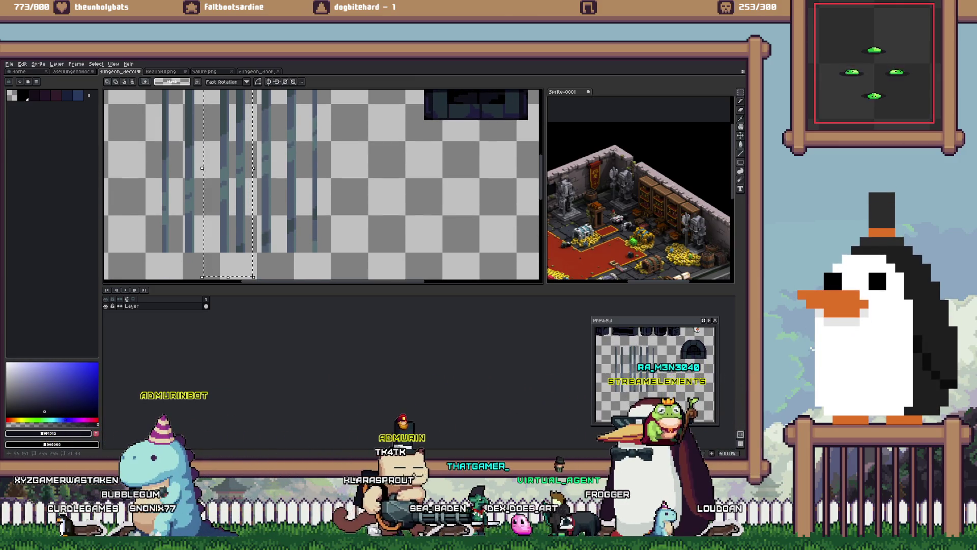
key("Right")
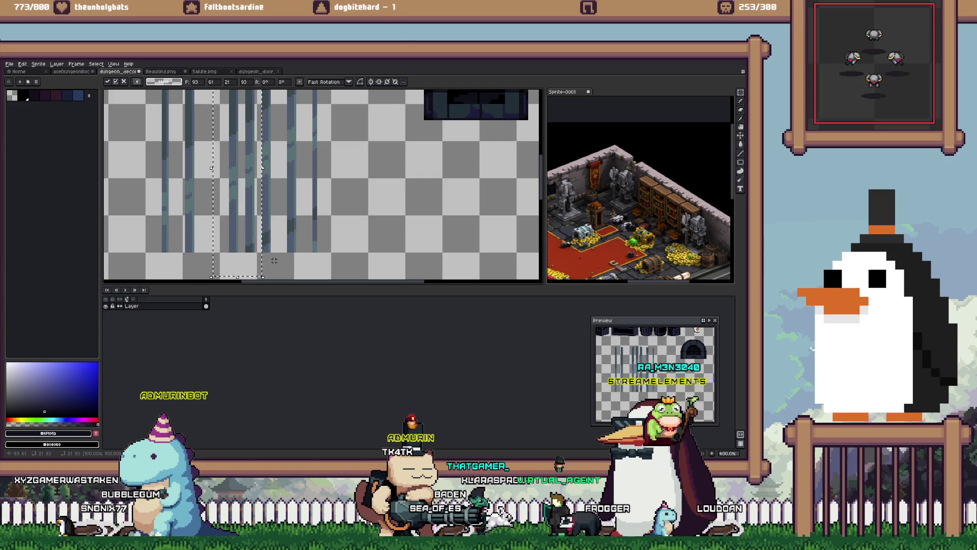
scroll(274, 260, "up", 3)
left_click_drag(265, 244, 282, 244)
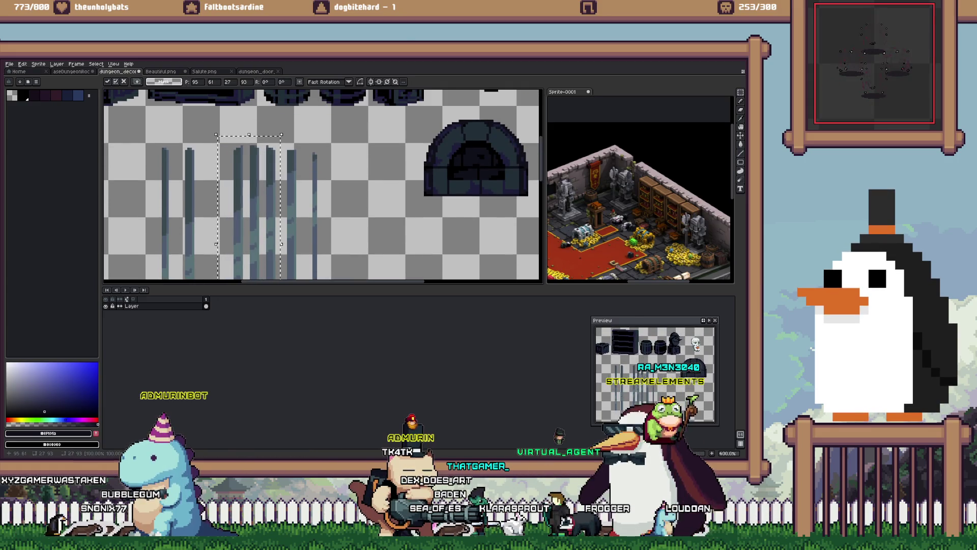
key("ctrl+d")
left_click_drag(185, 145, 205, 278)
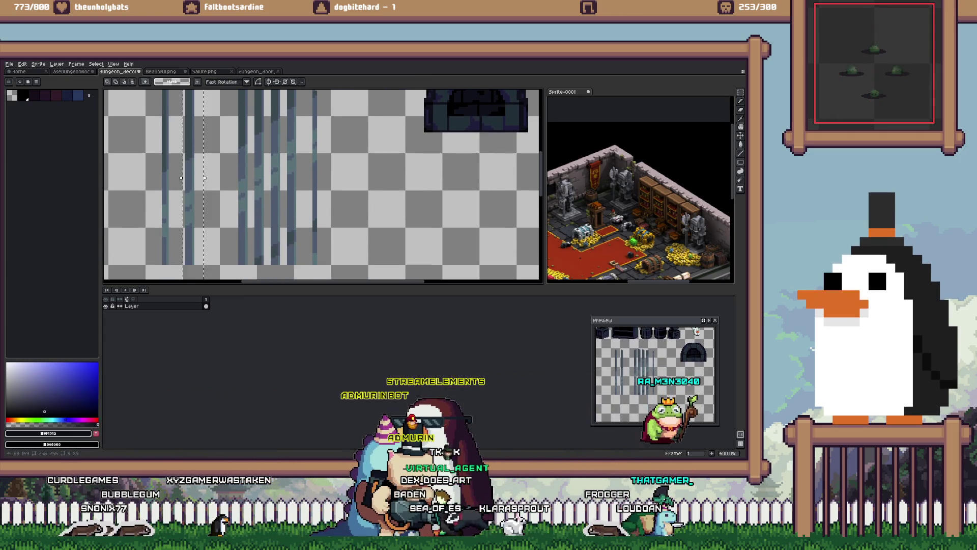
key("shift+Right")
key("shift+Right")
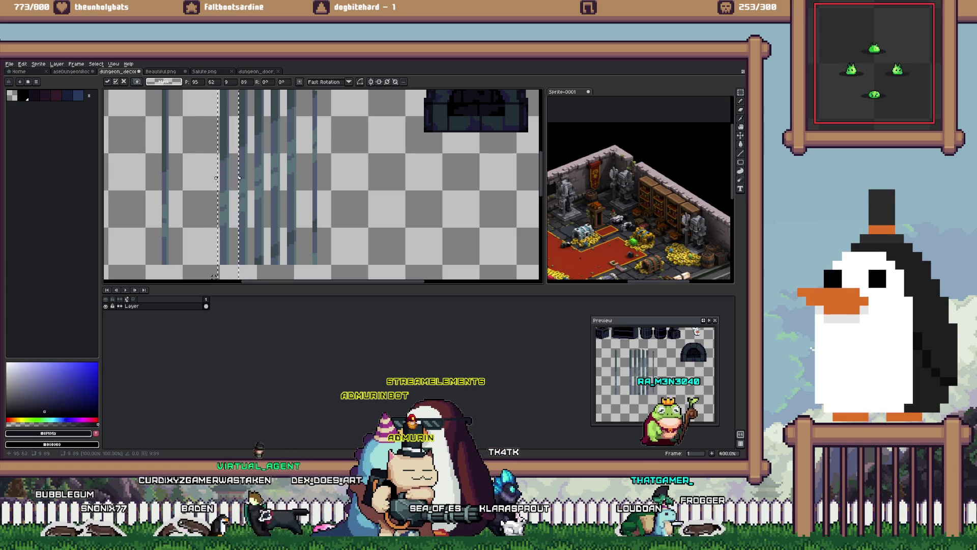
key("ctrl+d")
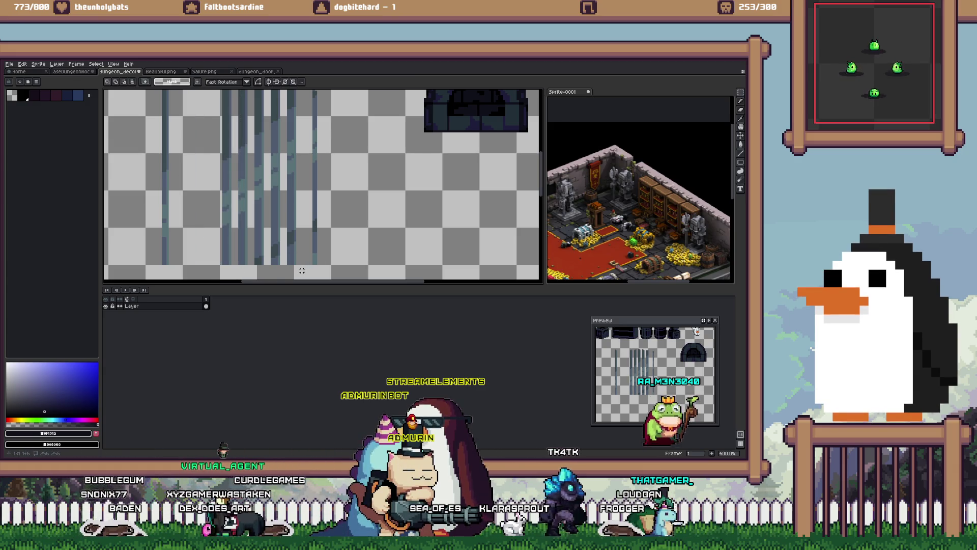
Step: Copy three bars onto a new layer and move them onto the door arch
left_click_drag(302, 270, 196, 92)
left_click_drag(249, 219, 482, 208)
key("Down")
key("Down")
key("Down")
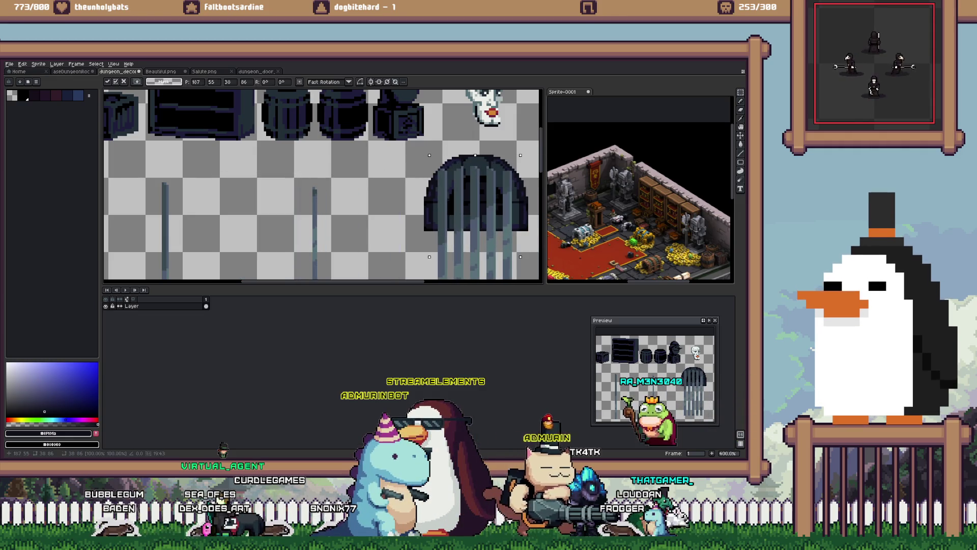
key("Right")
key("Right")
key("Right")
key("Up")
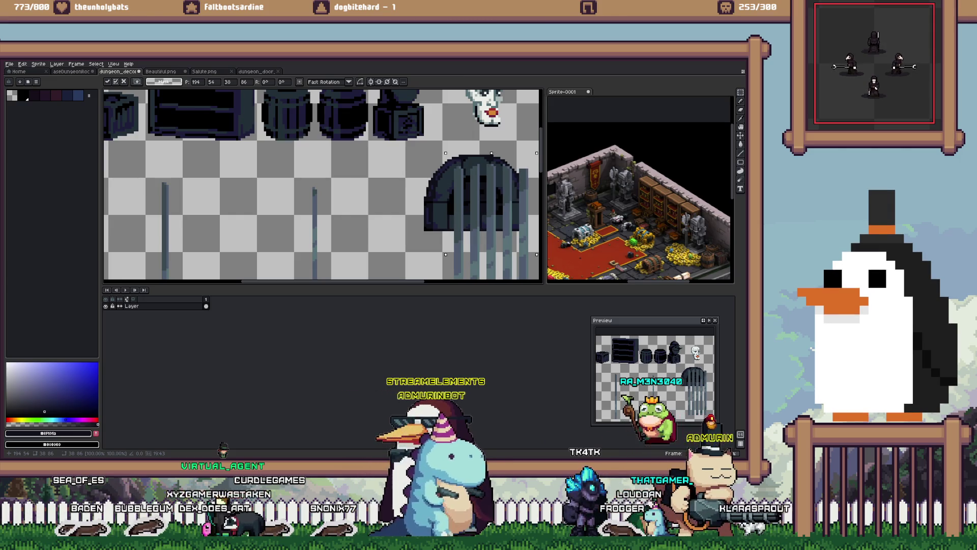
left_click_drag(492, 213, 265, 238)
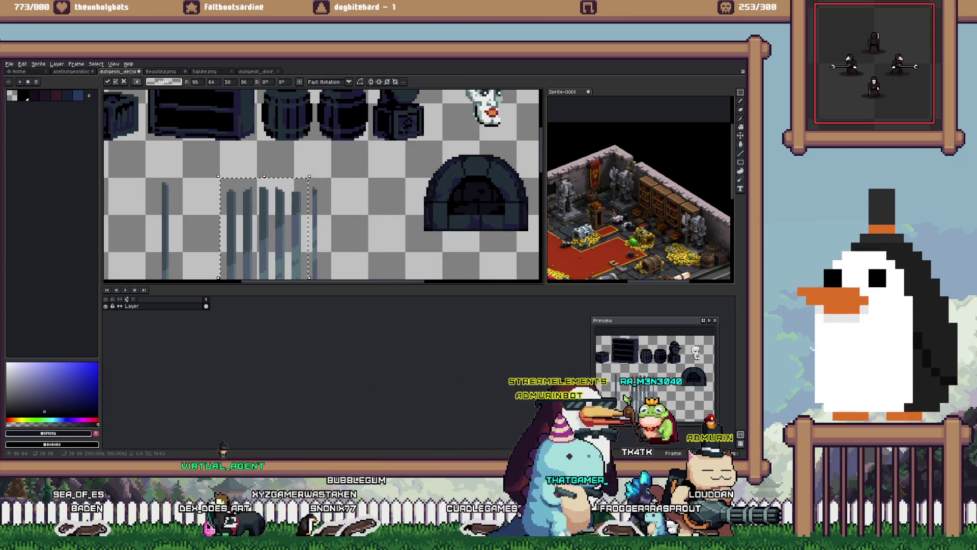
mouse_move(219, 178)
left_mouse_down()
mouse_move(254, 229)
mouse_move(268, 279)
mouse_move(272, 241)
left_mouse_up()
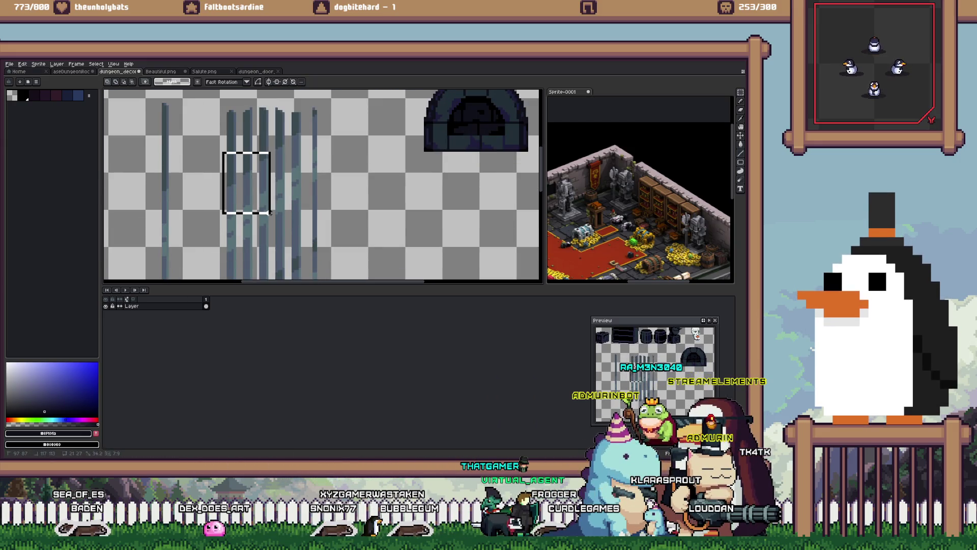
key("ctrl+j")
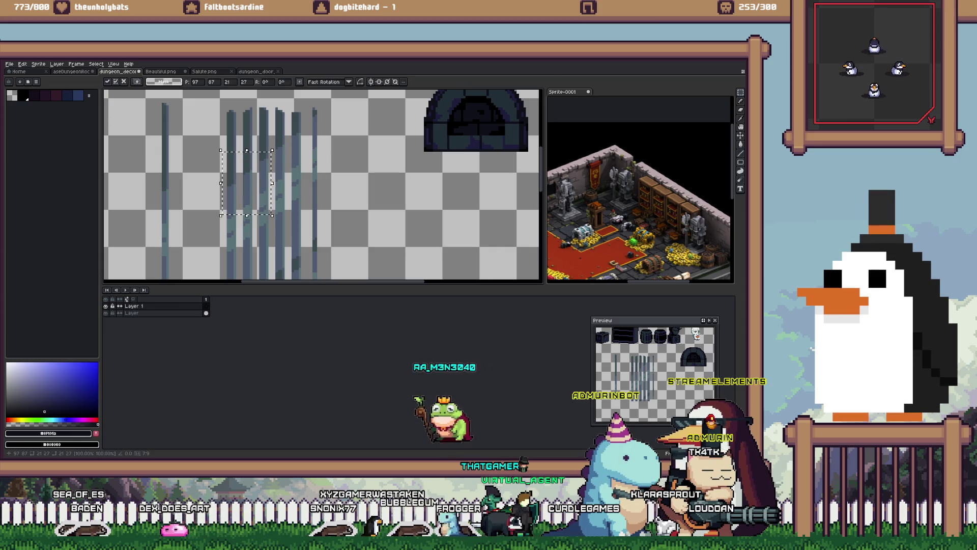
mouse_move(247, 183)
left_mouse_down()
mouse_move(357, 152)
mouse_move(428, 146)
left_mouse_up()
key("Right")
scroll(496, 96, "up", 3)
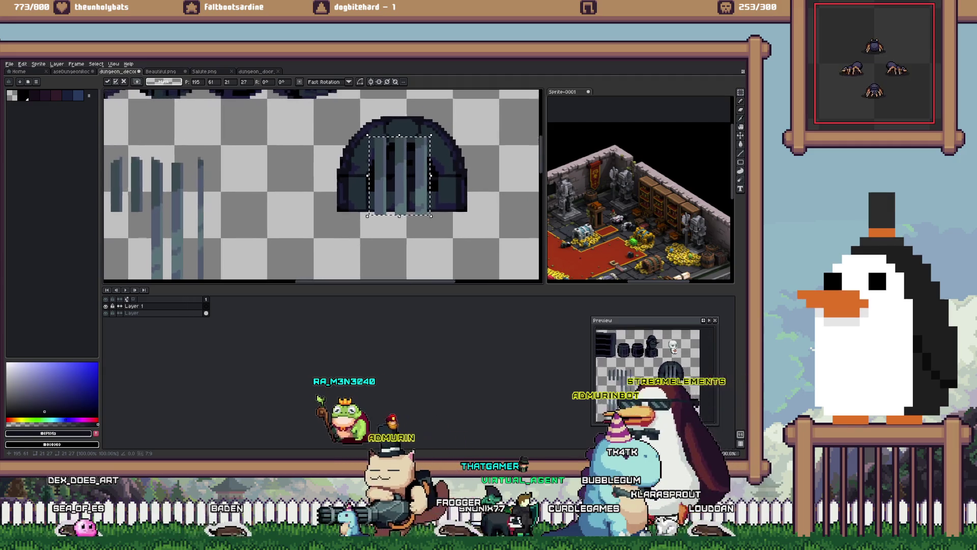
Step: Magic-wand select the door arch on its layer and add the opening to the selection
scroll(415, 154, "up", 1)
key("w")
key("alt+Down")
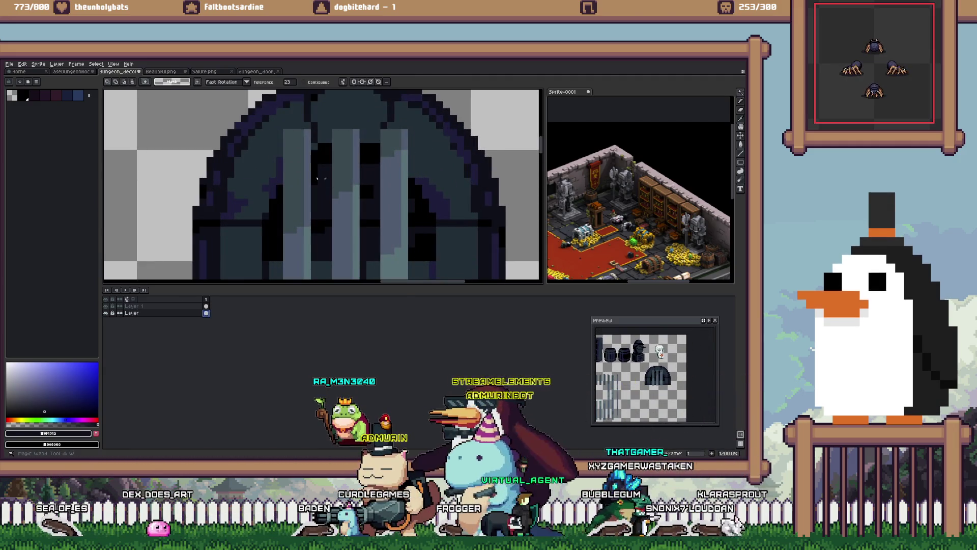
left_click(272, 240)
left_click(314, 97)
scroll(446, 266, "down", 2)
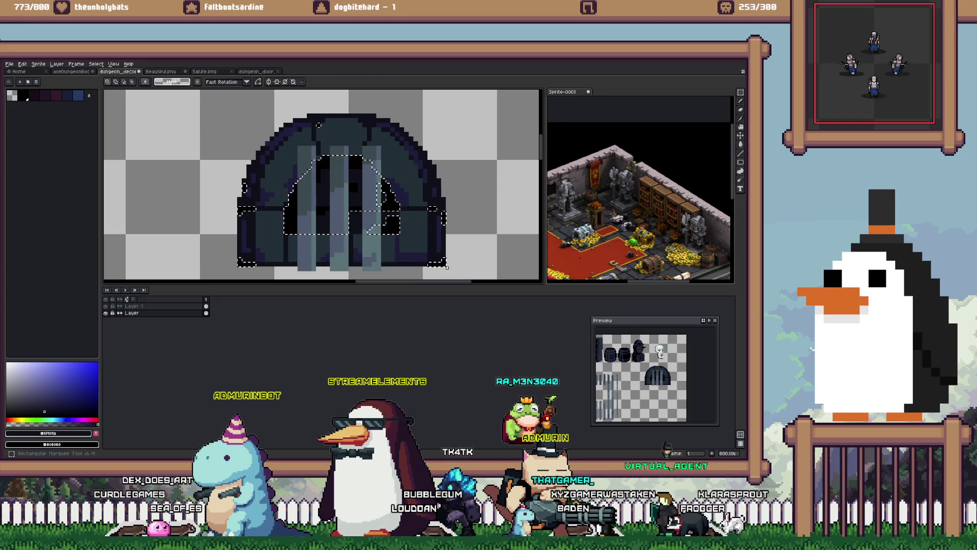
scroll(395, 208, "up", 2)
left_click_drag(403, 207, 402, 208)
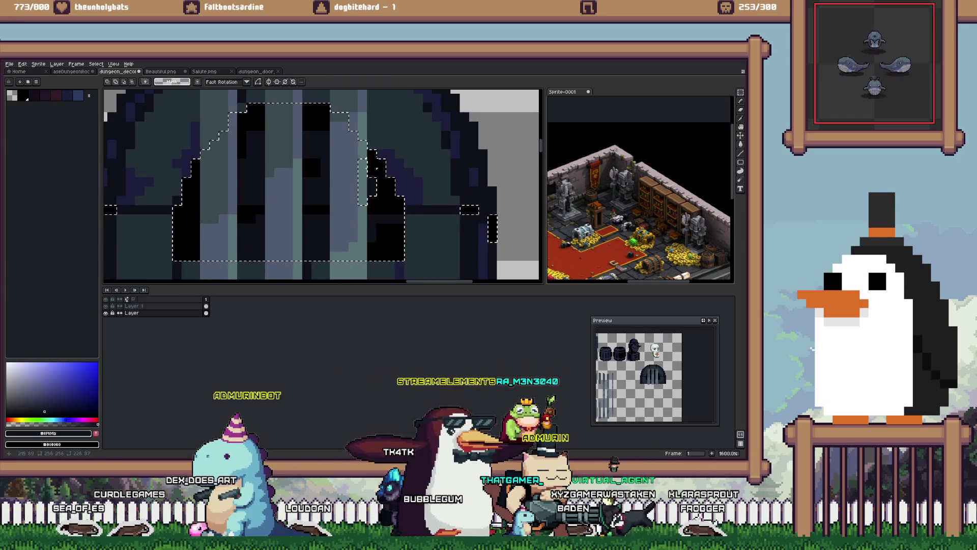
scroll(353, 200, "down", 3)
left_click_drag(283, 152, 277, 173)
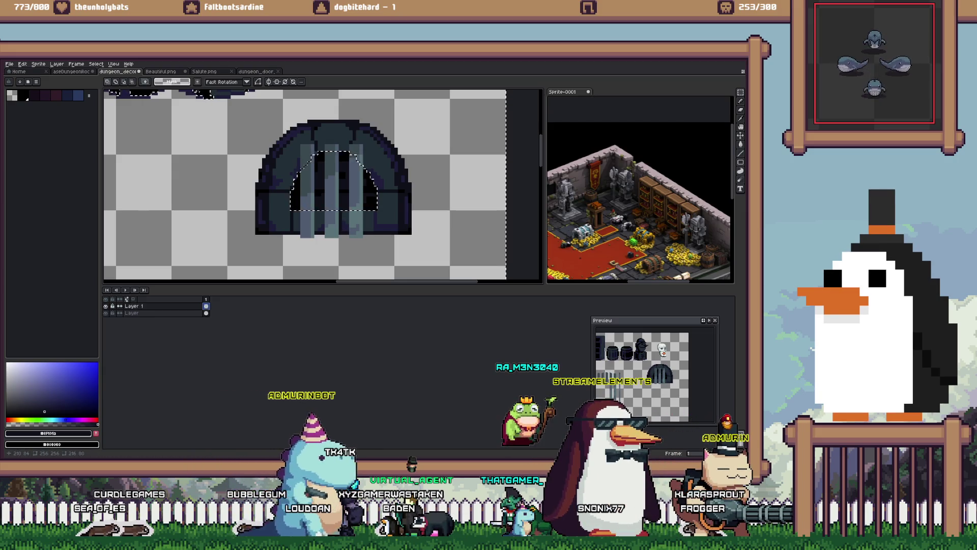
Step: Magic-wand select the light bar pixels, then set up a black 1-pixel pencil
scroll(347, 162, "up", 3)
key("w")
left_click(333, 161)
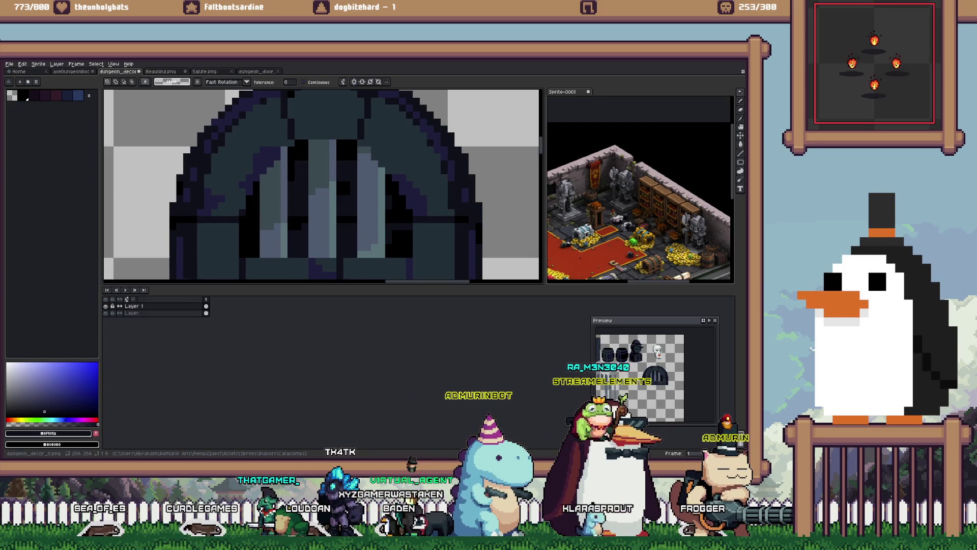
left_click(304, 82)
left_click(270, 244)
key("b")
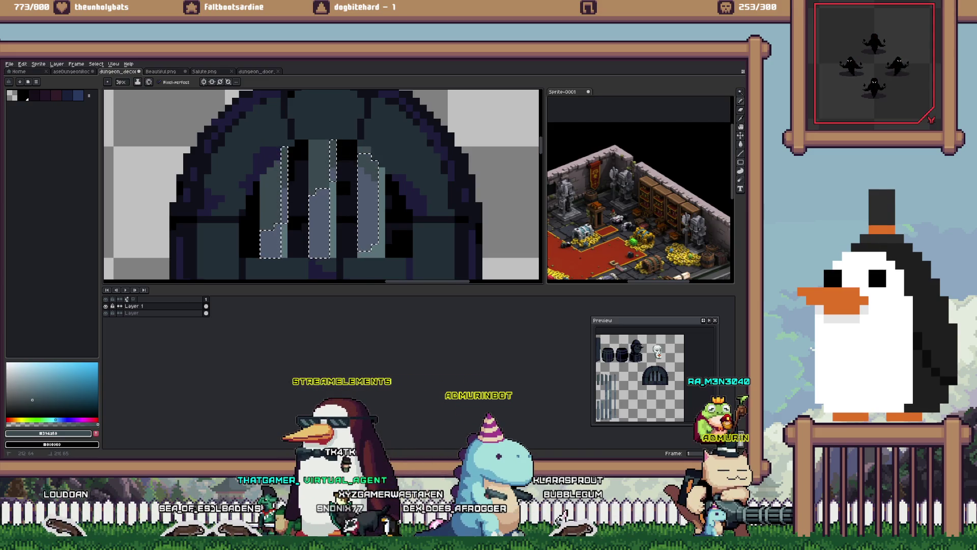
left_click(318, 143, "alt")
key("minus")
key("minus")
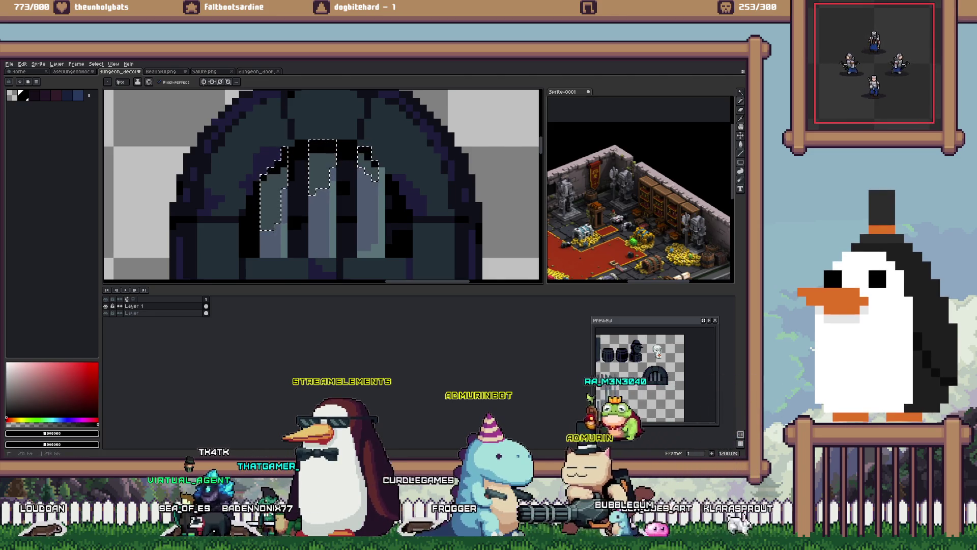
scroll(379, 146, "down", 9)
scroll(379, 133, "up", 1)
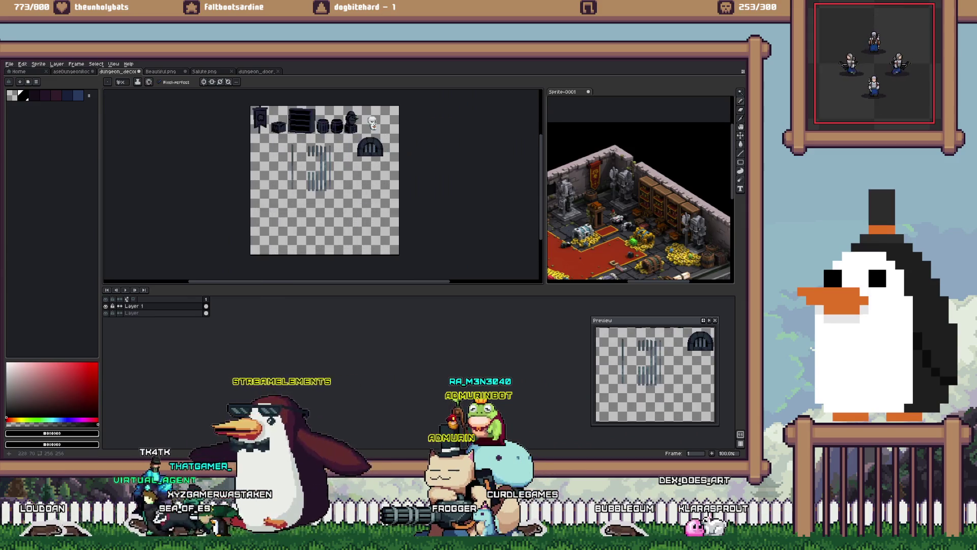
Step: Cut the loose bar sprites out of the sheet on the bottom layer
scroll(382, 134, "up", 1)
key("m")
left_click_drag(397, 122, 321, 180)
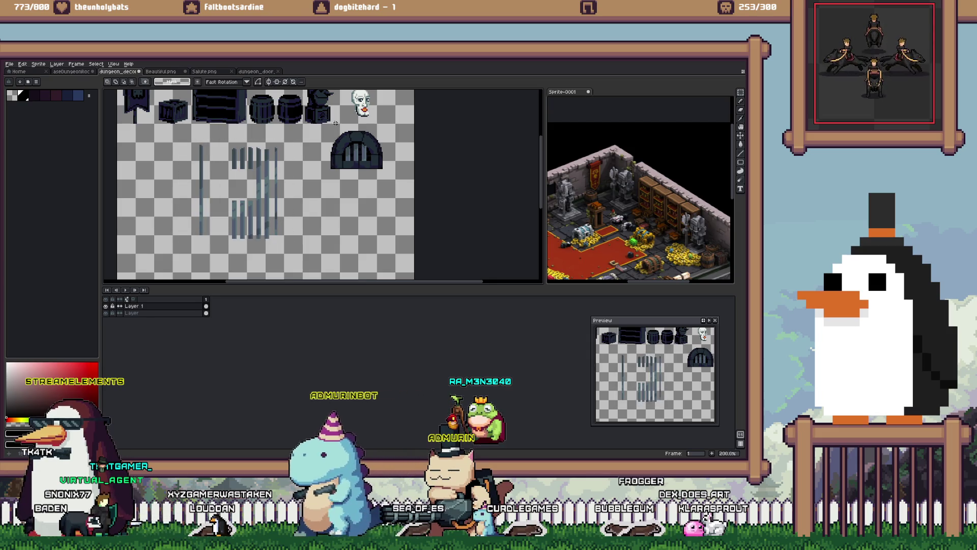
left_click_drag(179, 135, 292, 249)
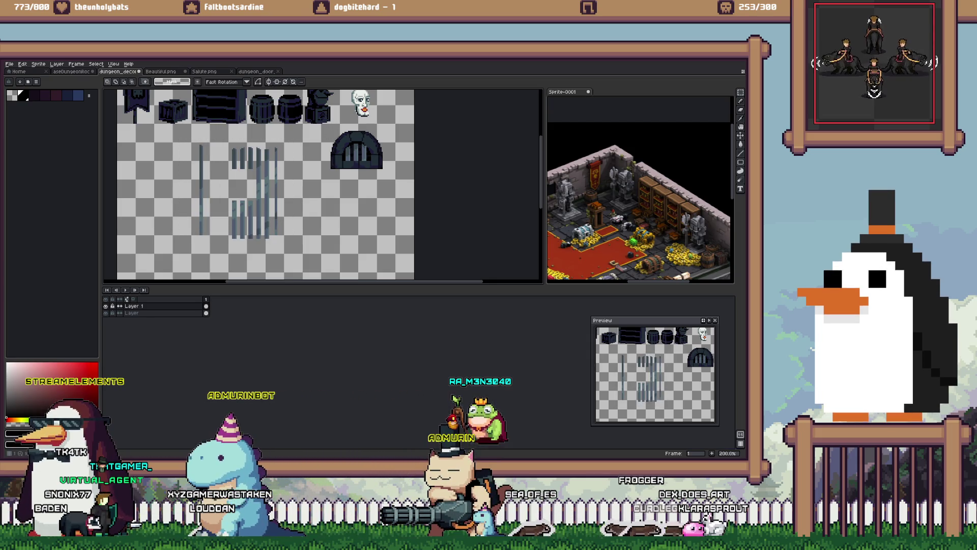
left_click(132, 312)
key("ctrl+x")
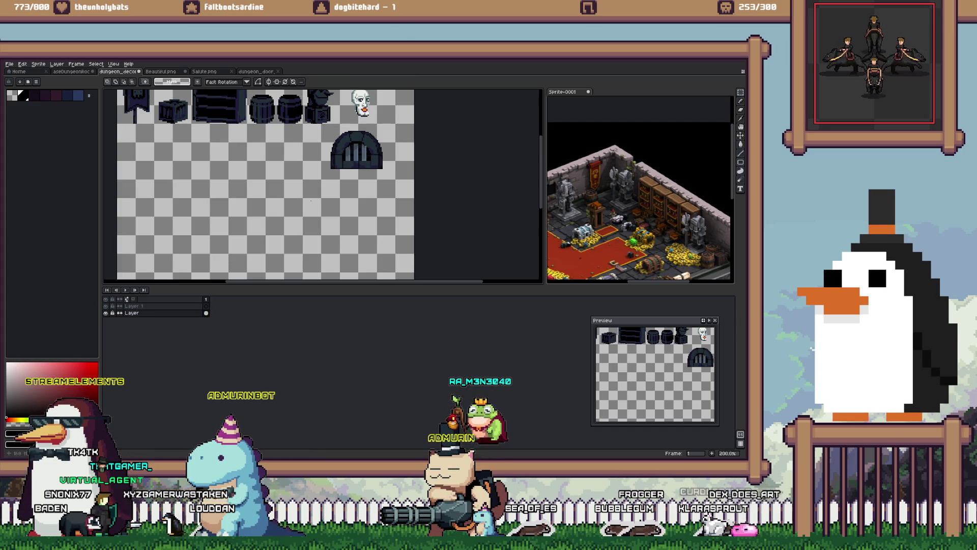
Step: Move the barred arched door under the banner at top-left, nudging it pixel by pixel
left_click_drag(359, 149, 149, 143)
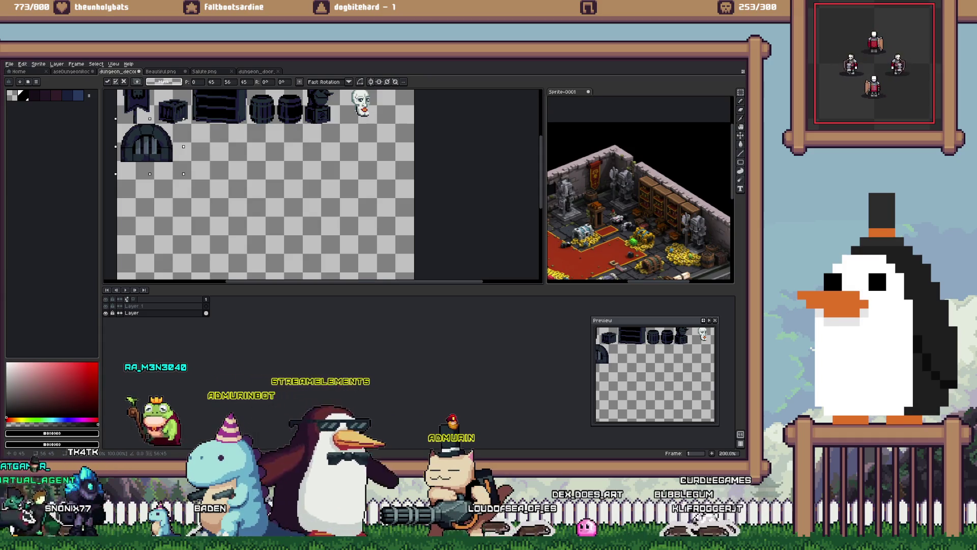
key("Left")
scroll(134, 147, "up", 2)
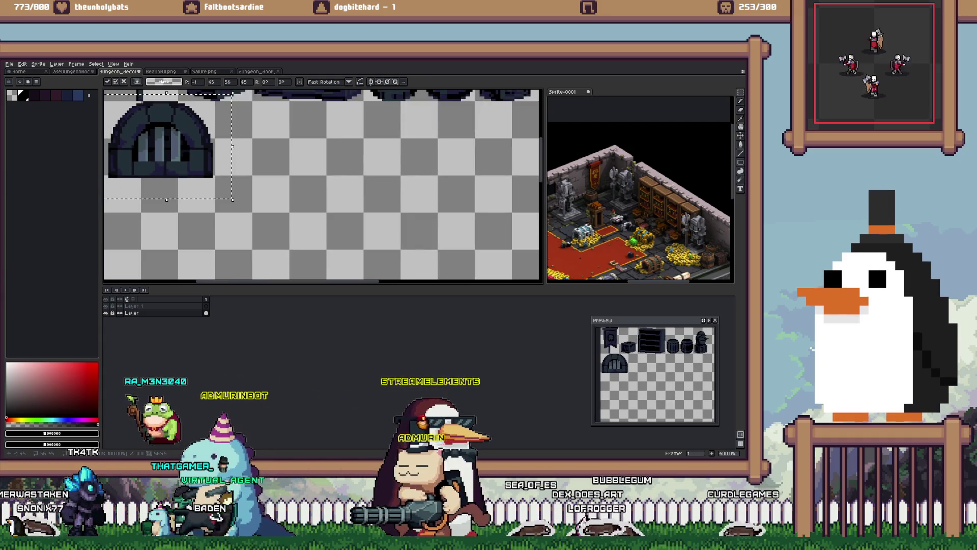
key("Left")
key("Left")
key("Down")
key("Down")
key("Up")
key("Down")
key("Up")
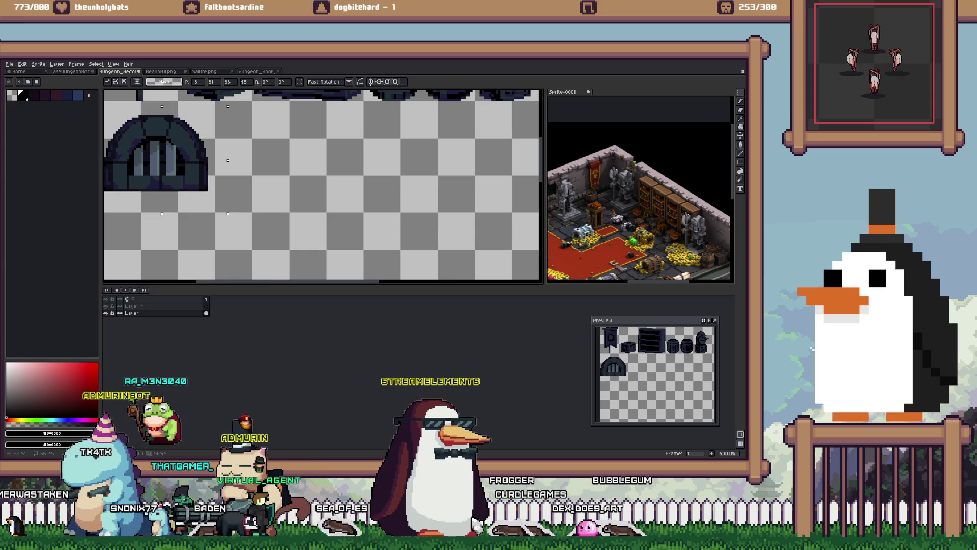
key("Up")
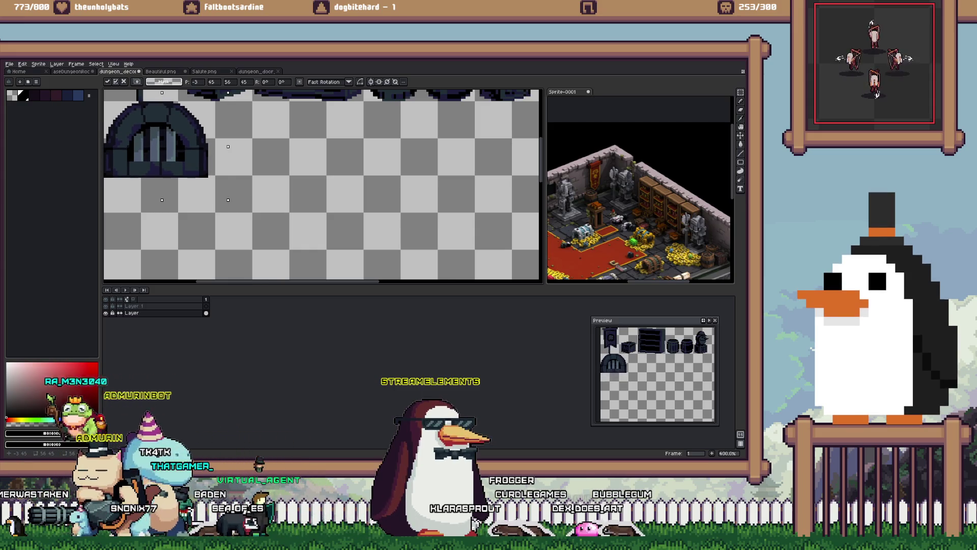
scroll(321, 183, "up", 2)
key("Right")
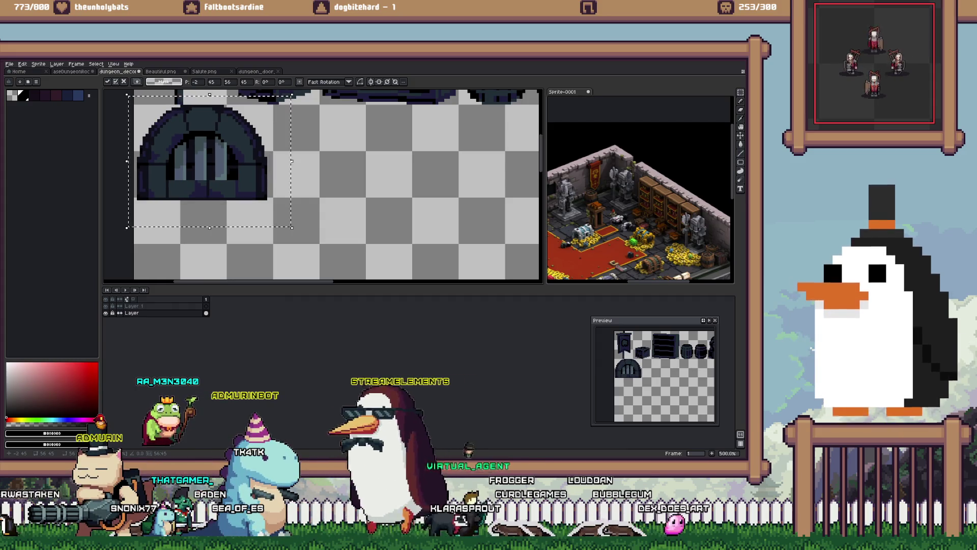
key("Return")
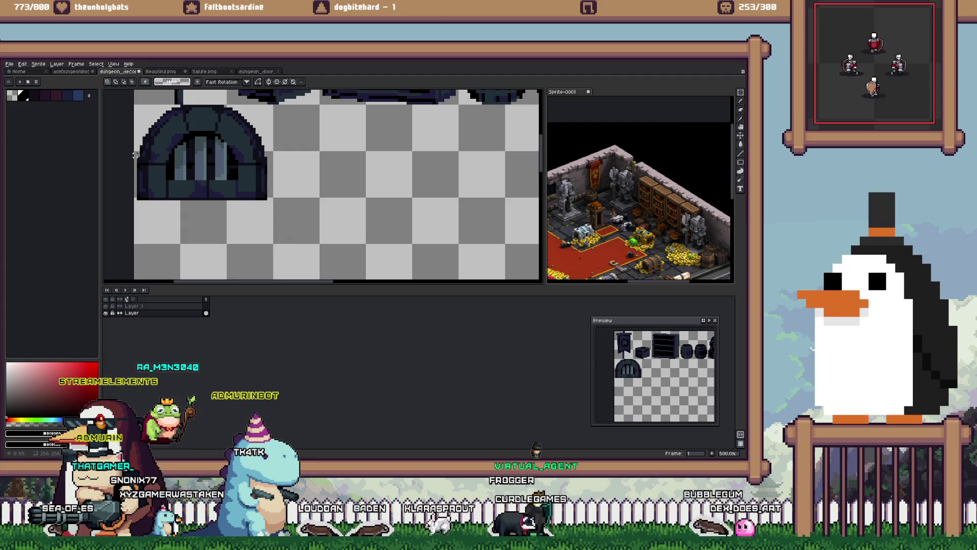
Step: Shift the door's bottom-edge strip up slightly, deselect, and return to Unity
left_click_drag(135, 154, 373, 273)
key("Up")
key("ctrl+d")
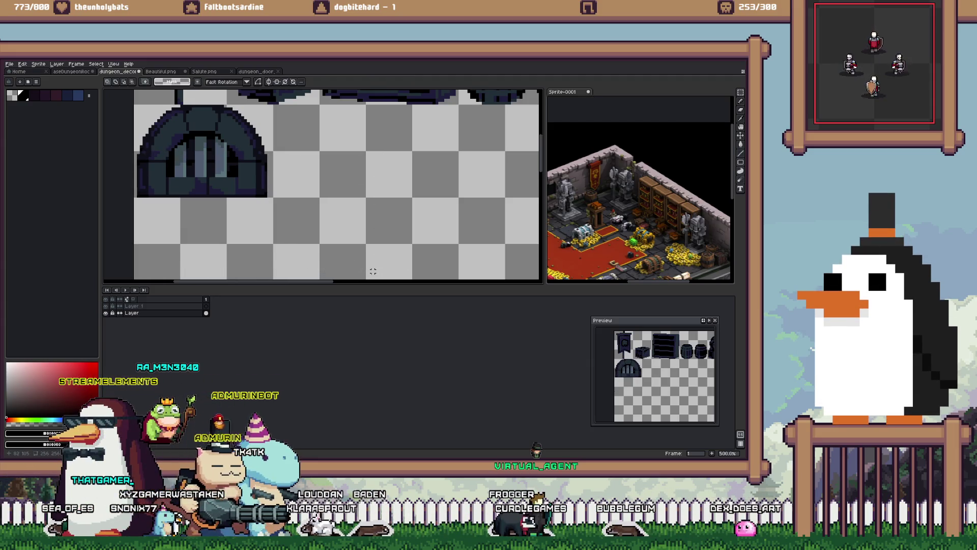
scroll(271, 184, "down", 2)
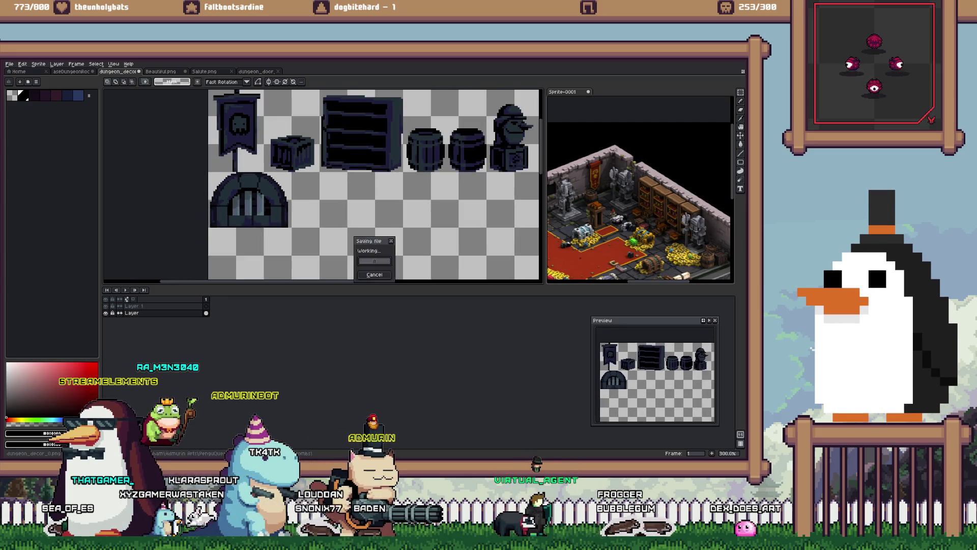
scroll(272, 184, "up", 1)
scroll(321, 184, "down", 2)
key("alt+Tab")
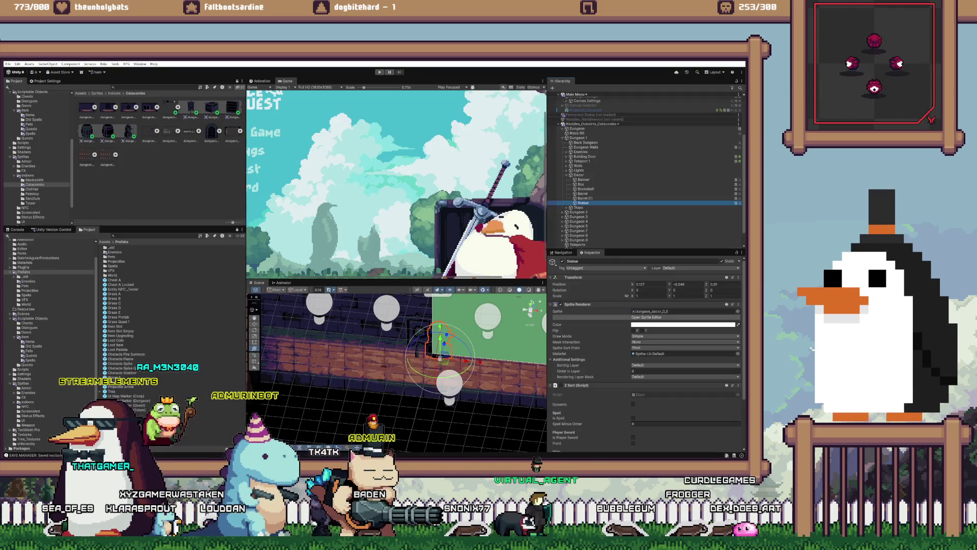
Step: Give the barred arched door sprite a Bottom Center pivot, then duplicate Statue as Statue (1)
left_click(646, 318)
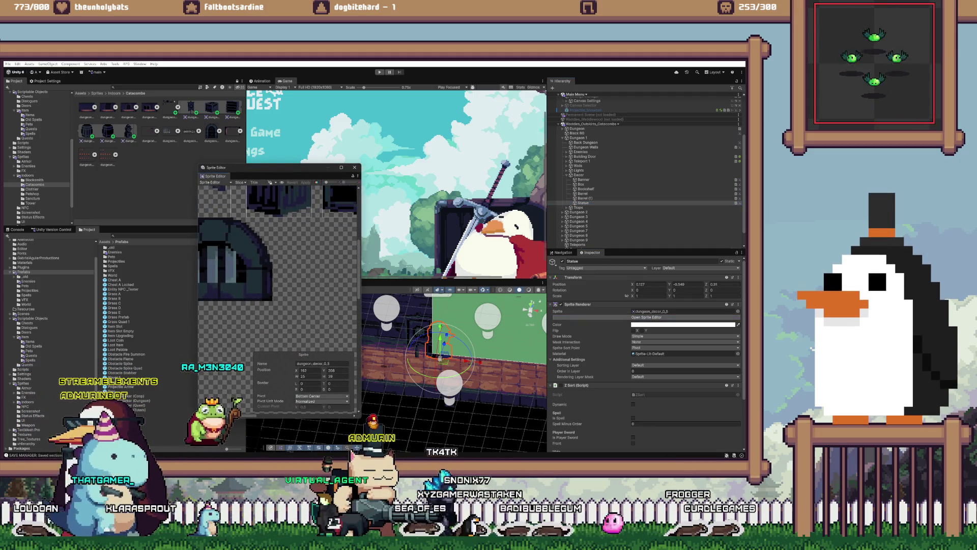
left_click(234, 259)
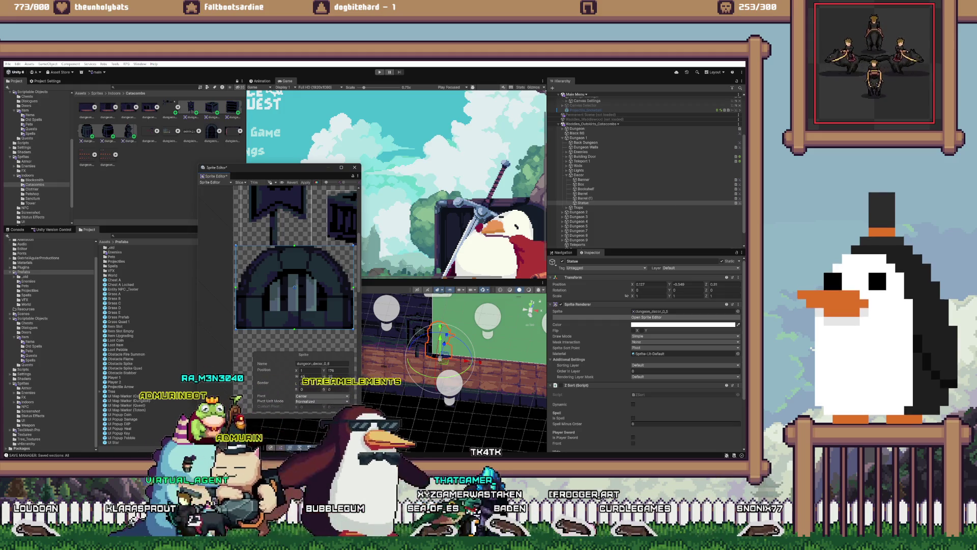
left_click(322, 395)
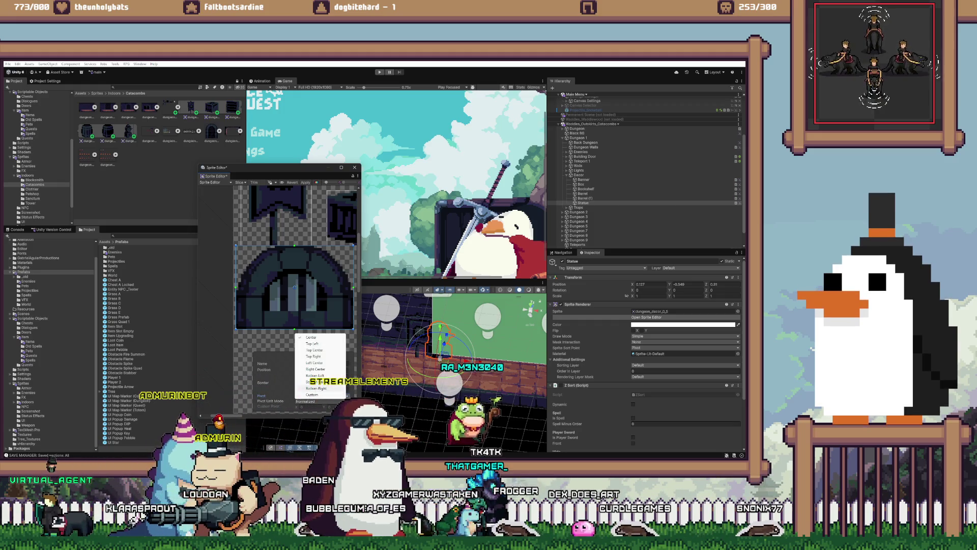
left_click(314, 382)
left_click(305, 182)
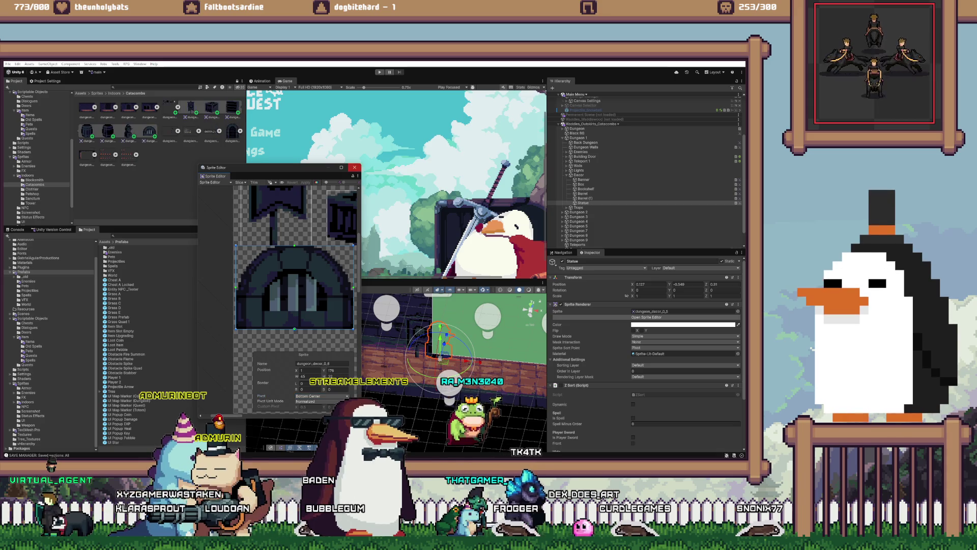
left_click(355, 167)
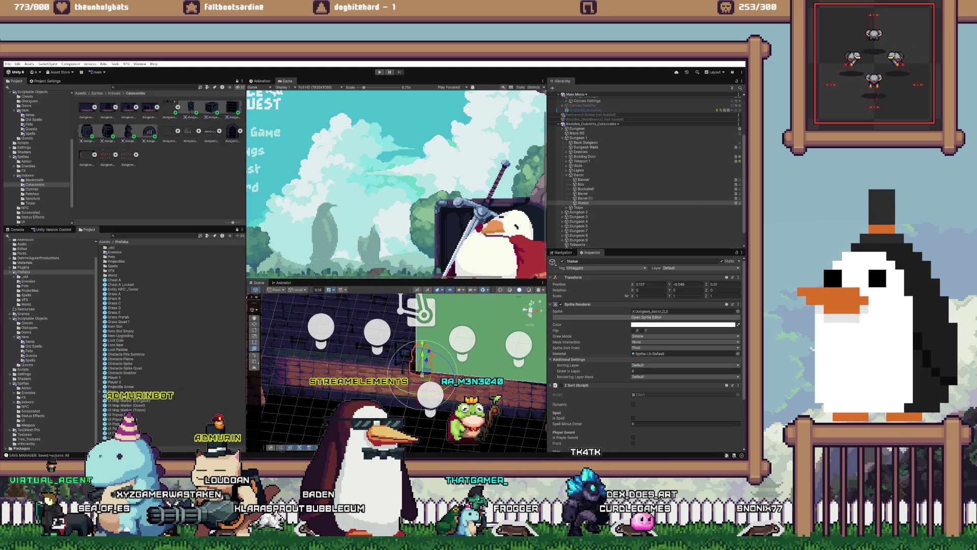
left_click(583, 203)
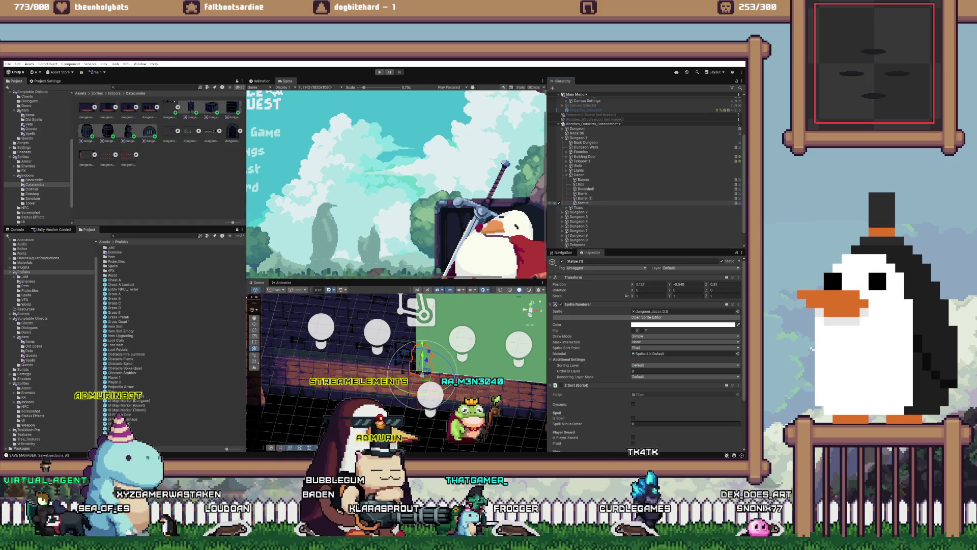
key("ctrl+d")
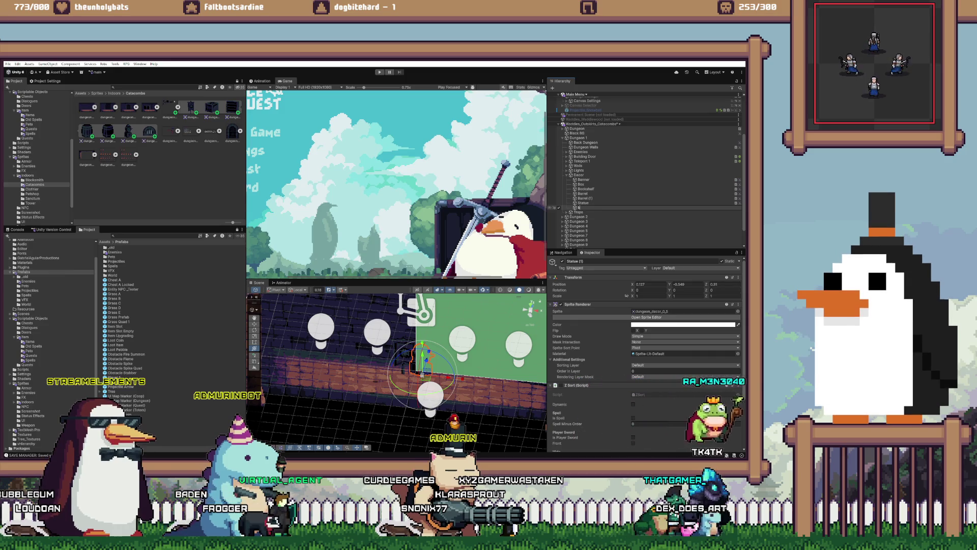
Step: Rename the statue copy to 'Bars' and move it left and up in the dungeon room
type("Bo")
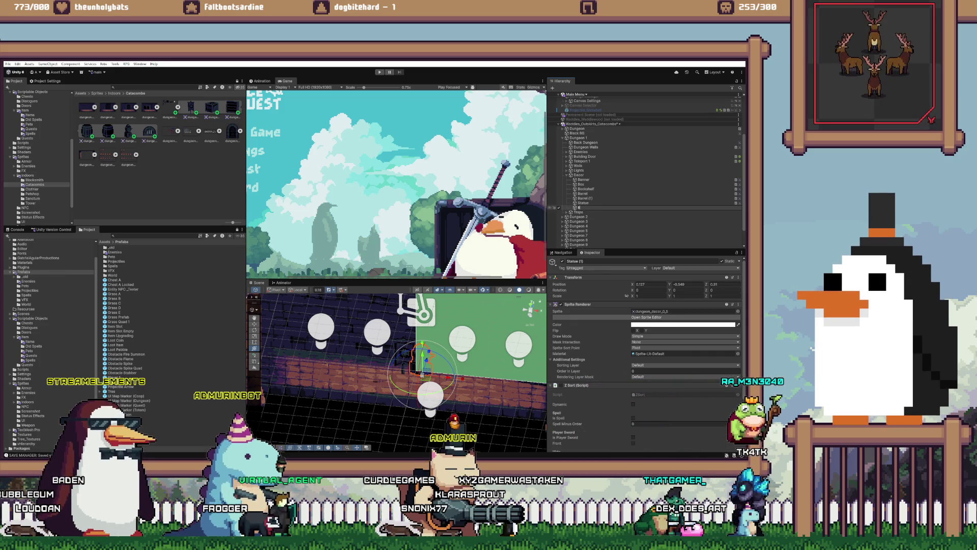
type("rs")
key("Return")
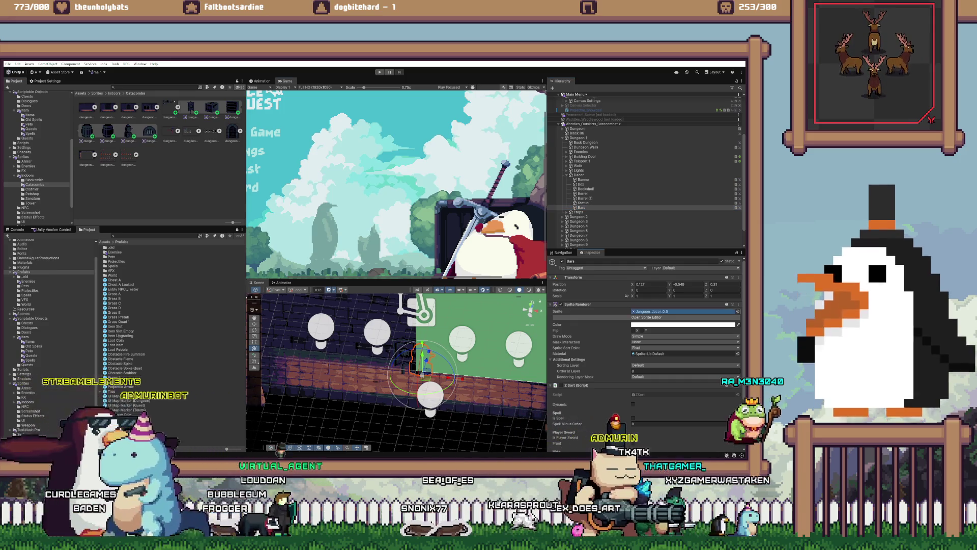
left_click_drag(423, 367, 346, 361)
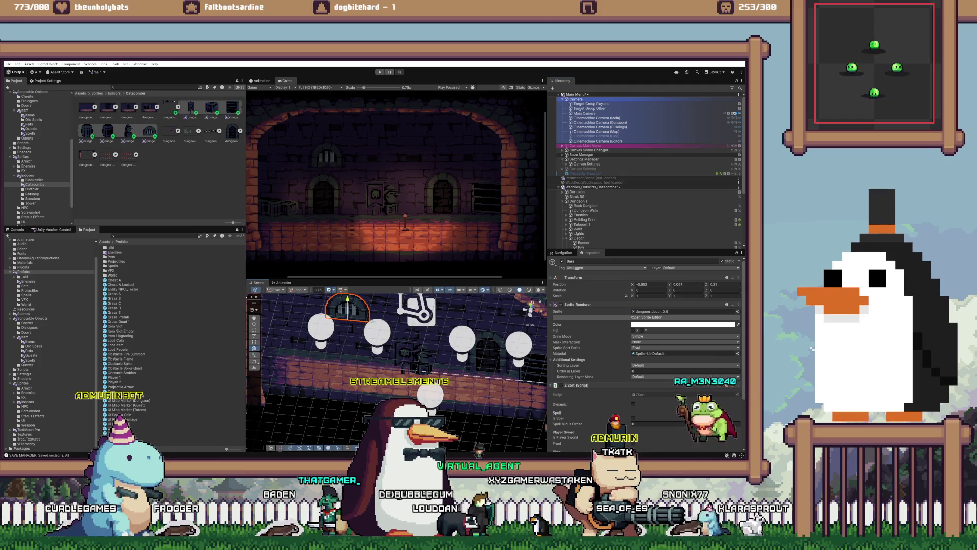
mouse_move(347, 348)
left_mouse_down()
mouse_move(347, 302)
mouse_move(411, 325)
left_mouse_up()
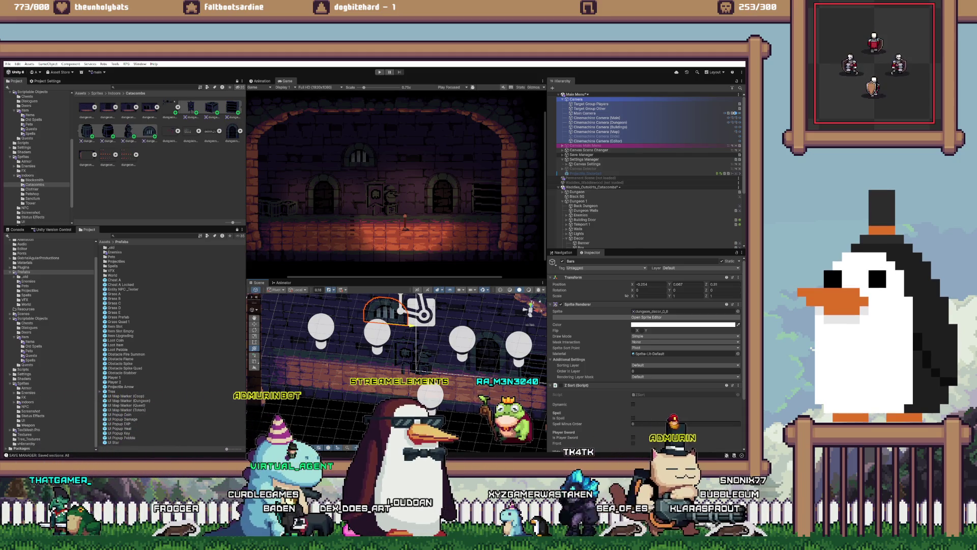
key("y")
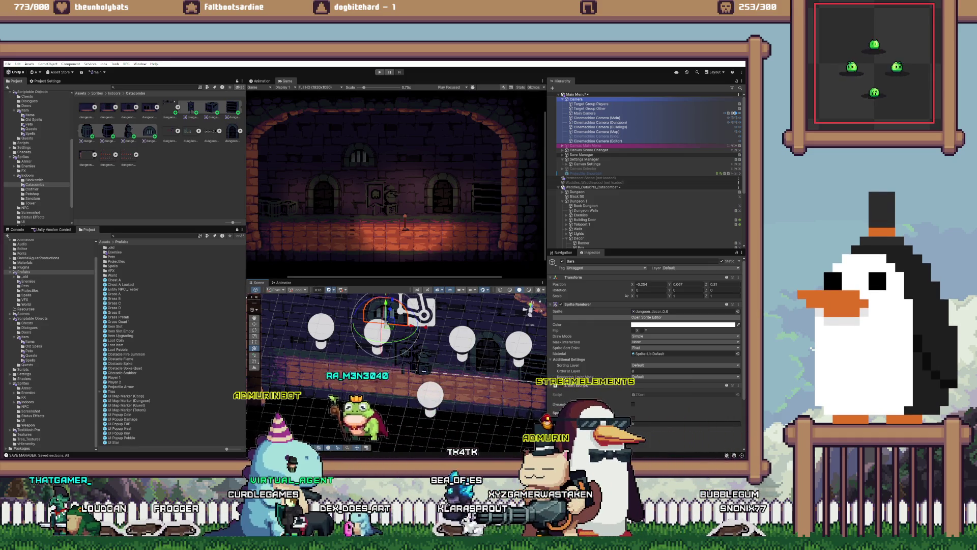
Step: Go back to the Aseprite decor sheet, adjusting the scene view along the way
key("alt+Tab")
key("alt+Tab")
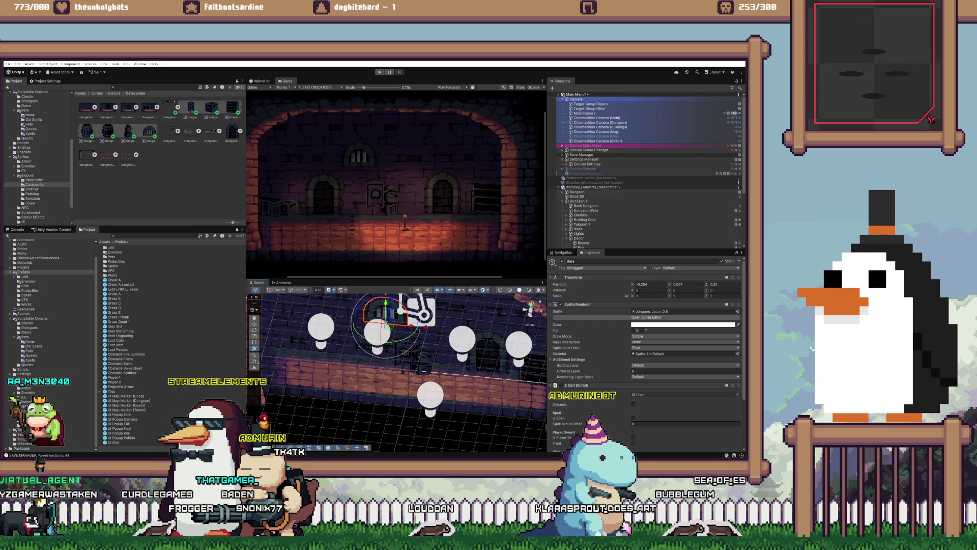
left_click_drag(397, 371, 336, 366)
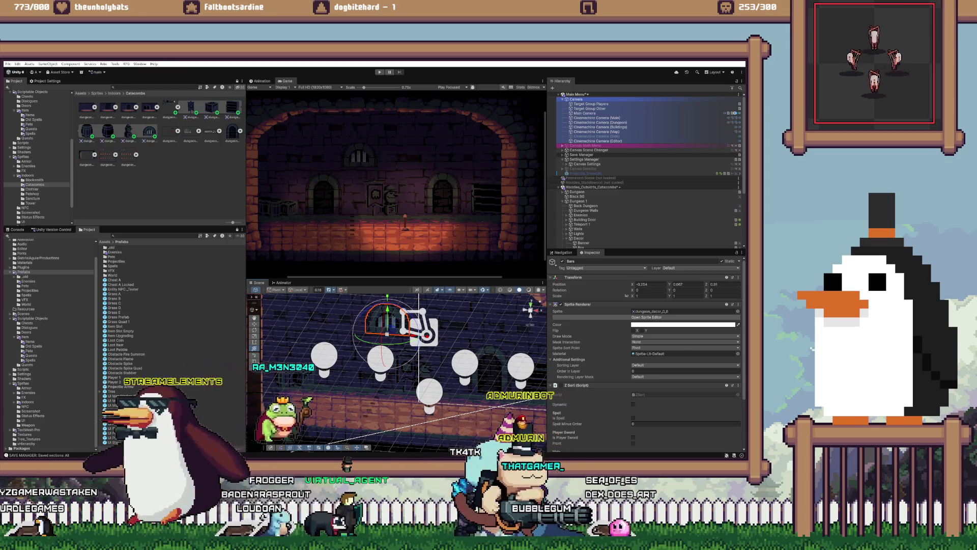
key("alt+Tab")
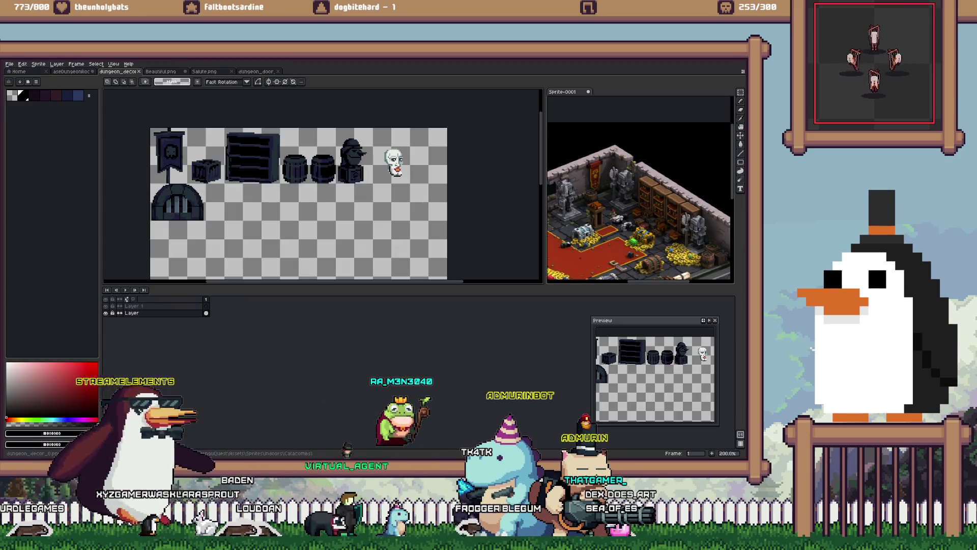